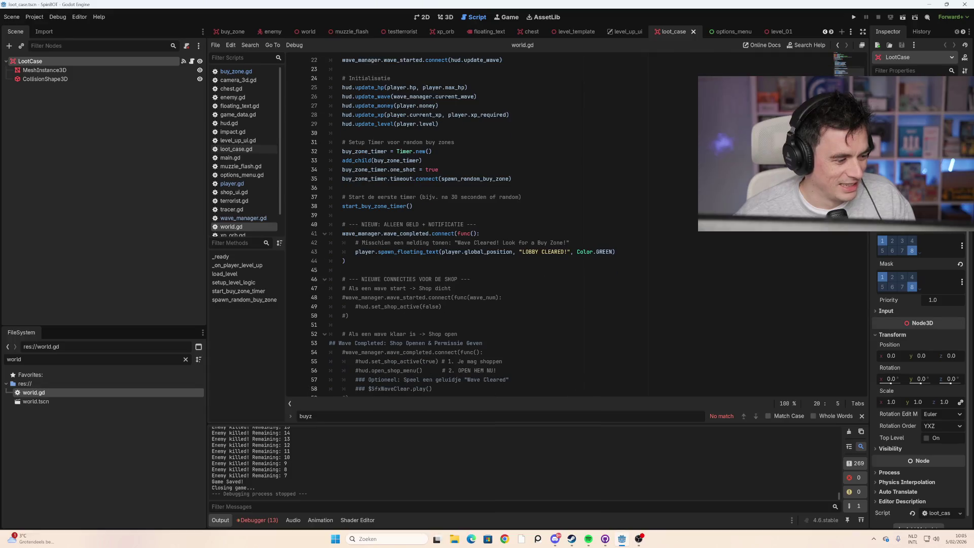
# Step: Switch to the level_template scene and filter the FileSystem list to 'level'
pyautogui.scroll(7, 507, 229)
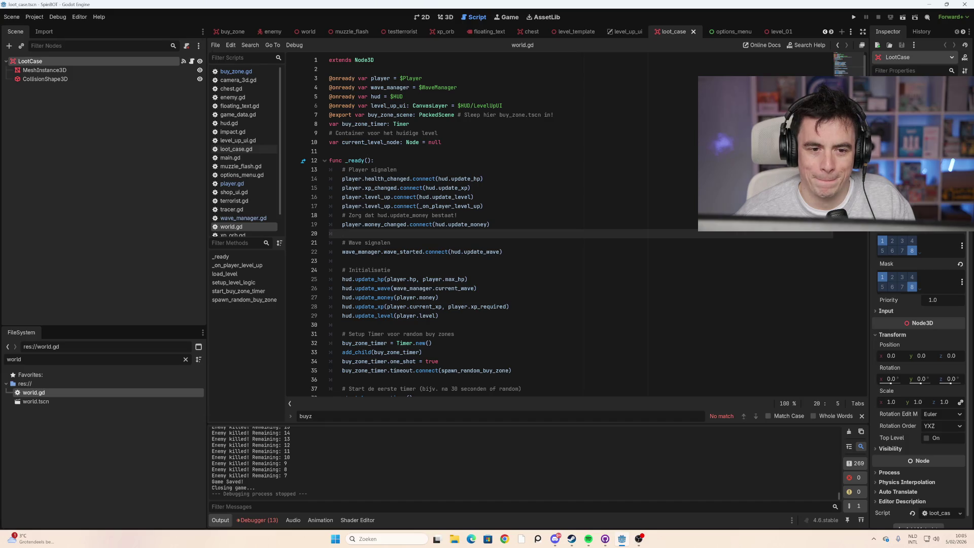
pyautogui.click(573, 33)
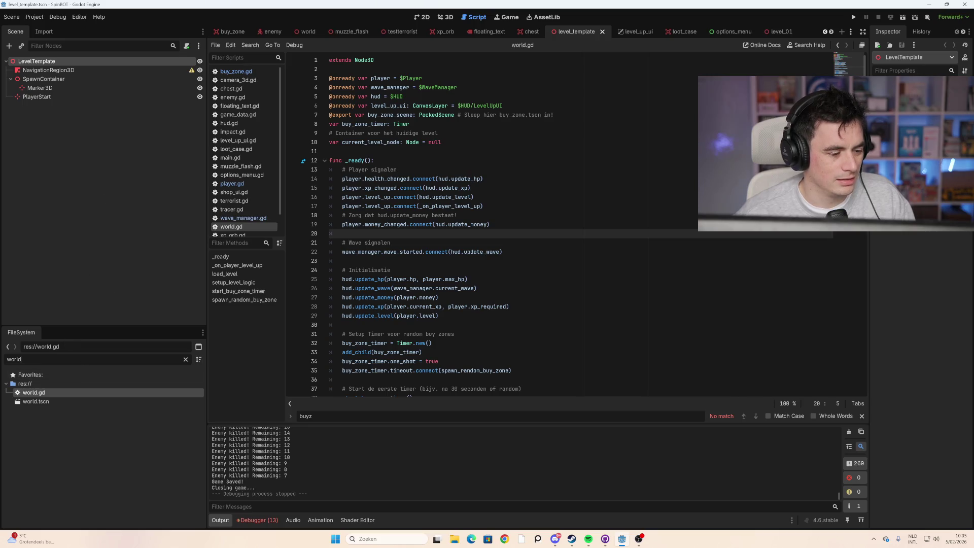
pyautogui.press('BackSpace')
pyautogui.press('BackSpace')
pyautogui.press('BackSpace')
pyautogui.write('level')
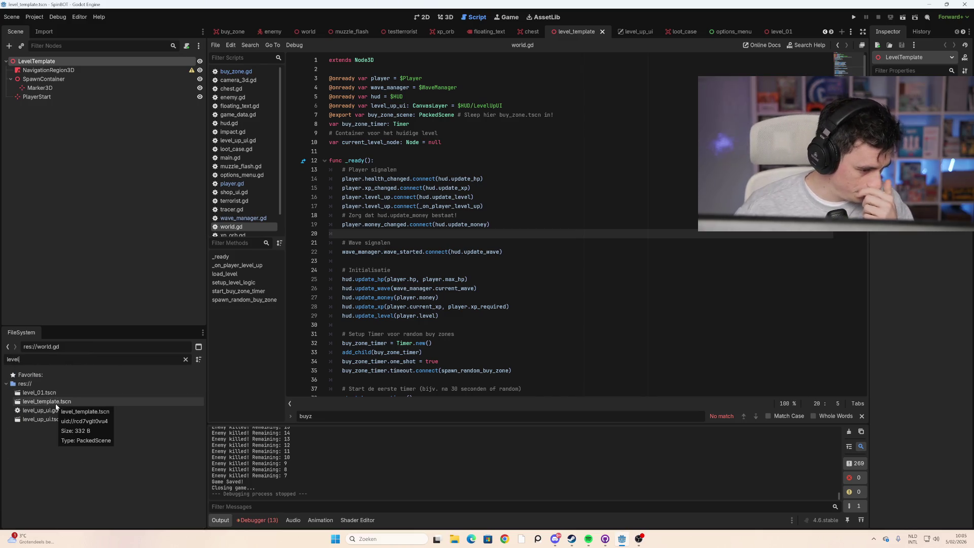
pyautogui.click(54, 403)
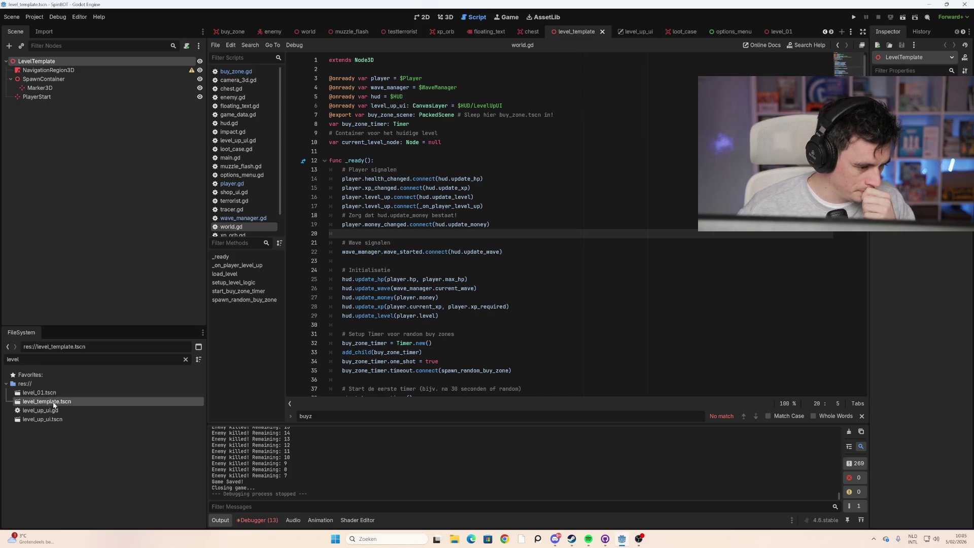
# Step: Duplicate level_template.tscn from the FileSystem dock, naming the copy level_test.tscn
pyautogui.rightClick(57, 405)
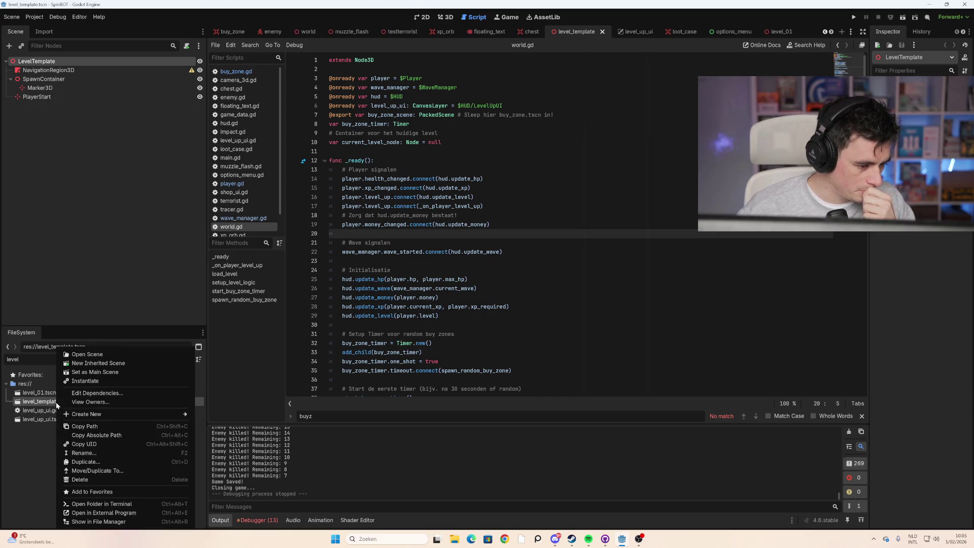
pyautogui.click(35, 439)
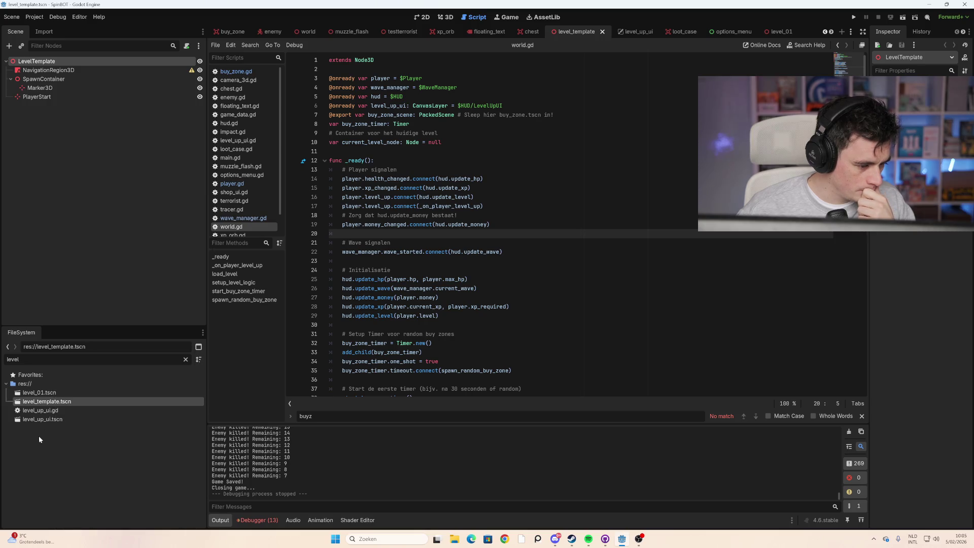
pyautogui.rightClick(66, 404)
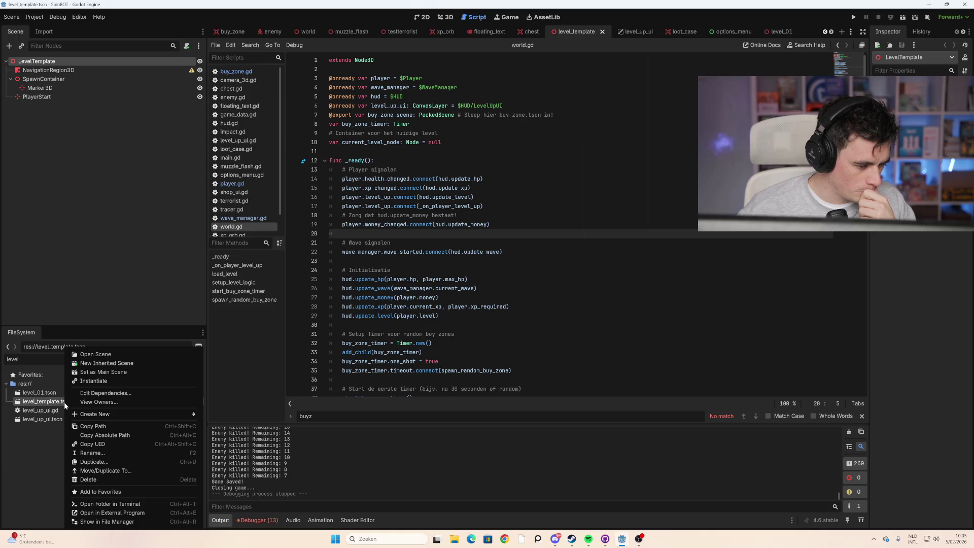
pyautogui.click(108, 462)
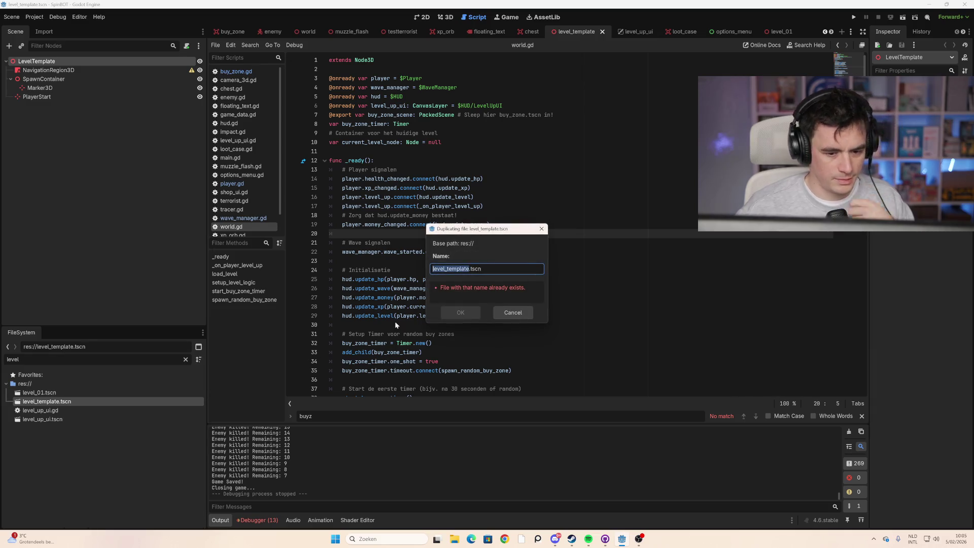
pyautogui.click(470, 270)
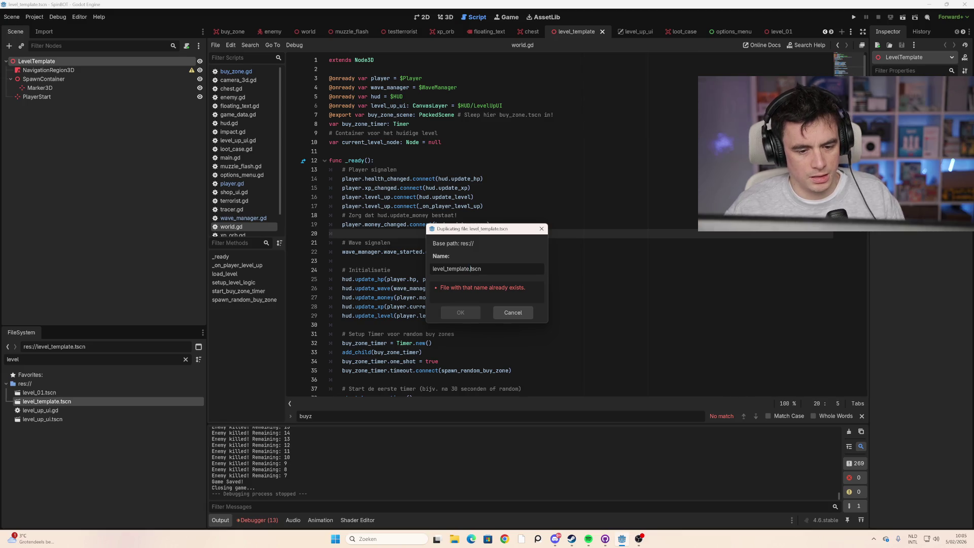
pyautogui.moveTo(471, 269); pyautogui.dragTo(432, 269)
pyautogui.write('tezt')
pyautogui.press('BackSpace')
pyautogui.press('BackSpace')
pyautogui.write('st_zo')
pyautogui.press('BackSpace')
pyautogui.press('BackSpace')
pyautogui.press('BackSpace')
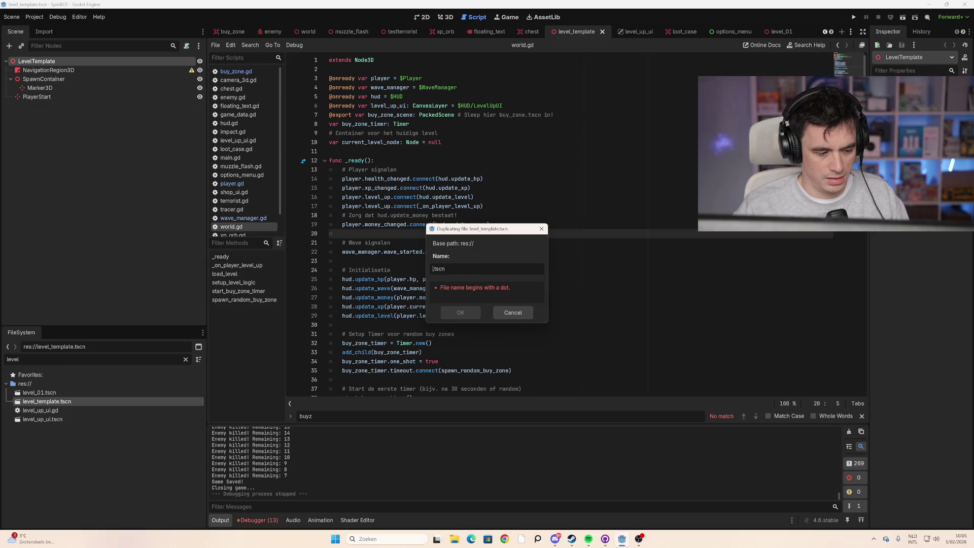
pyautogui.write('level_test')
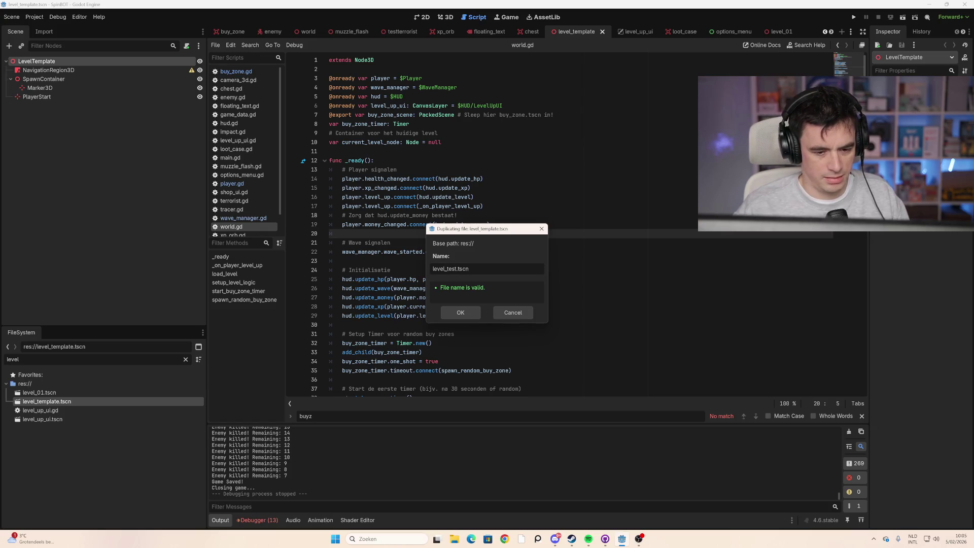
pyautogui.click(461, 313)
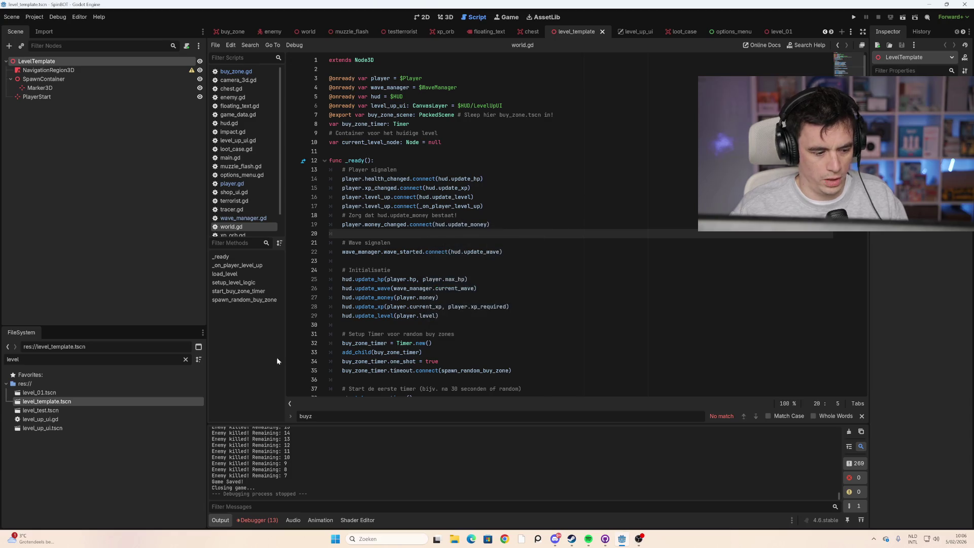
# Step: Open level_test.tscn in the 3D workspace and start adding a child node under LevelTemplate
pyautogui.doubleClick(41, 410)
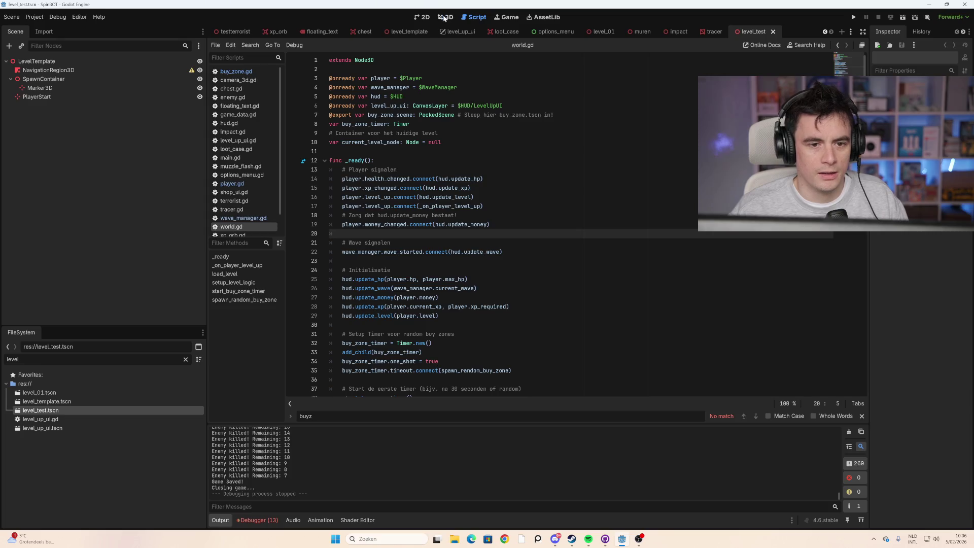
pyautogui.click(445, 16)
pyautogui.moveTo(438, 280)
pyautogui.mouseDown()
pyautogui.moveTo(456, 266)
pyautogui.moveTo(424, 273)
pyautogui.mouseUp()
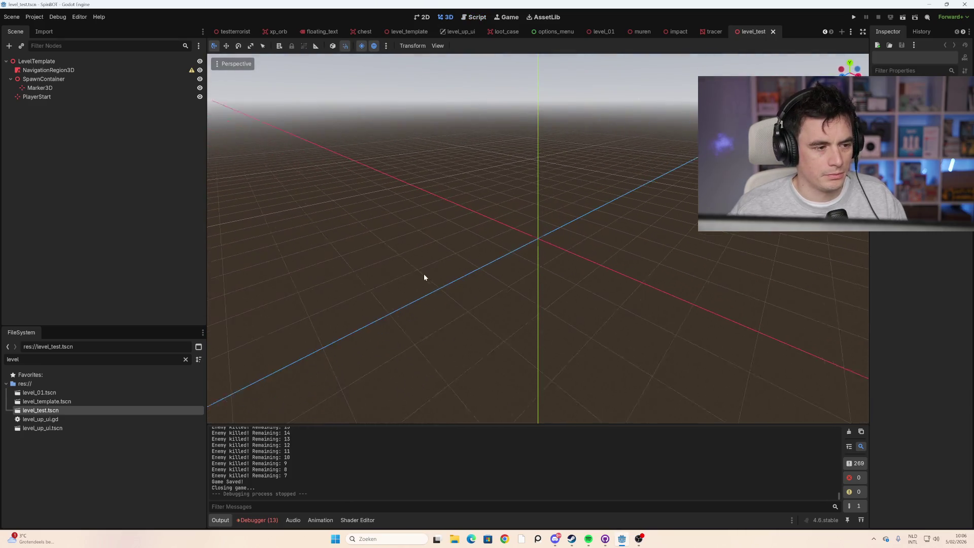
pyautogui.click(92, 71)
pyautogui.click(84, 97)
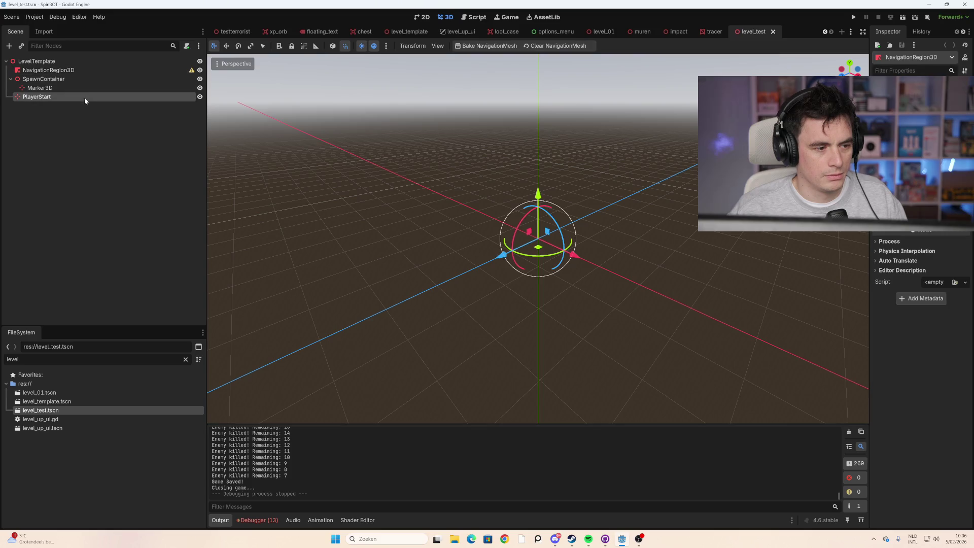
pyautogui.click(76, 70)
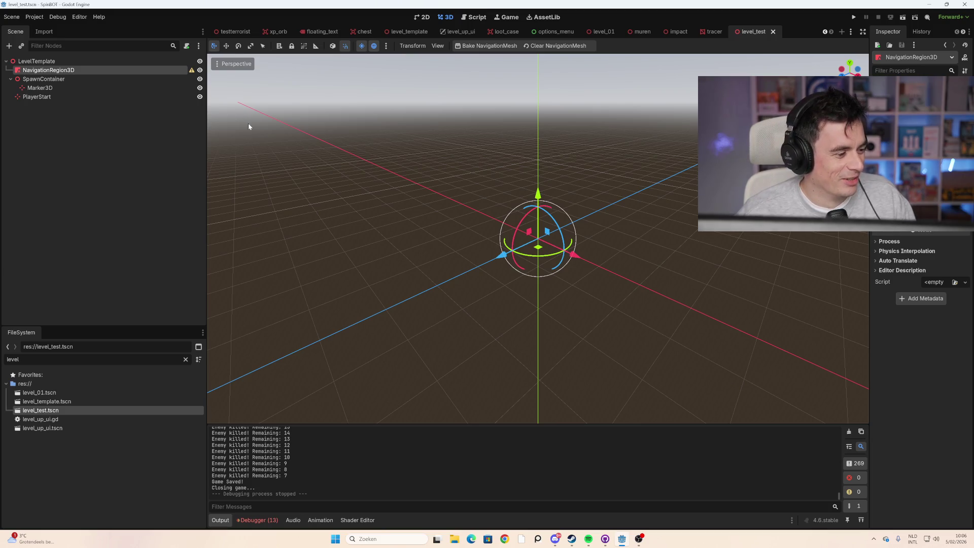
pyautogui.rightClick(73, 61)
pyautogui.click(88, 69)
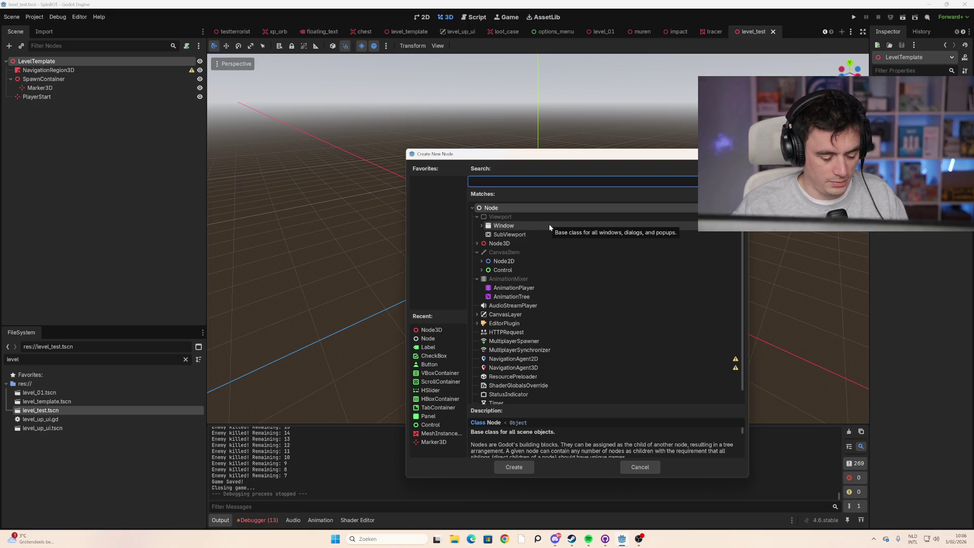
# Step: Add a MeshInstance3D node and rename it Vloer
pyautogui.write('mesh')
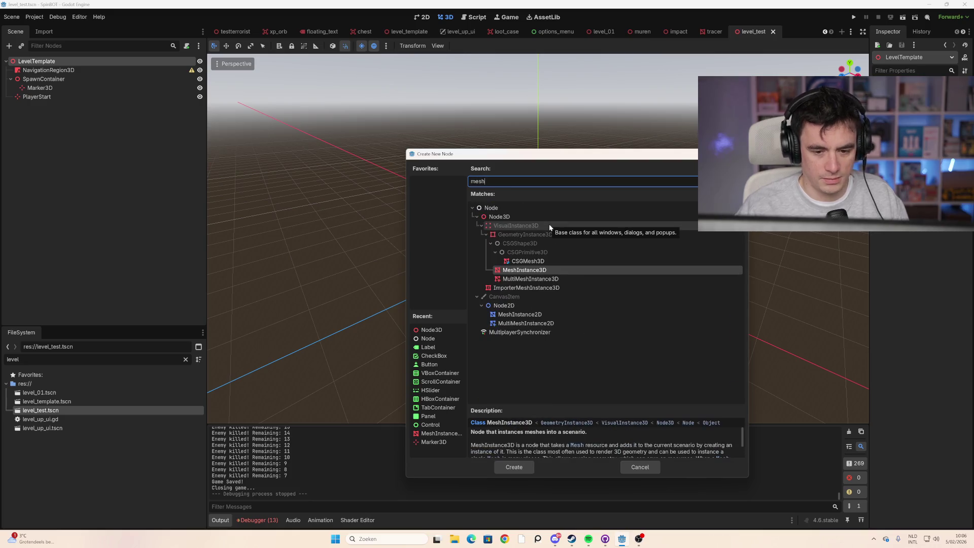
pyautogui.doubleClick(555, 271)
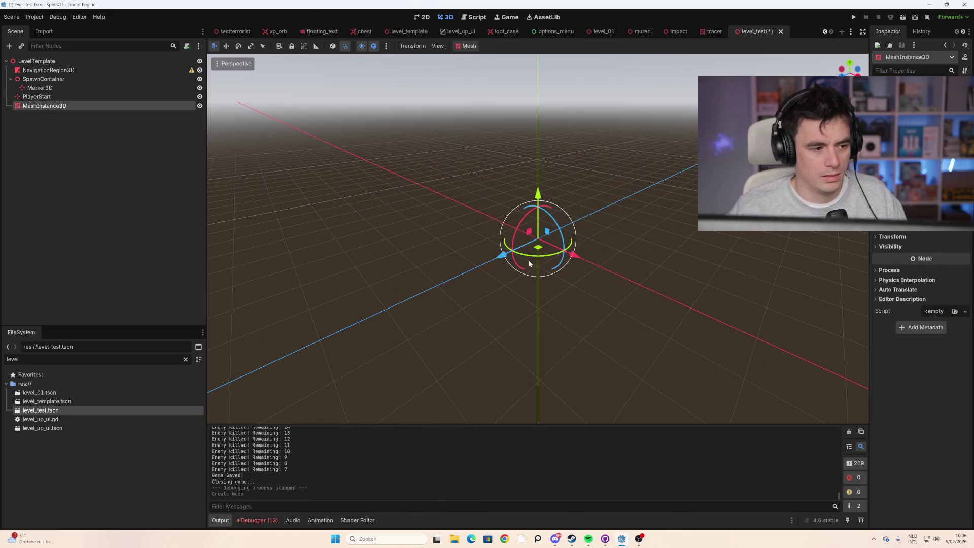
pyautogui.rightClick(97, 105)
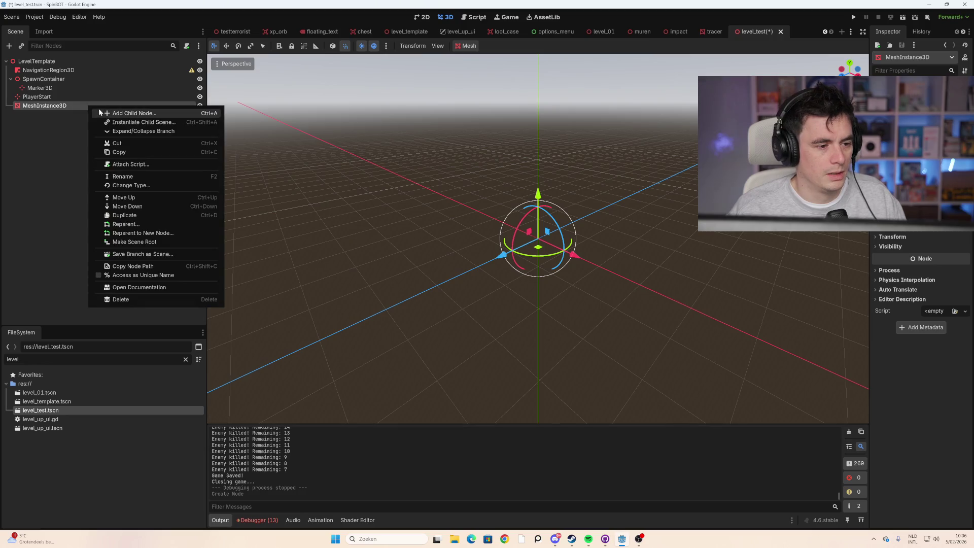
pyautogui.click(109, 167)
pyautogui.write('Vloer')
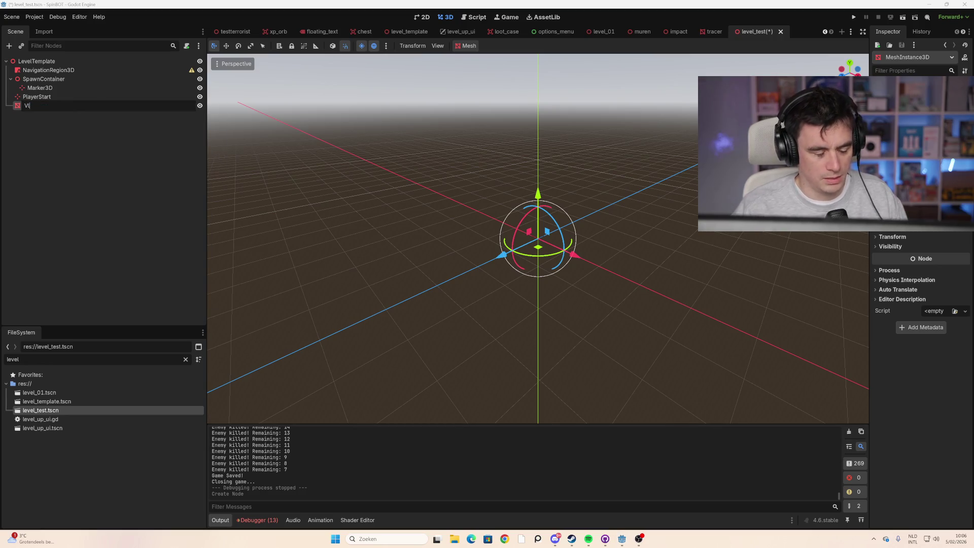
pyautogui.press('Return')
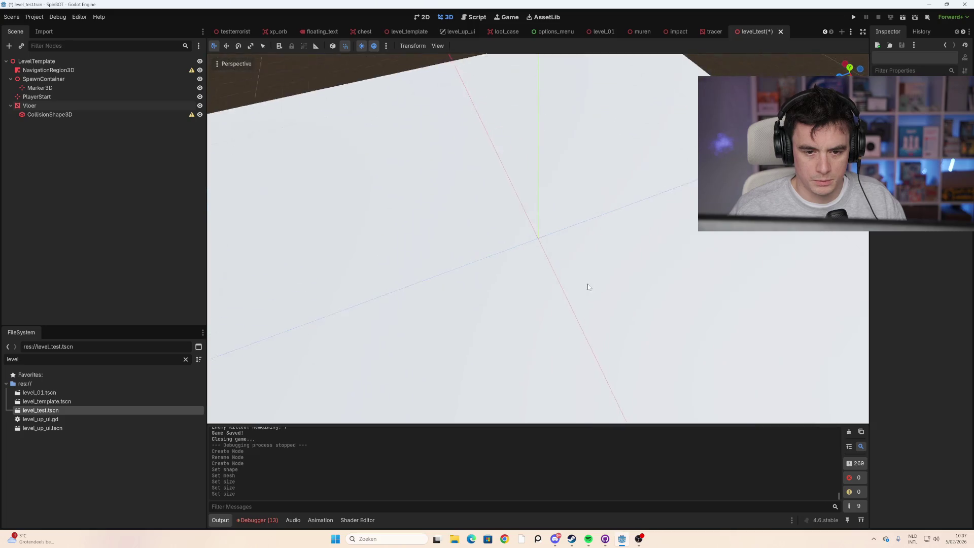
# Step: Review the new CollisionShape3D and Vloer nodes, then clear the selection
pyautogui.scroll(-2, 592, 246)
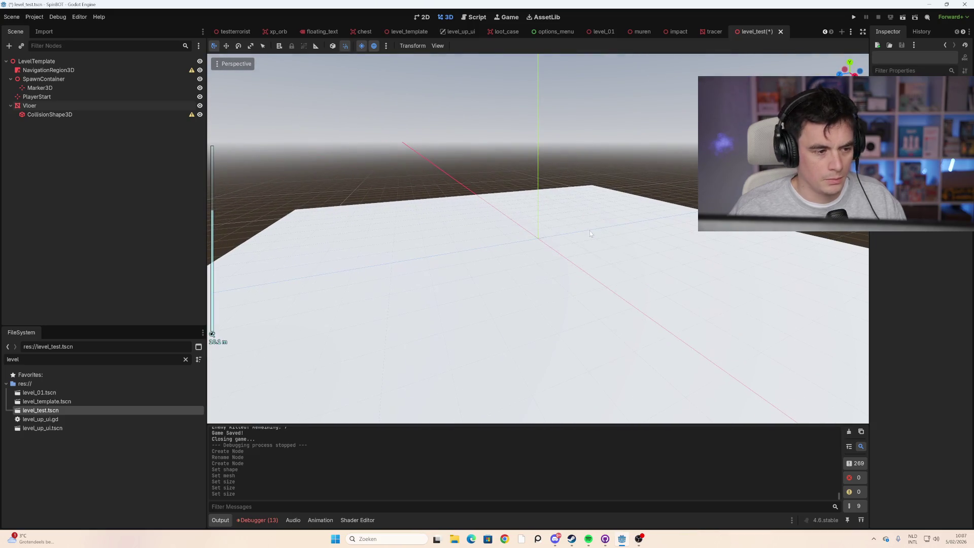
pyautogui.click(176, 116)
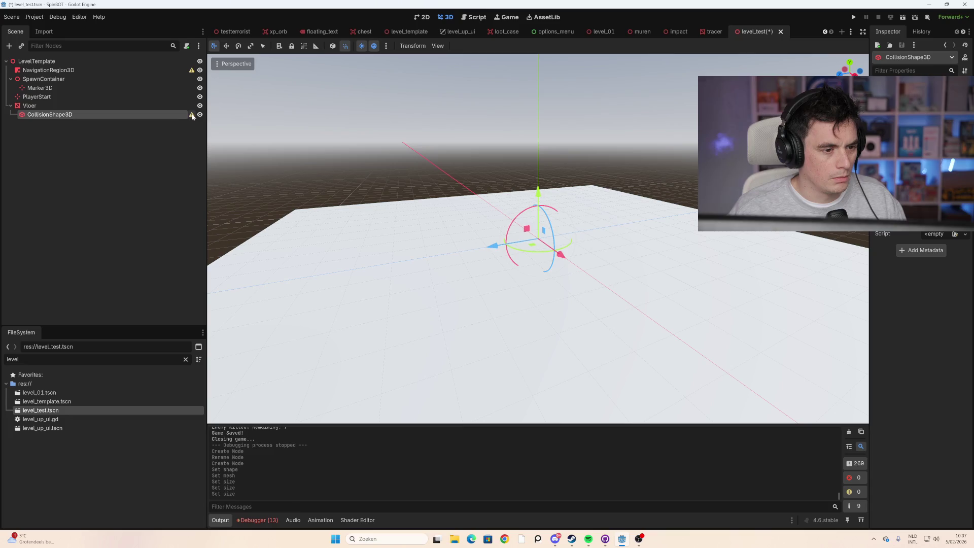
pyautogui.moveTo(193, 117)
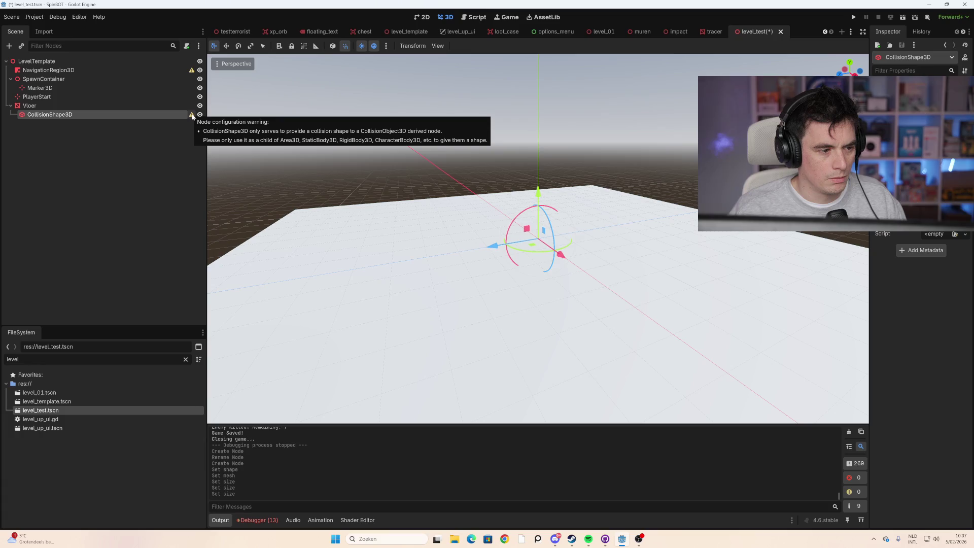
pyautogui.click(88, 109)
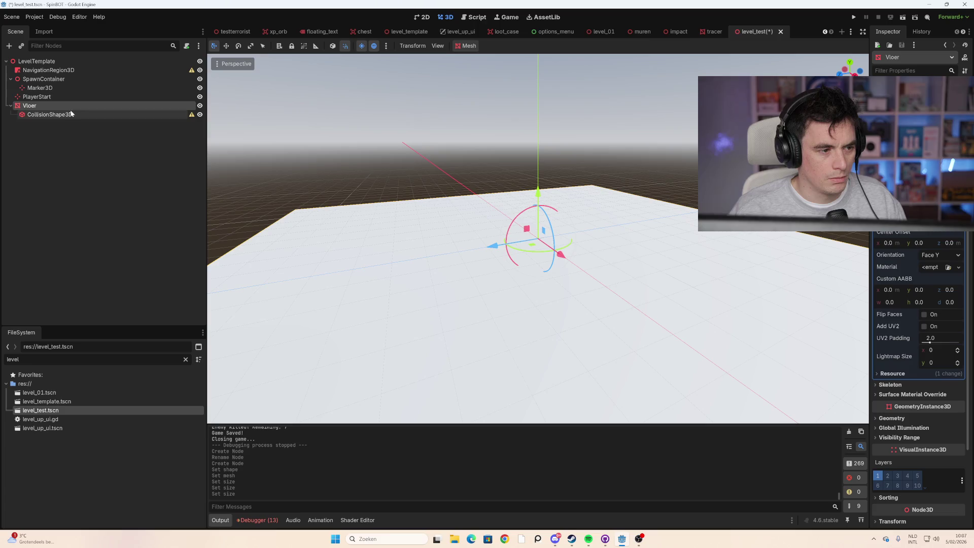
pyautogui.click(96, 151)
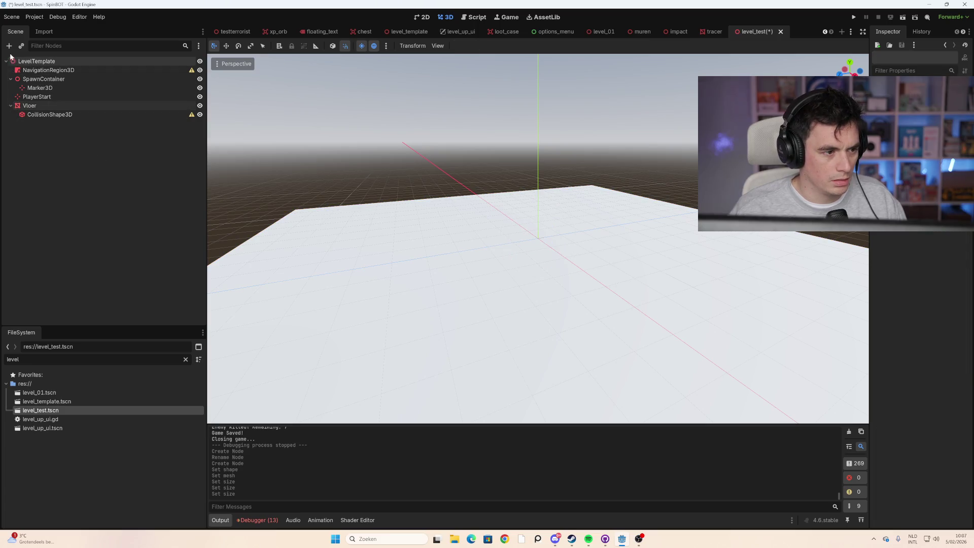
# Step: Add a StaticBody3D and move Vloer and CollisionShape3D underneath it
pyautogui.click(9, 46)
pyautogui.write('stati')
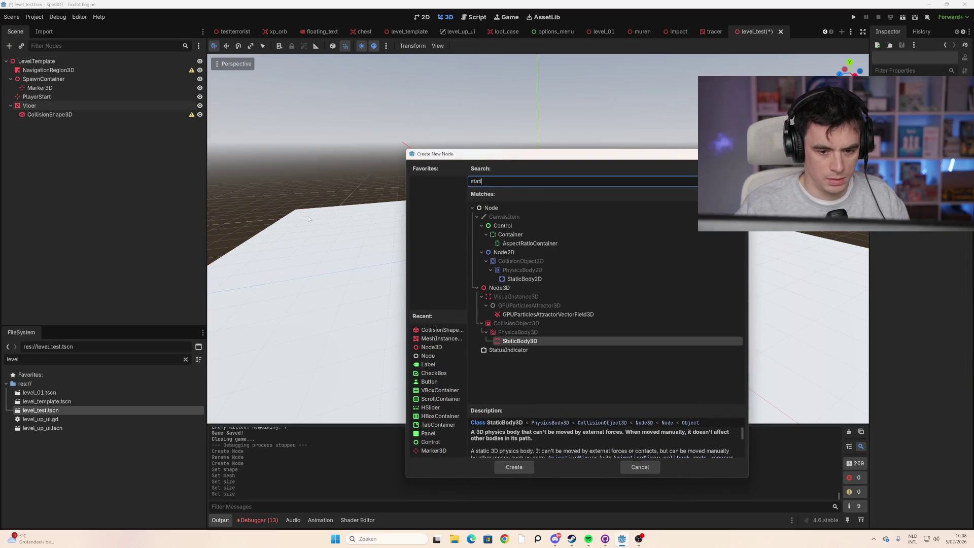
pyautogui.doubleClick(561, 343)
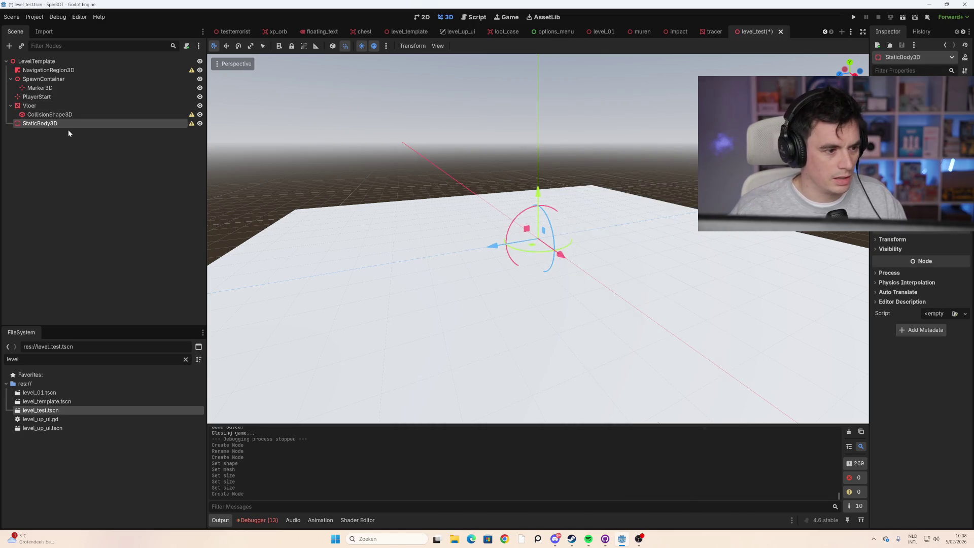
pyautogui.click(30, 105)
pyautogui.keyDown('shift'); pyautogui.click(49, 114); pyautogui.keyUp('shift')
pyautogui.moveTo(46, 115)
pyautogui.mouseDown()
pyautogui.moveTo(44, 124)
pyautogui.moveTo(46, 108)
pyautogui.mouseUp()
pyautogui.click(44, 109)
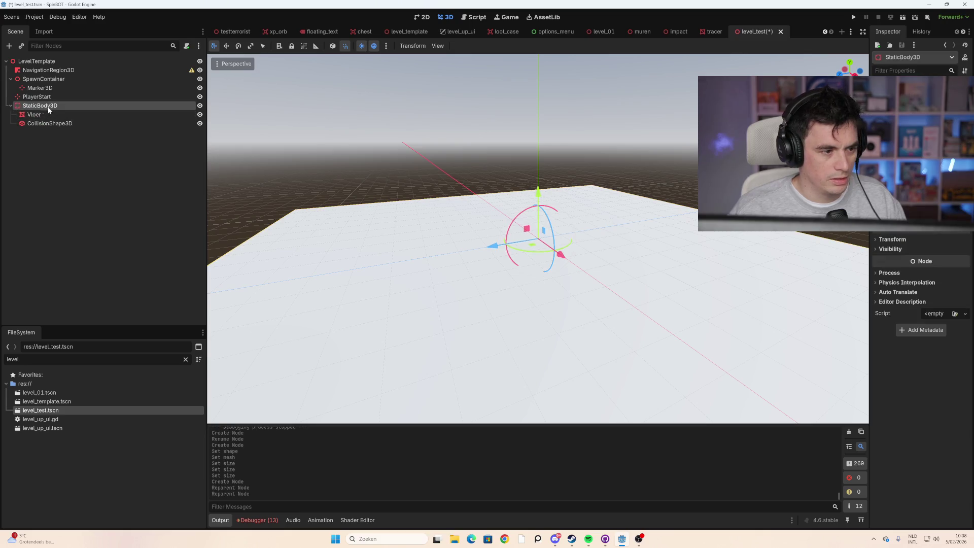
# Step: Rename the StaticBody3D to Vloer and its mesh child to Mesh
pyautogui.doubleClick(44, 109)
pyautogui.write('Vloer')
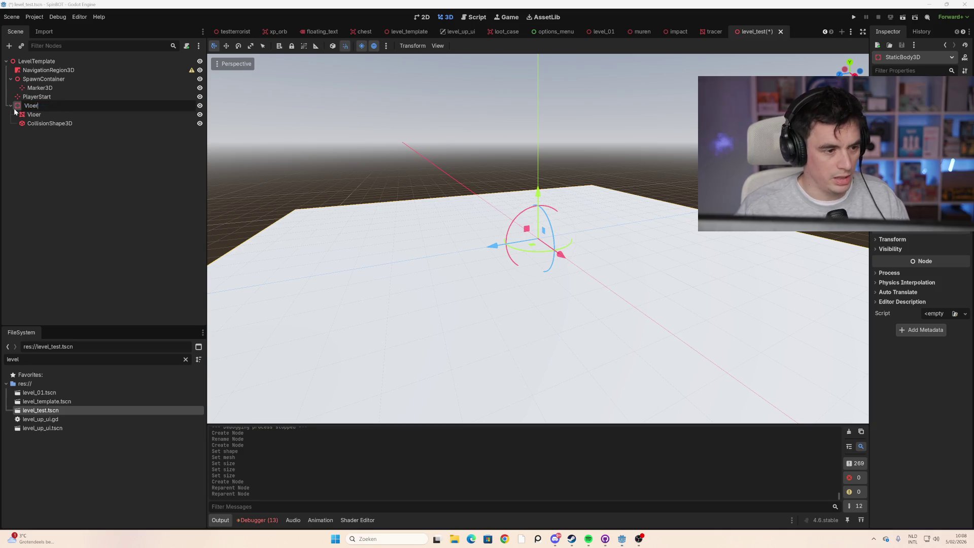
pyautogui.press('Return')
pyautogui.doubleClick(43, 113)
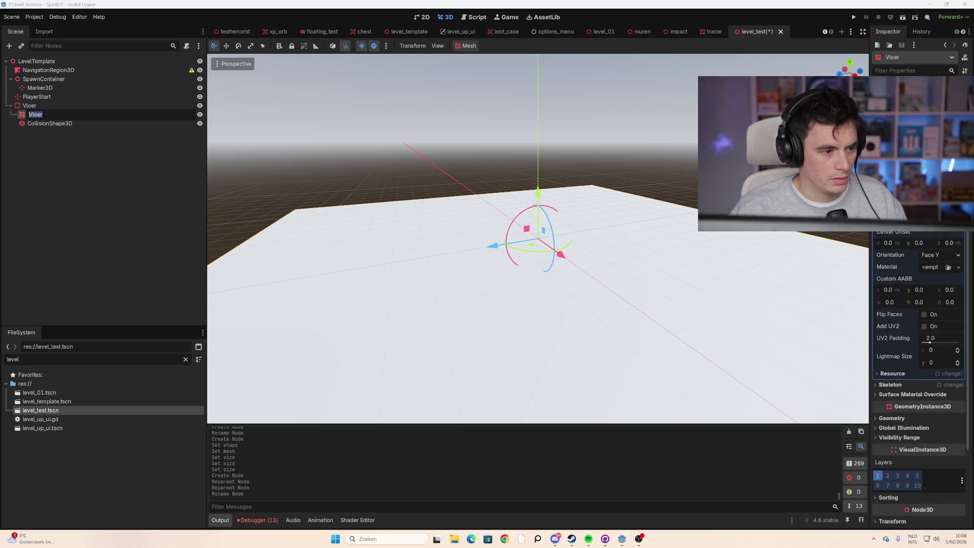
pyautogui.write('Mesh')
pyautogui.press('Return')
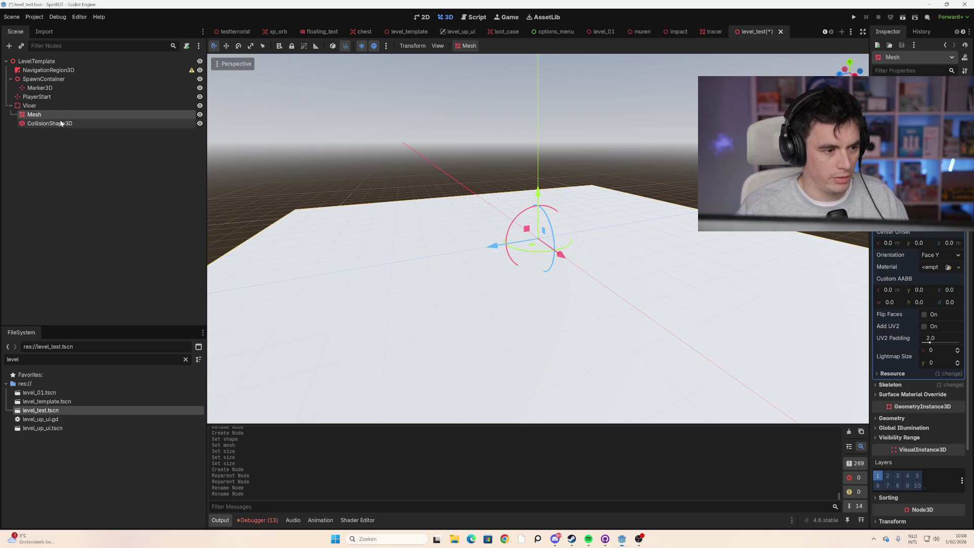
pyautogui.click(56, 113)
pyautogui.click(53, 104)
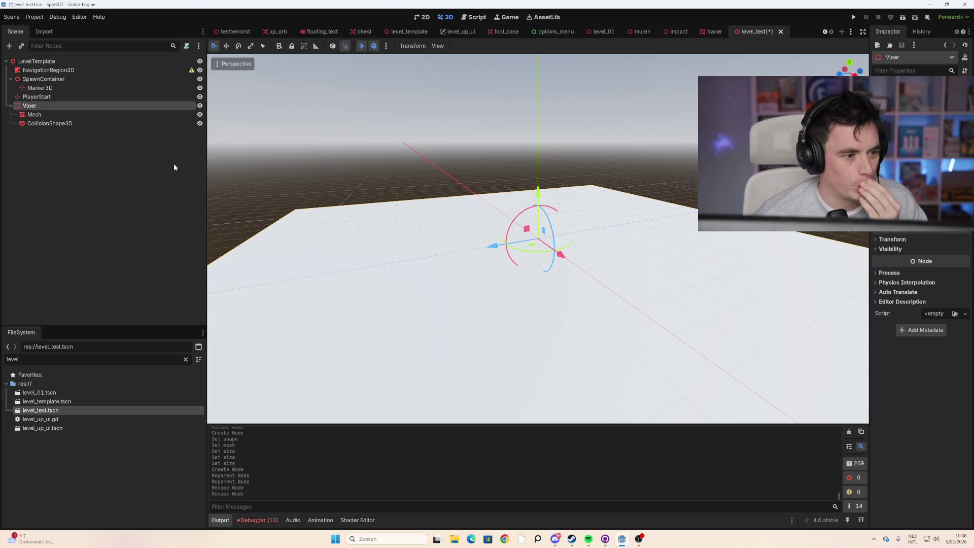
pyautogui.hotkey('ctrl', 'a')
# Step: Open muren.tscn and select all wall nodes starting from Muur
pyautogui.write('muren')
pyautogui.click(60, 409)
pyautogui.doubleClick(59, 409)
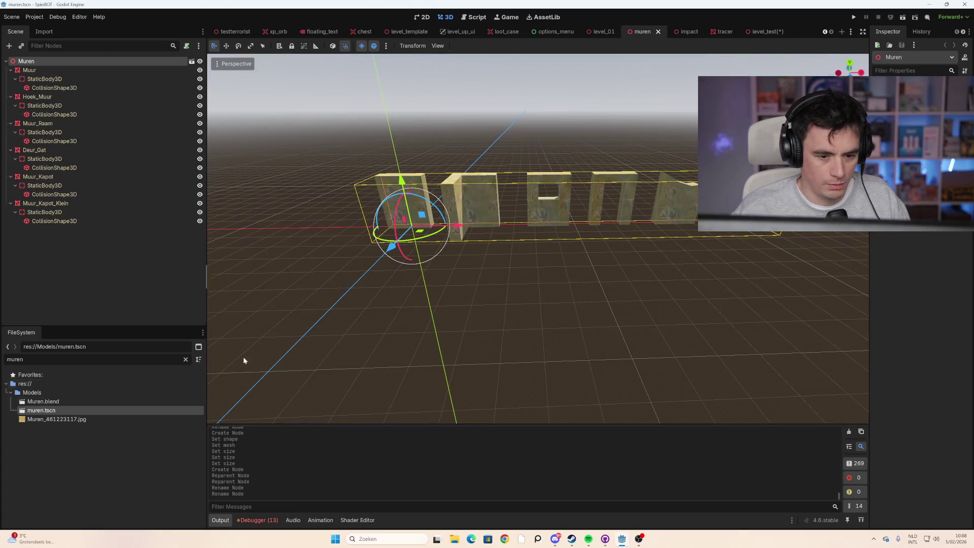
pyautogui.click(601, 242)
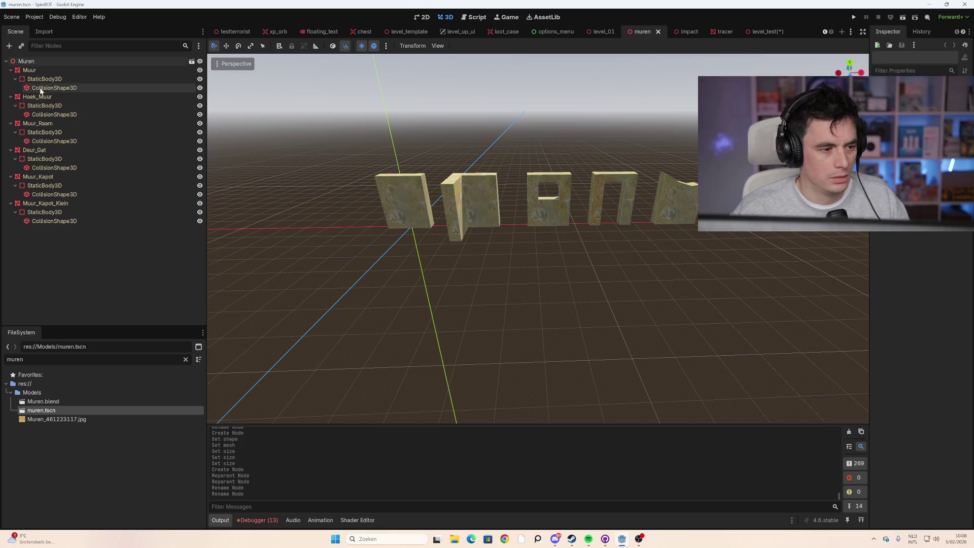
pyautogui.click(46, 70)
pyautogui.keyDown('shift'); pyautogui.click(68, 223); pyautogui.keyUp('shift')
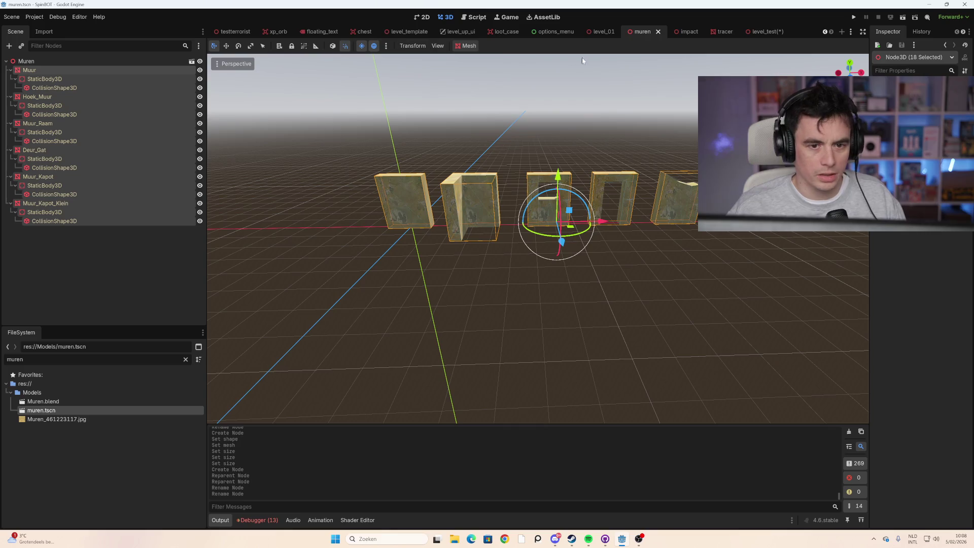
# Step: Back in level_test, add a Node3D child under LevelTemplate named Muren
pyautogui.click(764, 32)
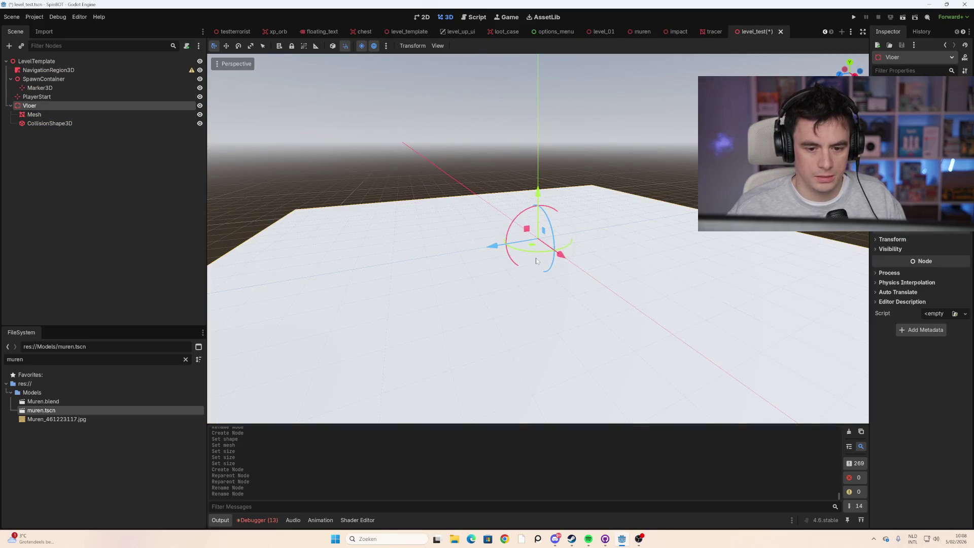
pyautogui.click(41, 135)
pyautogui.rightClick(29, 61)
pyautogui.click(52, 69)
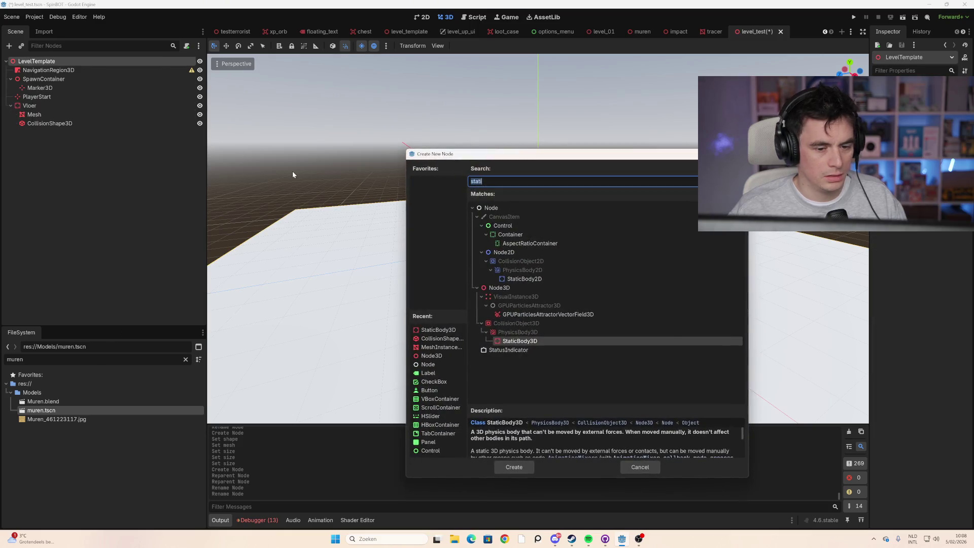
pyautogui.write('node')
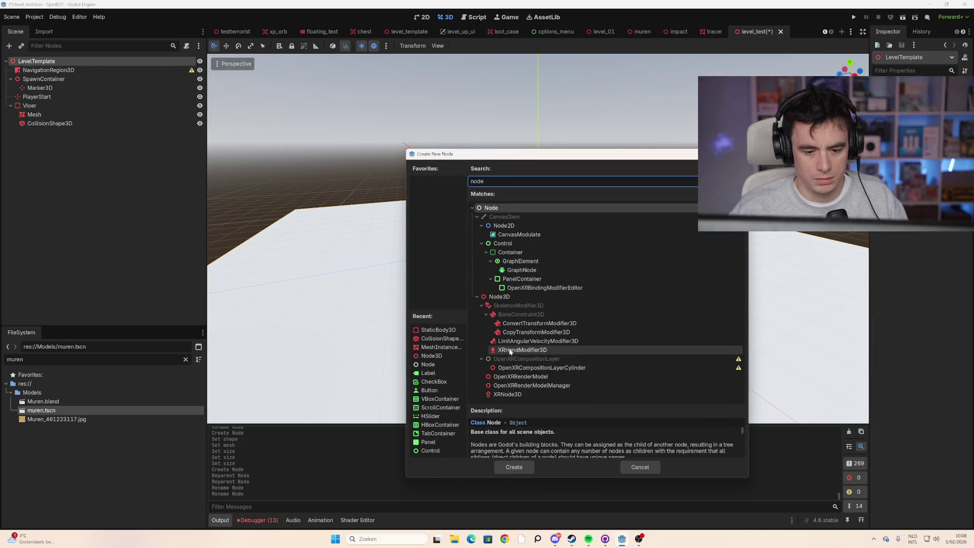
pyautogui.click(515, 296)
pyautogui.doubleClick(514, 297)
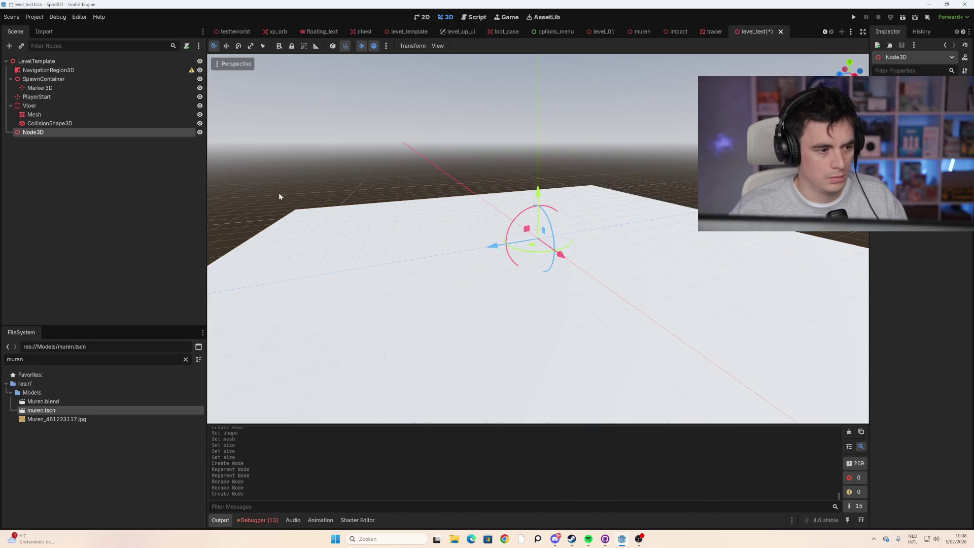
pyautogui.doubleClick(44, 131)
pyautogui.write('Muren')
pyautogui.press('Return')
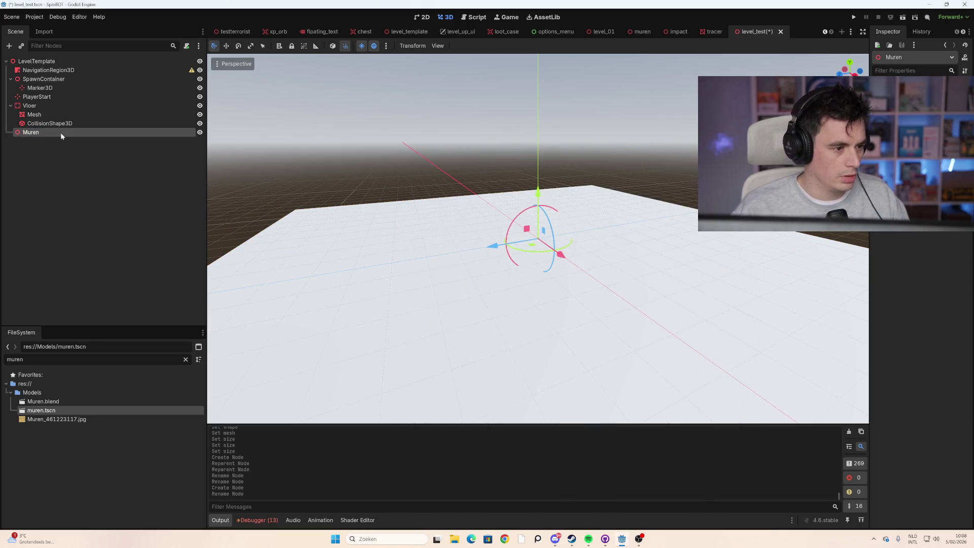
# Step: Paste the copied wall pieces as children of Muren
pyautogui.hotkey('ctrl', 'v')
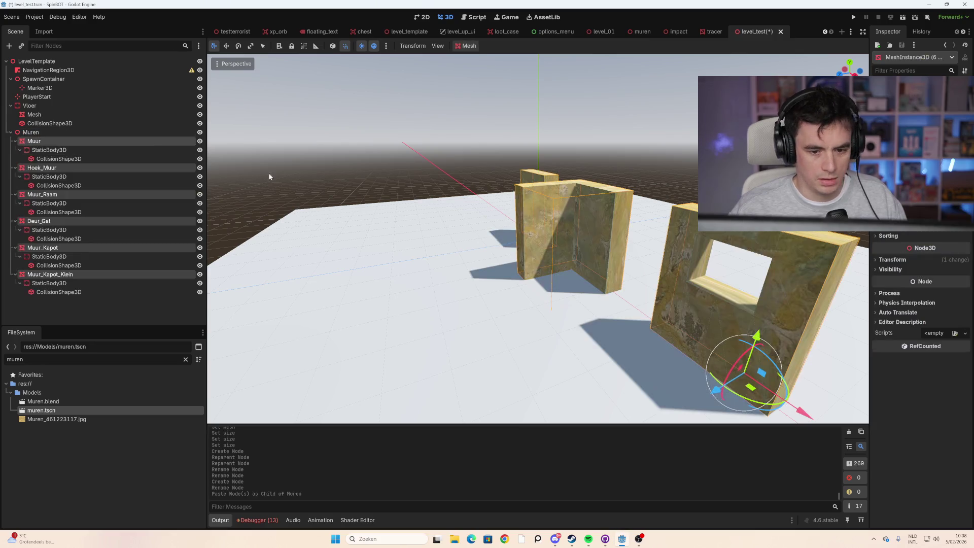
pyautogui.scroll(-5, 552, 258)
pyautogui.scroll(-2, 602, 289)
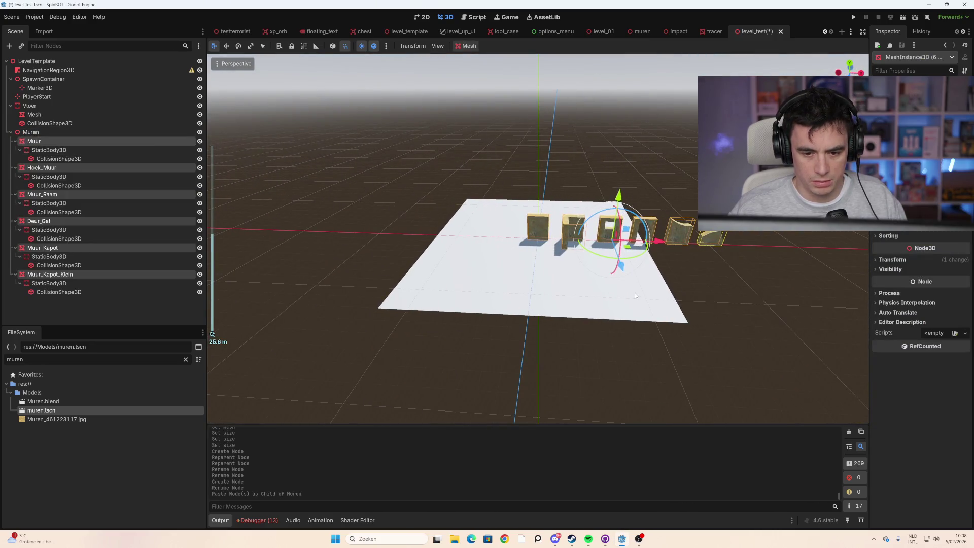
pyautogui.click(507, 264)
pyautogui.scroll(-2, 424, 250)
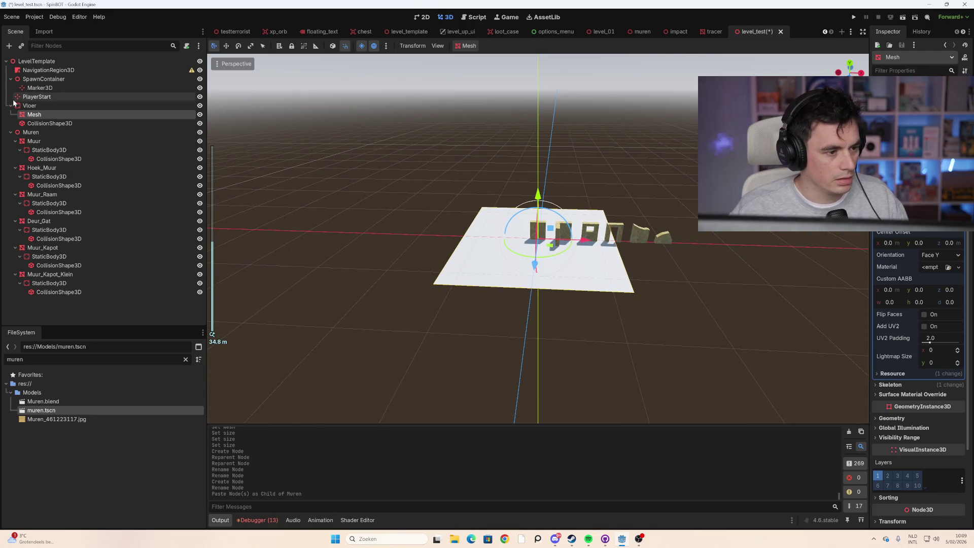
pyautogui.click(41, 107)
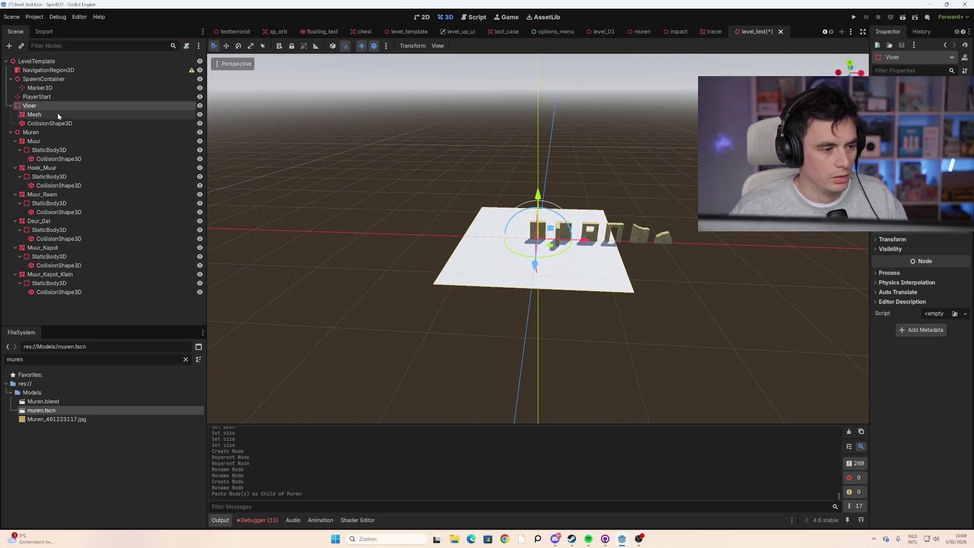
pyautogui.click(56, 113)
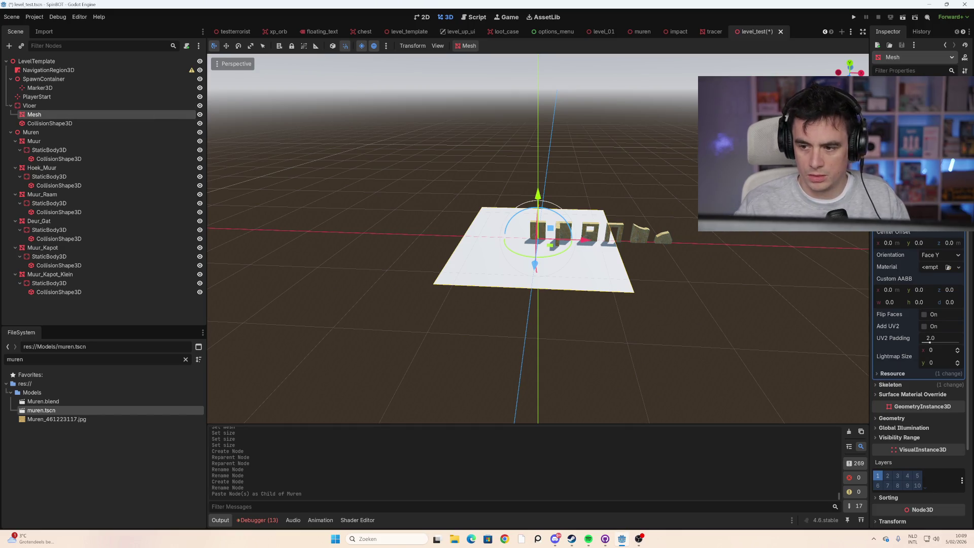
# Step: Enlarge the PlaneMesh size of Vloer's Mesh node
pyautogui.press('Return')
pyautogui.click(176, 125)
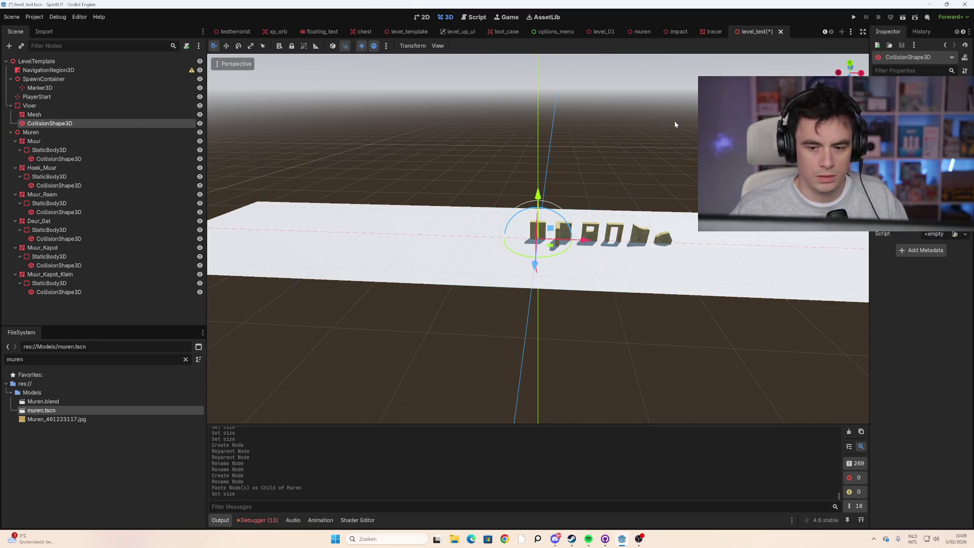
pyautogui.click(76, 114)
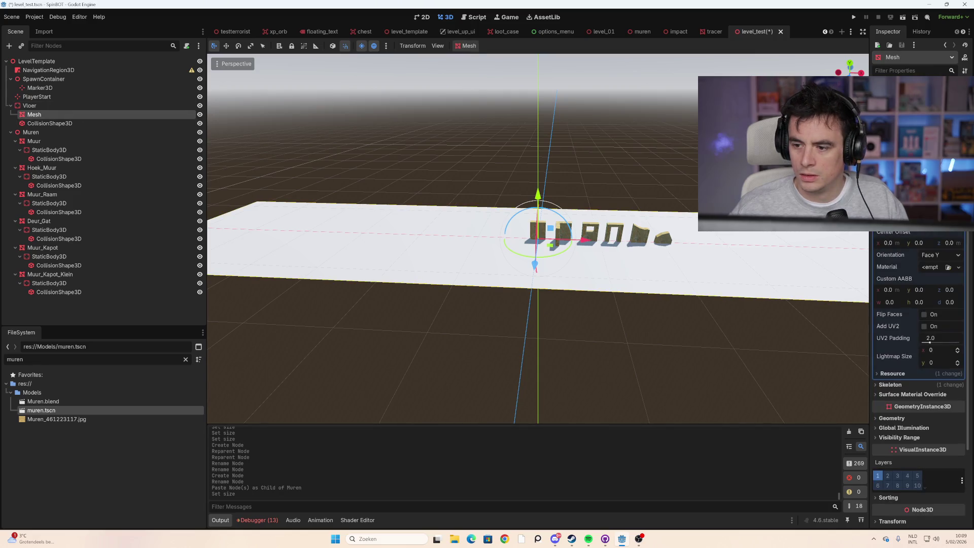
pyautogui.press('Return')
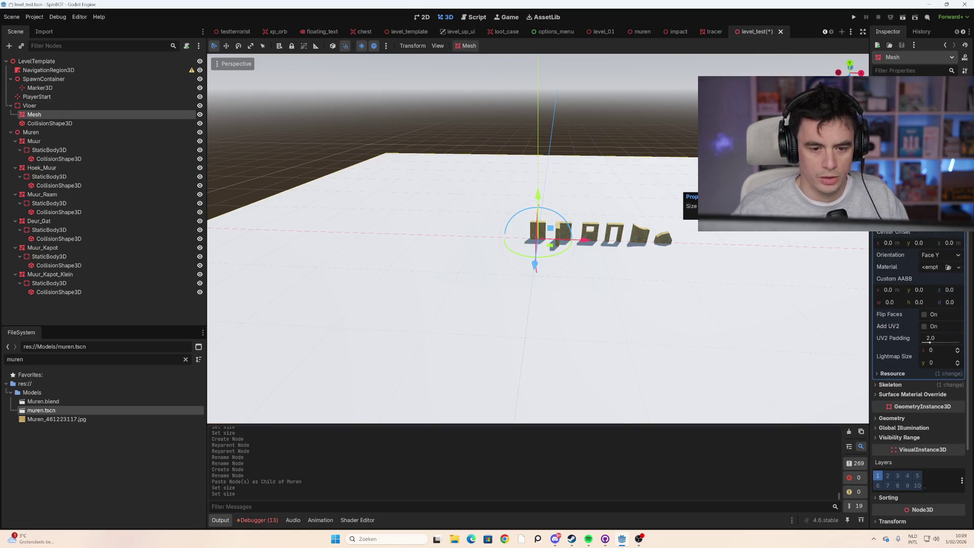
# Step: Scale the floor's CollisionShape3D to cover the enlarged plane and save the scene
pyautogui.click(77, 124)
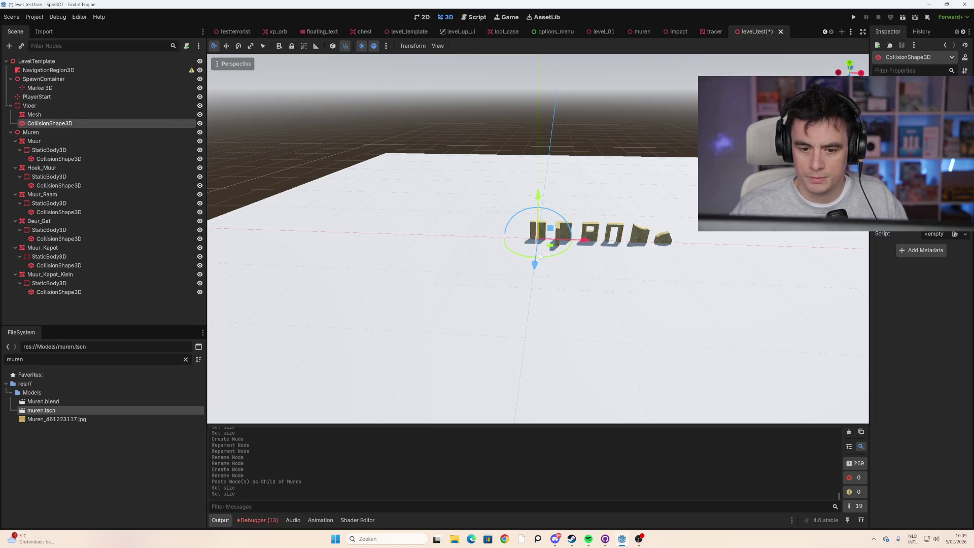
pyautogui.scroll(-3, 430, 244)
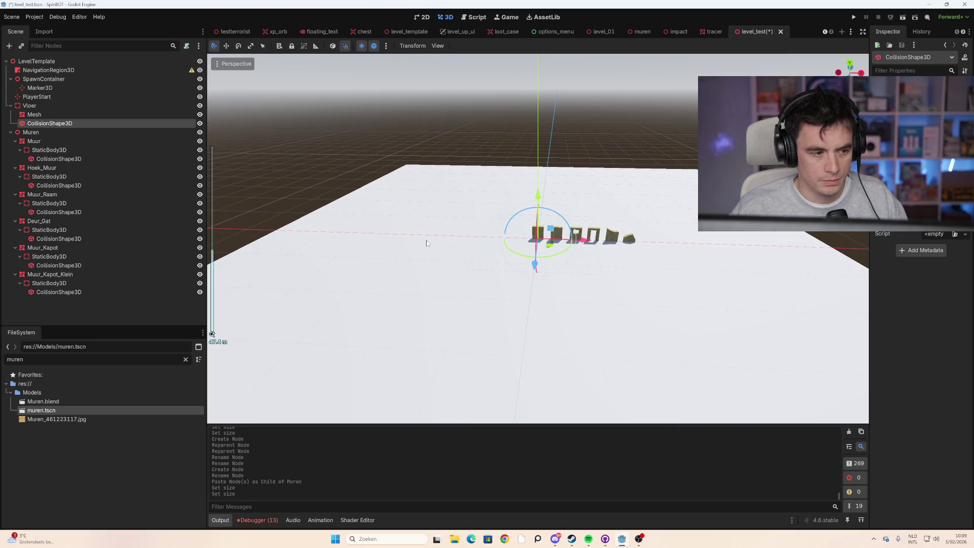
pyautogui.moveTo(218, 162)
pyautogui.mouseDown()
pyautogui.moveTo(498, 202)
pyautogui.moveTo(498, 180)
pyautogui.moveTo(289, 134)
pyautogui.mouseUp()
pyautogui.click(200, 124)
pyautogui.click(200, 123)
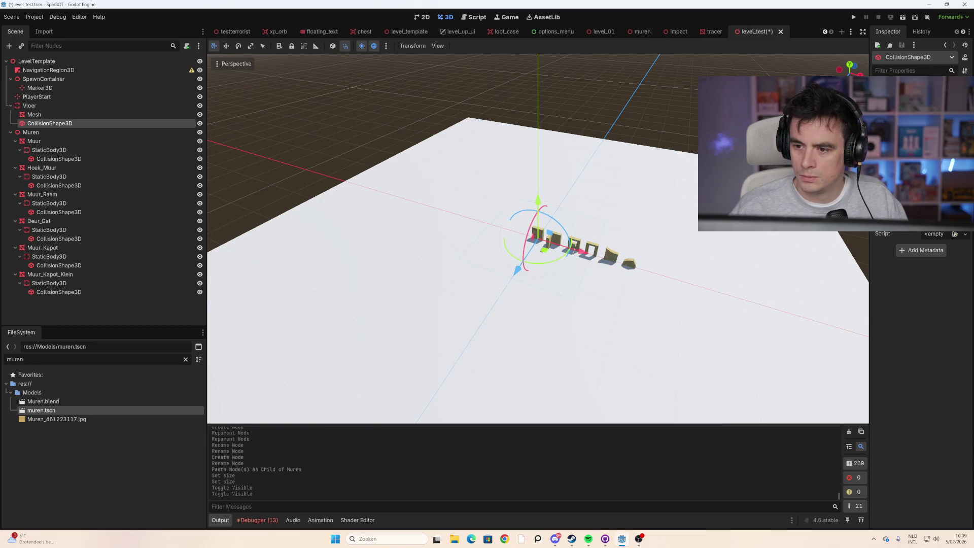
pyautogui.press('Return')
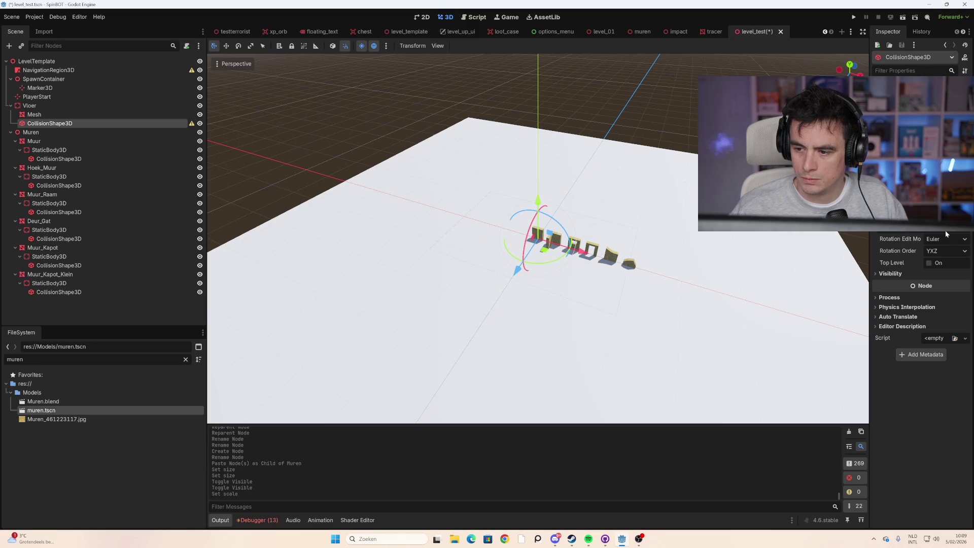
pyautogui.press('Return')
pyautogui.press('Return')
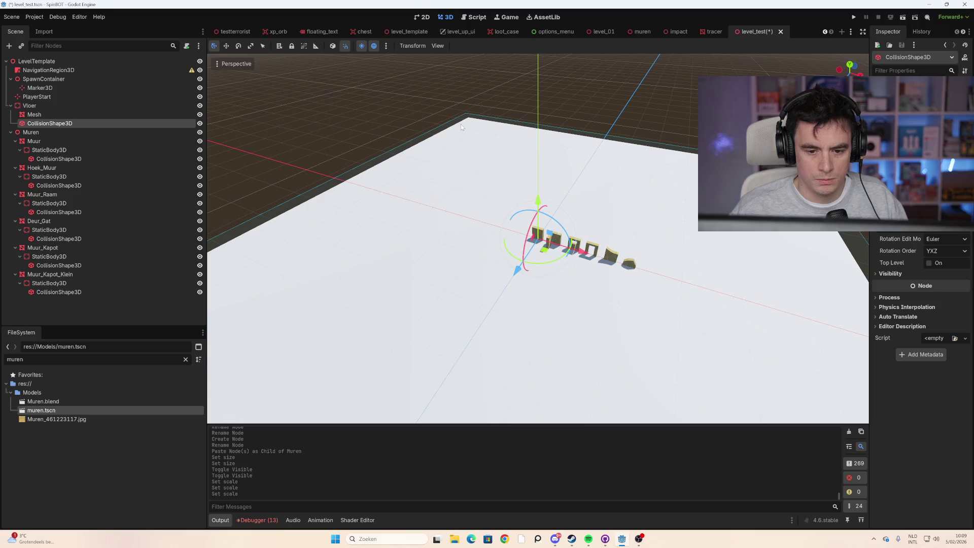
pyautogui.hotkey('ctrl', 's')
# Step: Collapse the Vloer and Muren nodes in the Scene dock
pyautogui.scroll(-5, 592, 162)
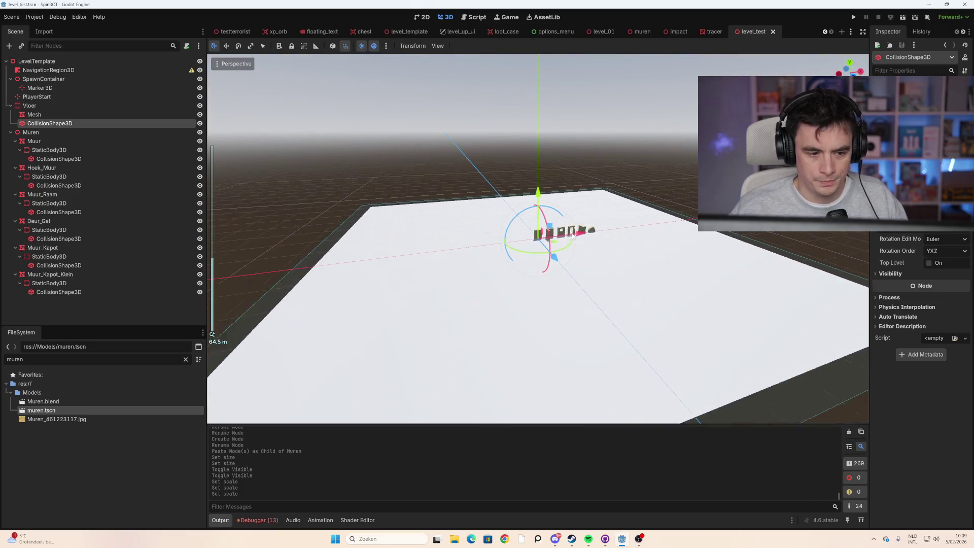
pyautogui.scroll(5, 573, 235)
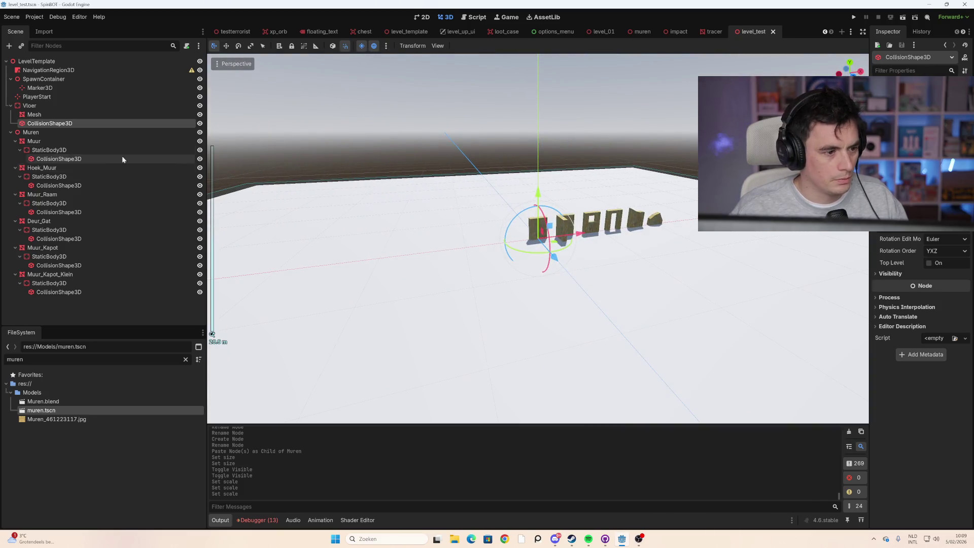
pyautogui.click(54, 95)
pyautogui.scroll(-3, 669, 249)
pyautogui.scroll(4, 669, 248)
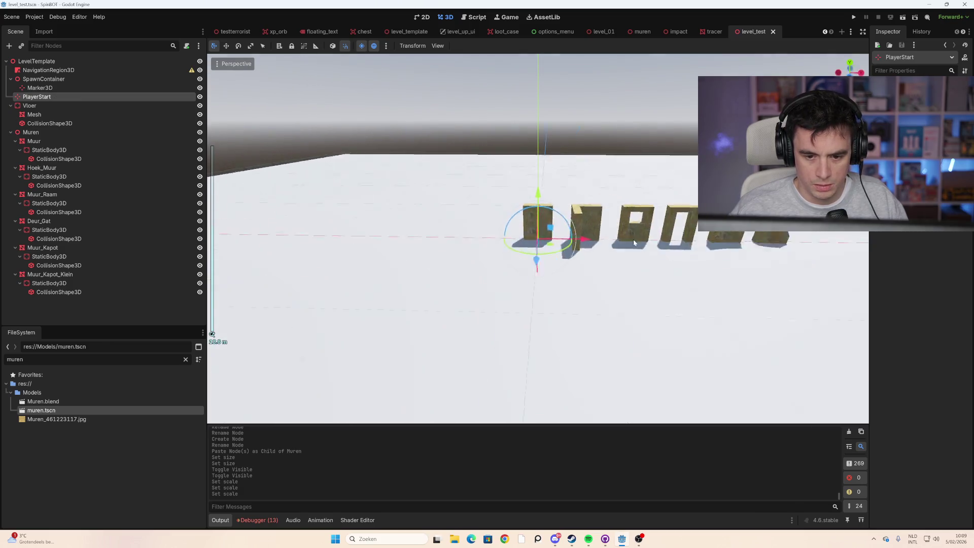
pyautogui.scroll(-3, 633, 239)
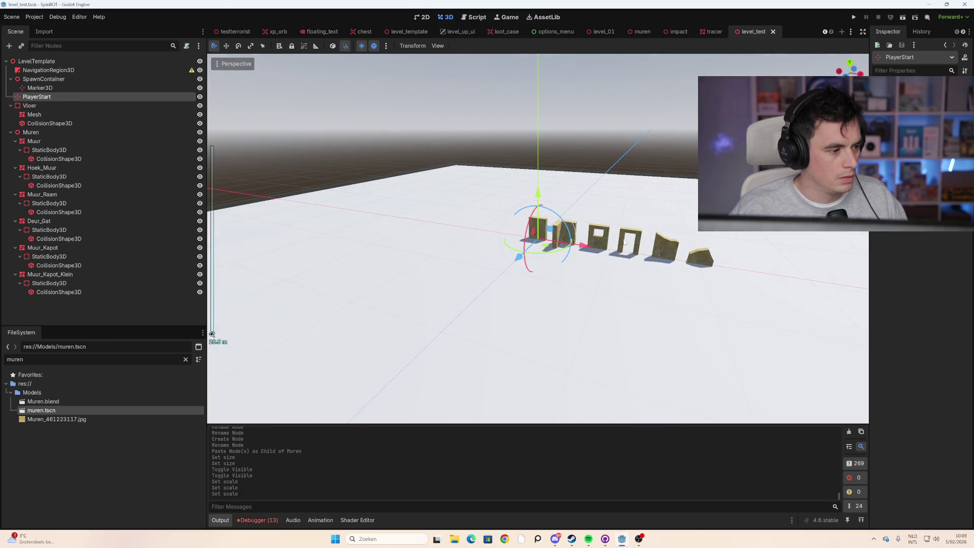
pyautogui.click(11, 106)
pyautogui.click(10, 115)
# Step: Instance buy_zone.tscn under LevelTemplate, raise it 2 units and slide it beside the walls
pyautogui.doubleClick(15, 359)
pyautogui.write('buy')
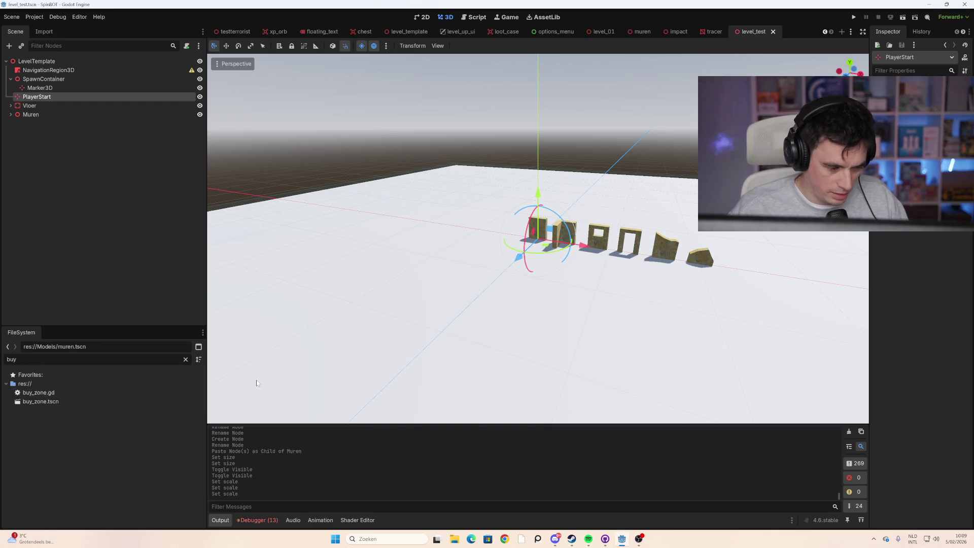
pyautogui.click(43, 393)
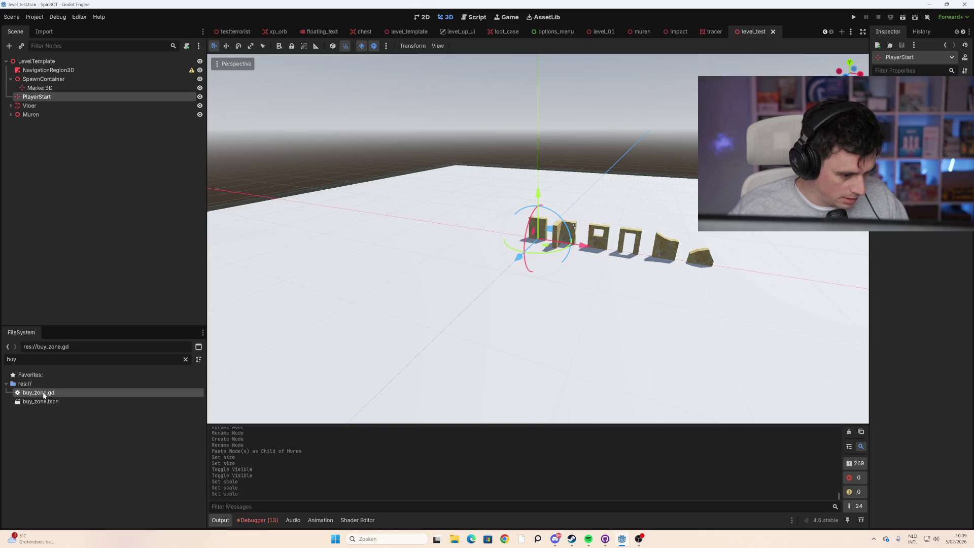
pyautogui.click(56, 401)
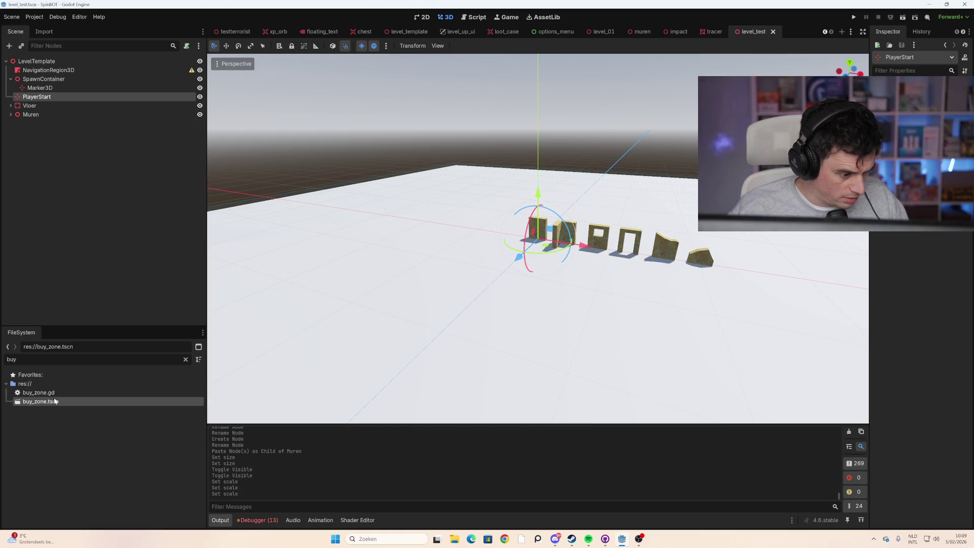
pyautogui.moveTo(55, 401)
pyautogui.mouseDown()
pyautogui.moveTo(190, 148)
pyautogui.moveTo(51, 62)
pyautogui.mouseUp()
pyautogui.moveTo(538, 192)
pyautogui.mouseDown()
pyautogui.moveTo(541, 167)
pyautogui.moveTo(539, 192)
pyautogui.mouseUp()
pyautogui.moveTo(575, 244)
pyautogui.mouseDown()
pyautogui.moveTo(450, 261)
pyautogui.moveTo(457, 258)
pyautogui.mouseUp()
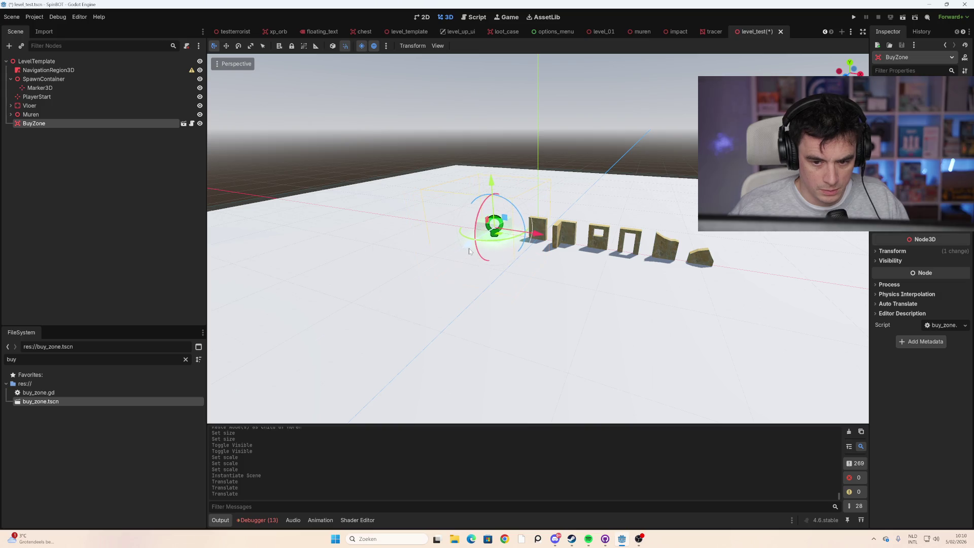
# Step: Nudge the BuyZone right, save level_test, and orbit over the walls and floor
pyautogui.click(588, 282)
pyautogui.hotkey('ctrl', 's')
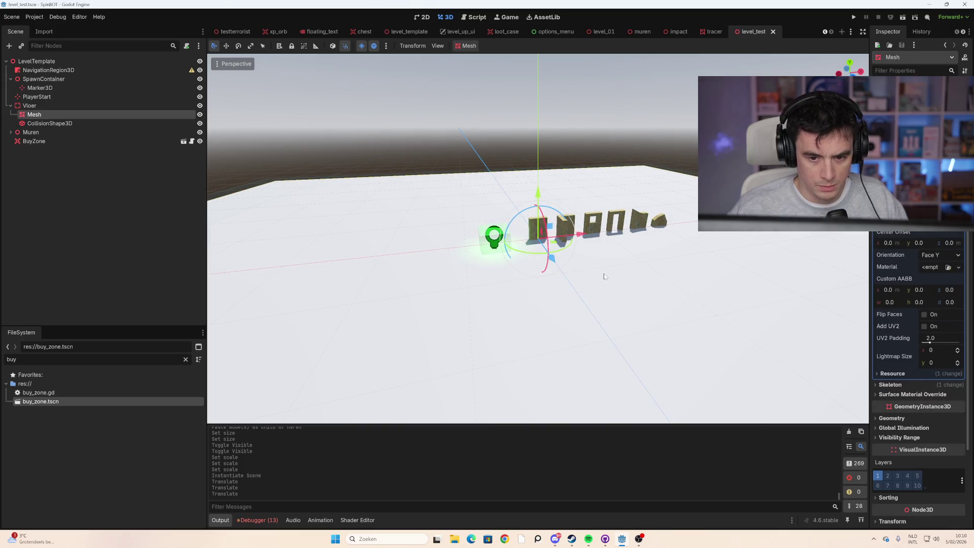
pyautogui.scroll(-4, 558, 268)
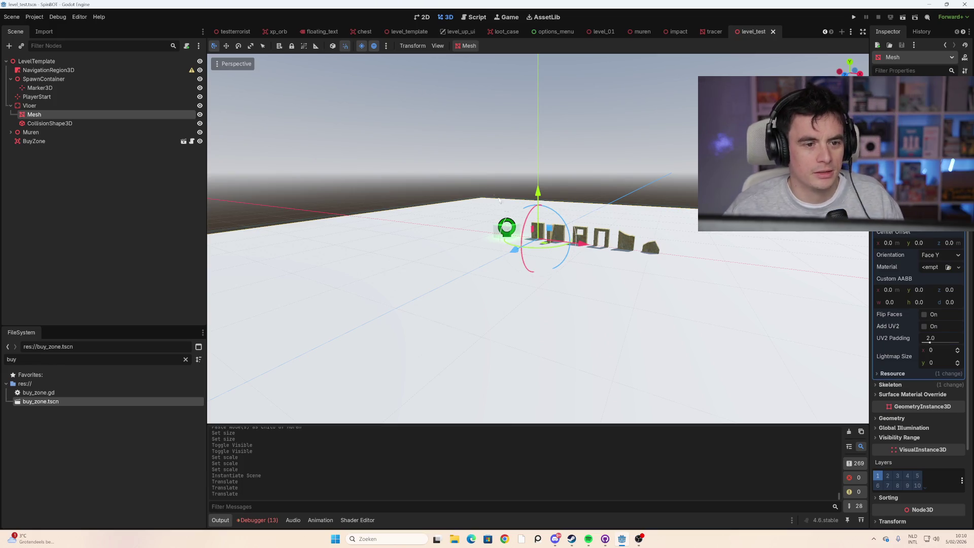
pyautogui.moveTo(502, 205)
pyautogui.mouseDown()
pyautogui.moveTo(531, 197)
pyautogui.moveTo(507, 183)
pyautogui.mouseUp()
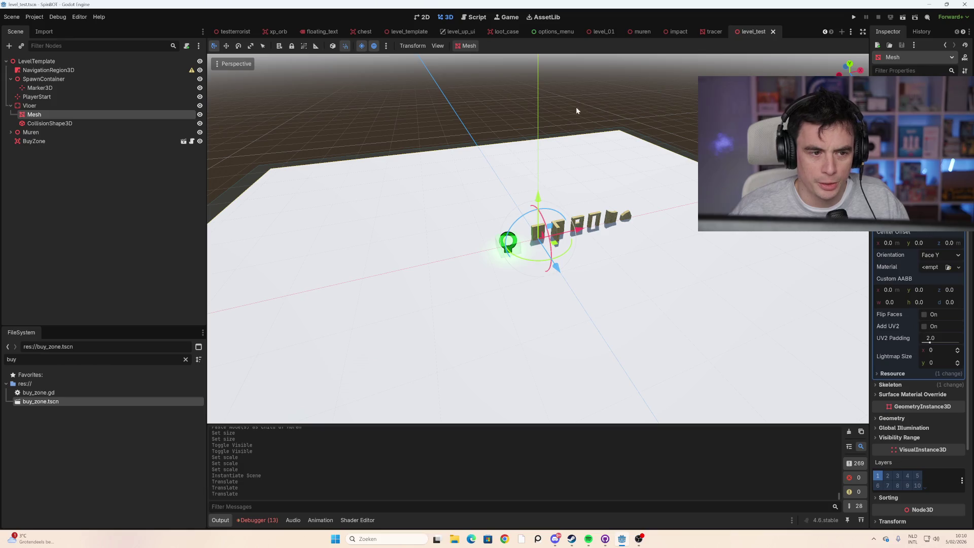
pyautogui.moveTo(562, 61)
pyautogui.mouseDown()
pyautogui.moveTo(603, 237)
pyautogui.moveTo(461, 235)
pyautogui.moveTo(524, 229)
pyautogui.mouseUp()
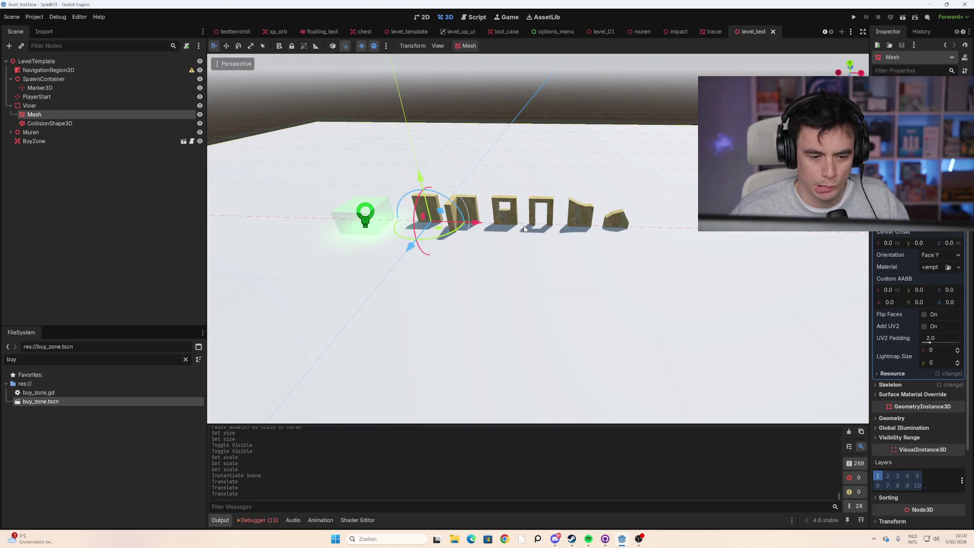
pyautogui.click(72, 60)
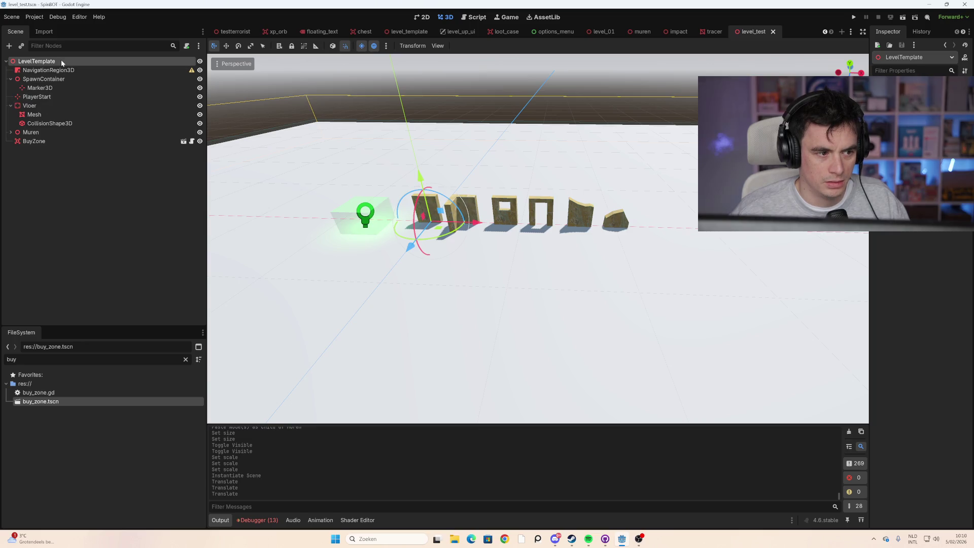
# Step: Rename the LevelTemplate root to TestLevel, clear the file filter, and save
pyautogui.doubleClick(39, 61)
pyautogui.write('Test')
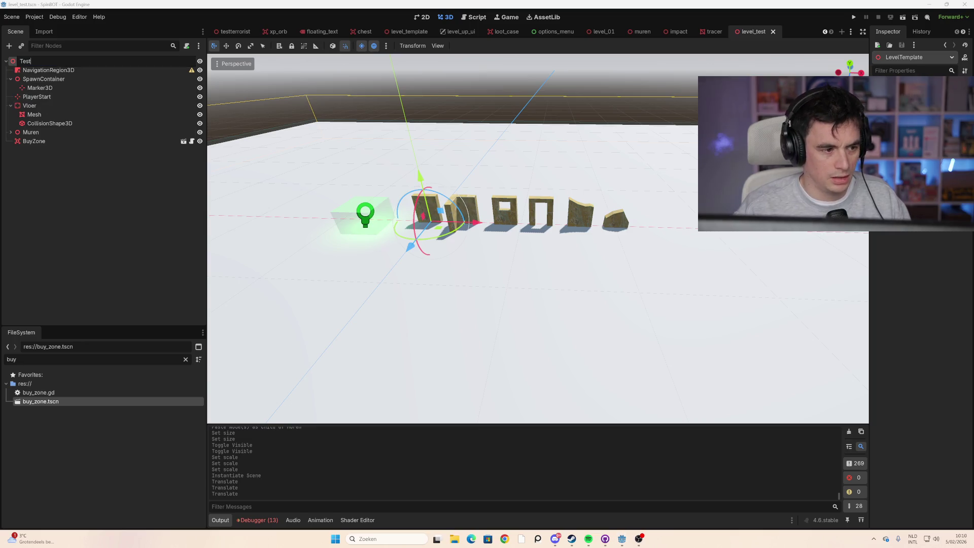
pyautogui.write('Level')
pyautogui.press('Return')
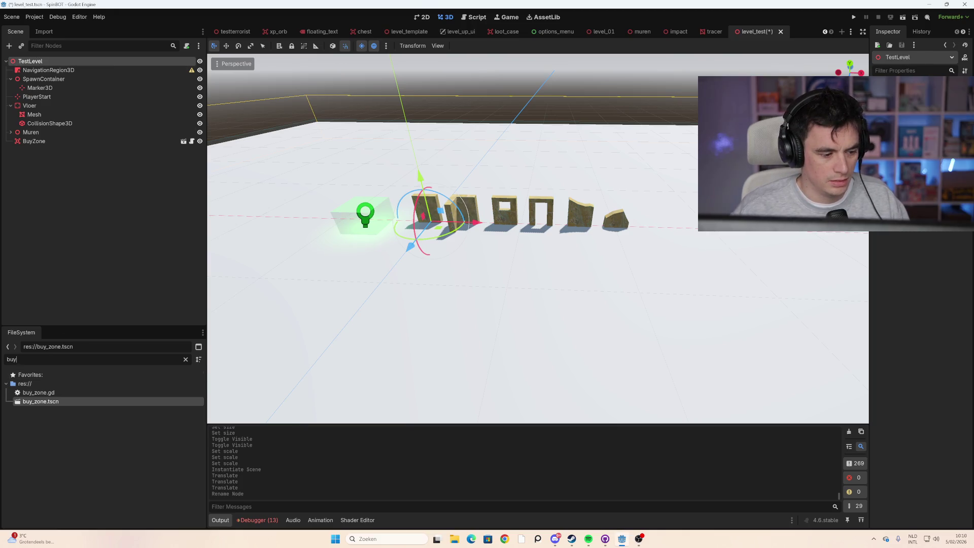
pyautogui.press('BackSpace')
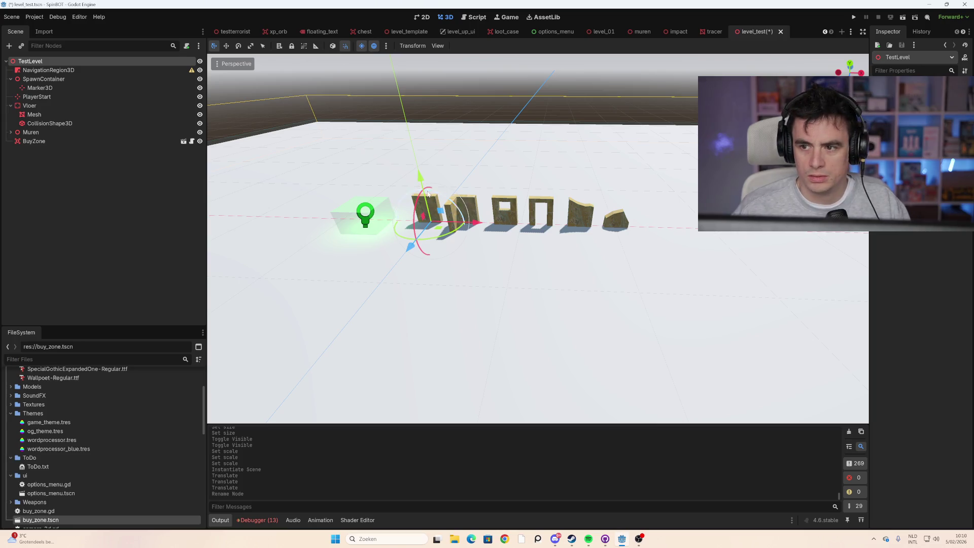
pyautogui.hotkey('ctrl', 's')
# Step: Browse the full project file list and open main_menu.tscn
pyautogui.scroll(-2, 133, 427)
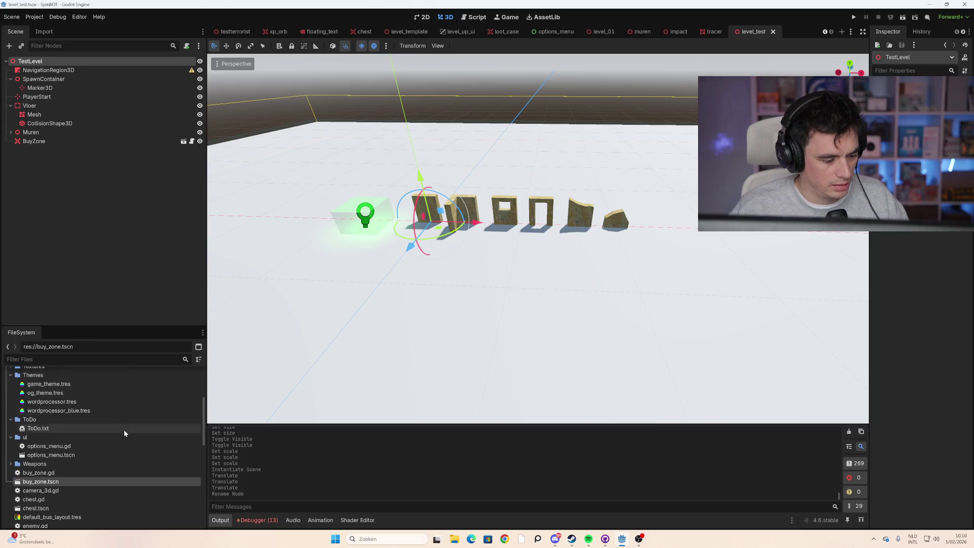
pyautogui.click(123, 251)
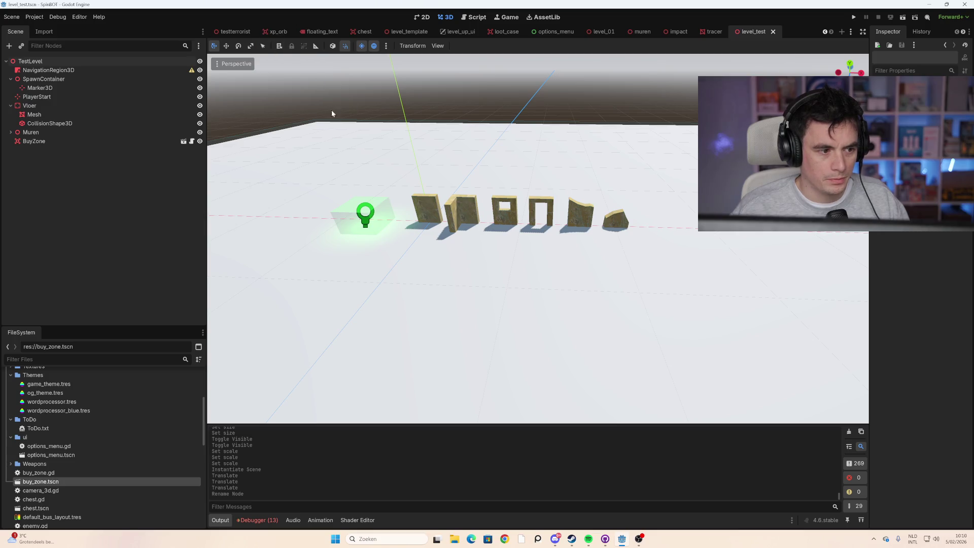
pyautogui.scroll(-3, 255, 79)
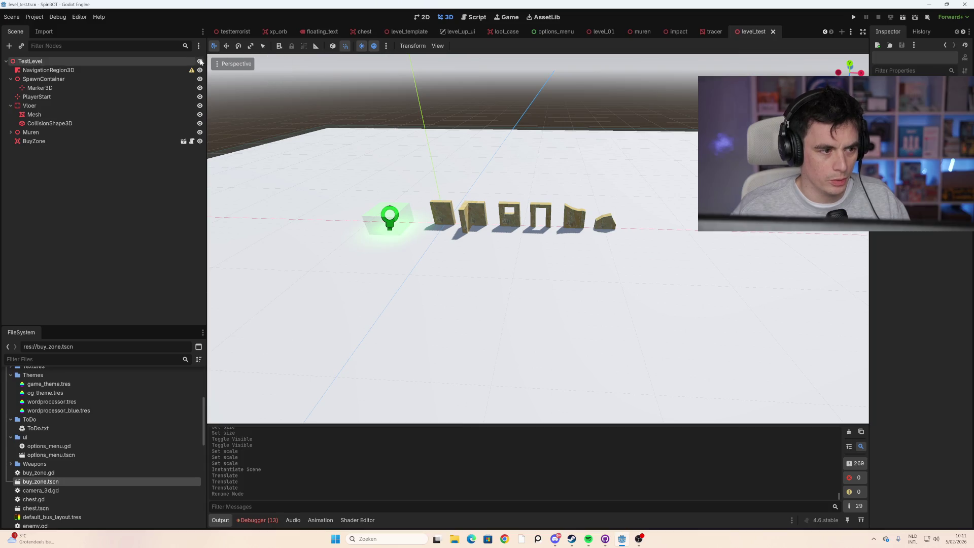
pyautogui.scroll(3, 124, 406)
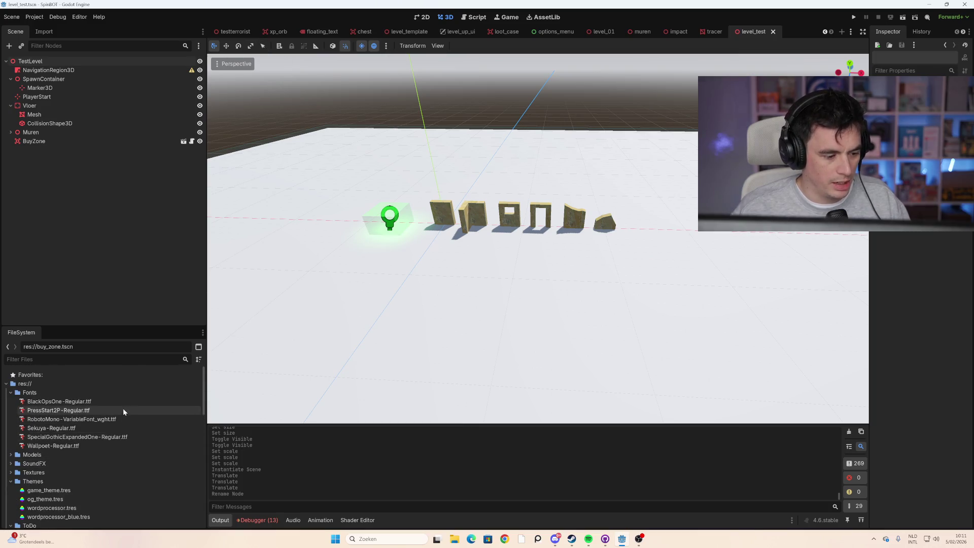
pyautogui.scroll(-4, 81, 427)
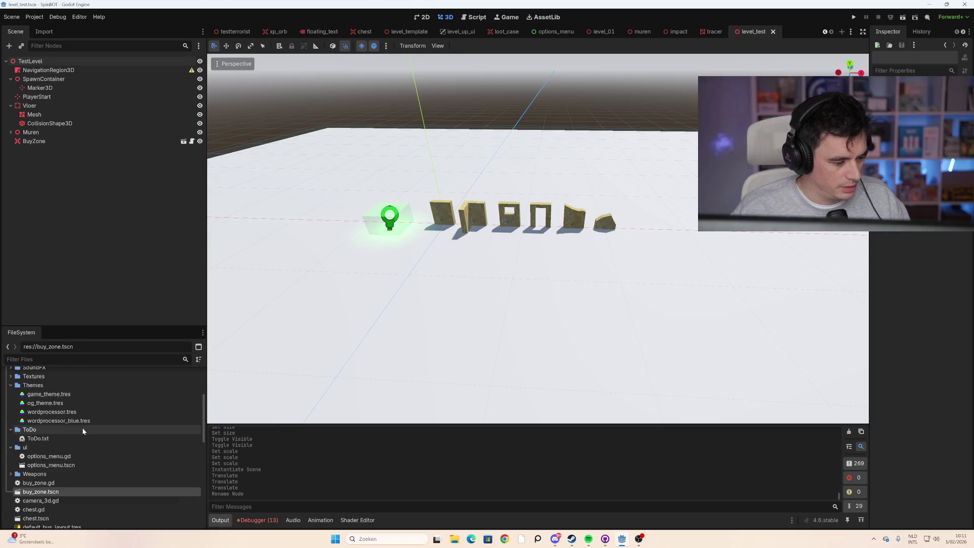
pyautogui.scroll(-2, 115, 419)
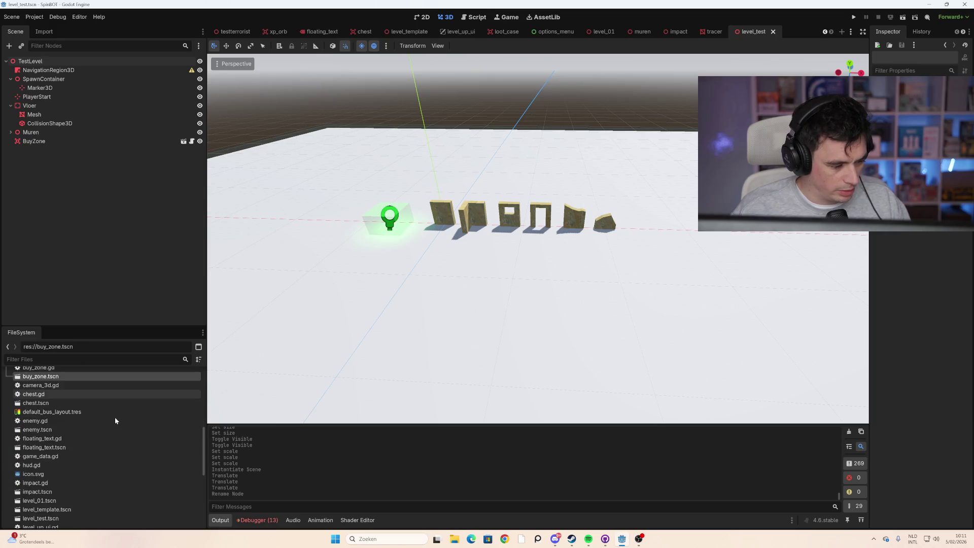
pyautogui.scroll(-5, 115, 417)
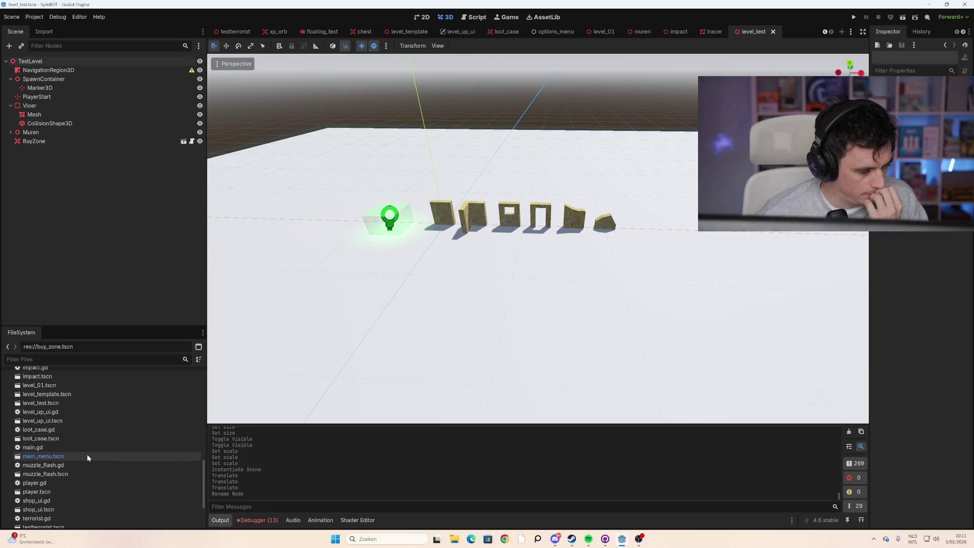
pyautogui.doubleClick(76, 455)
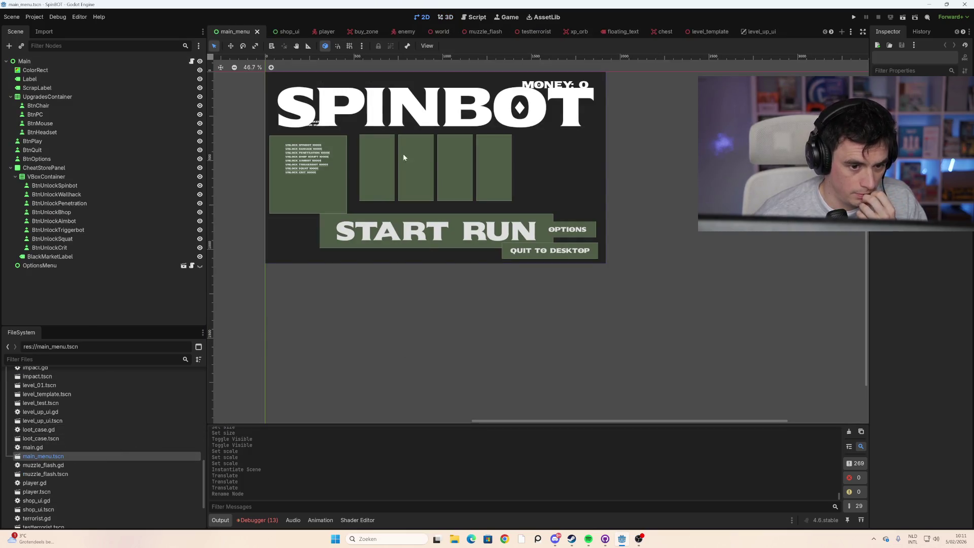
# Step: In main_menu.tscn, select the BtnOptions node and duplicate it with Ctrl+D
pyautogui.moveTo(592, 188)
pyautogui.mouseDown()
pyautogui.moveTo(645, 257)
pyautogui.moveTo(641, 243)
pyautogui.mouseUp()
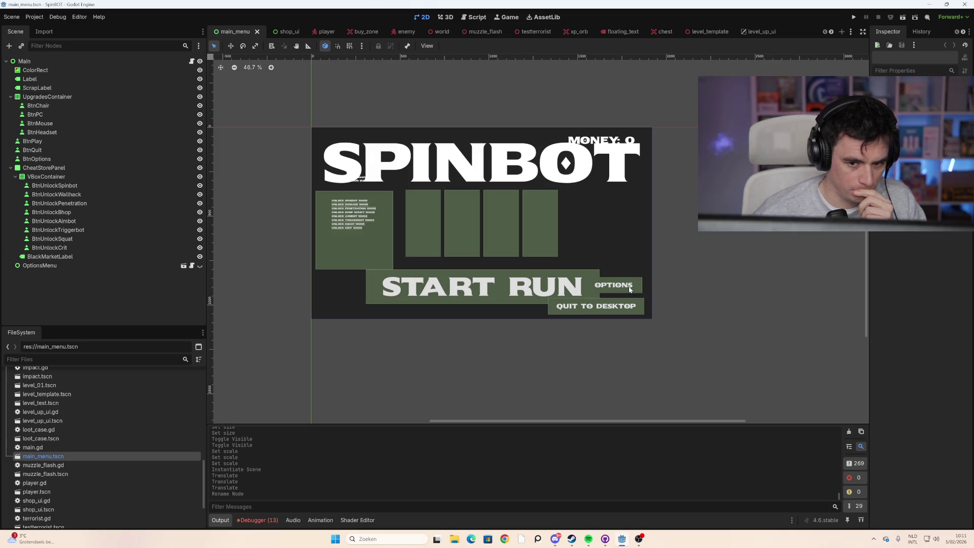
pyautogui.click(65, 152)
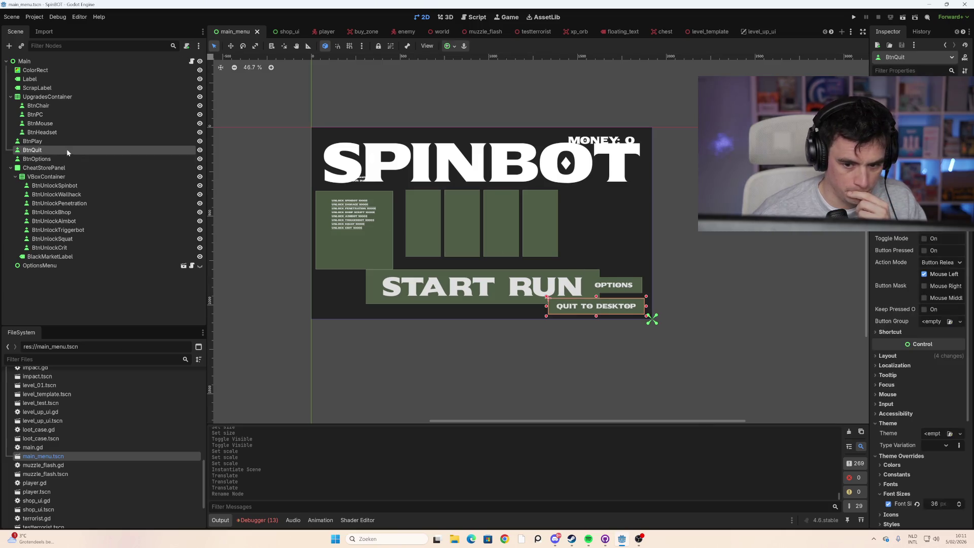
pyautogui.click(65, 151)
pyautogui.click(51, 160)
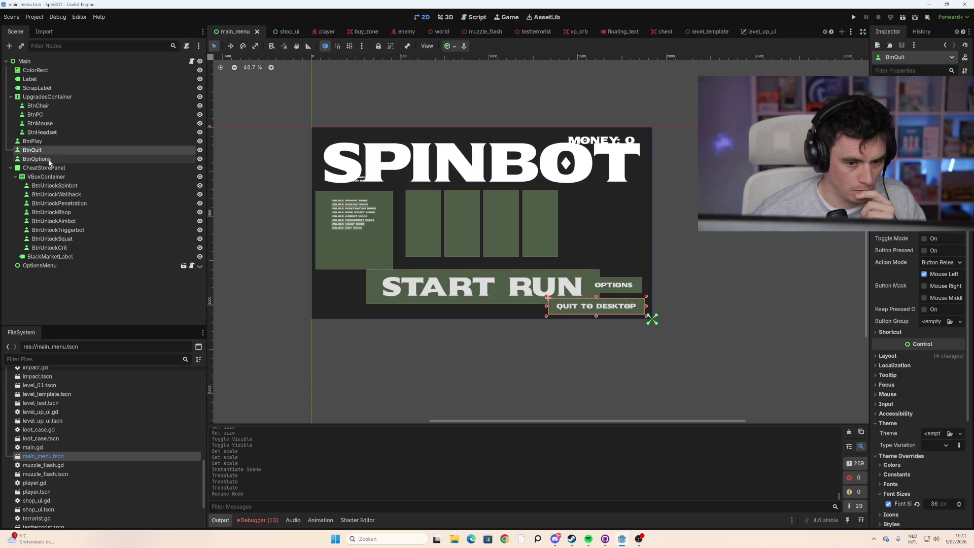
pyautogui.hotkey('ctrl', 'd')
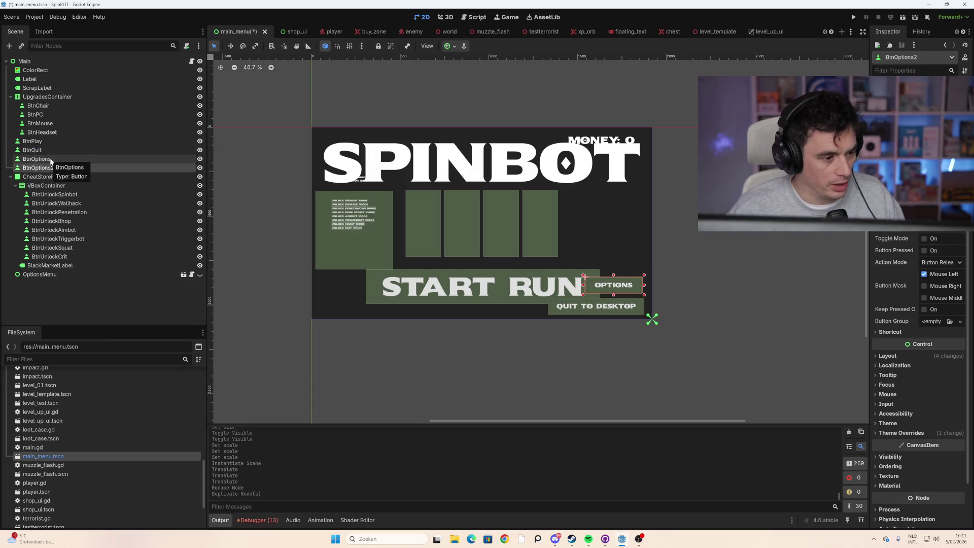
# Step: Rename the duplicate to BtnLevelTest and move it just above the OPTIONS button
pyautogui.click(54, 168)
pyautogui.hotkey('shift', 'Left')
pyautogui.hotkey('shift', 'Left')
pyautogui.hotkey('shift', 'Left')
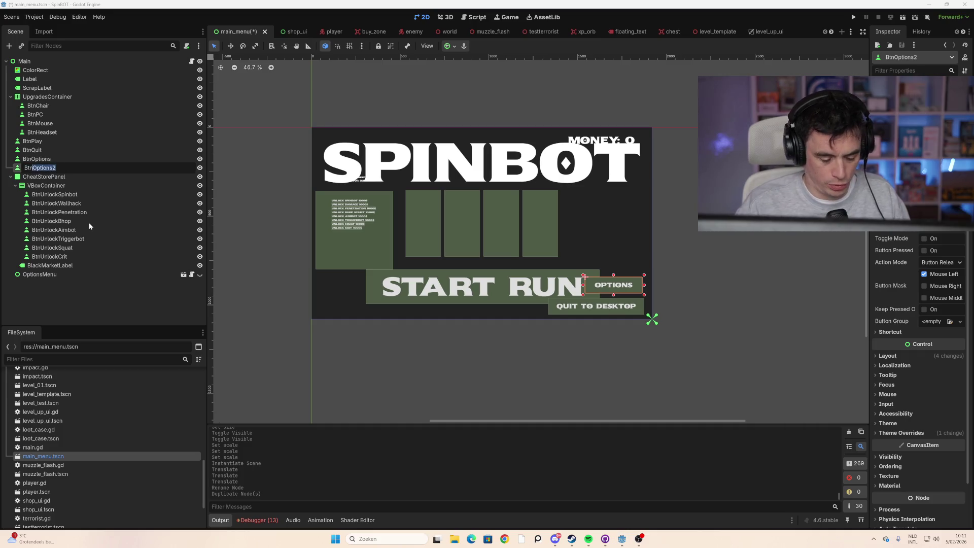
pyautogui.write('Test')
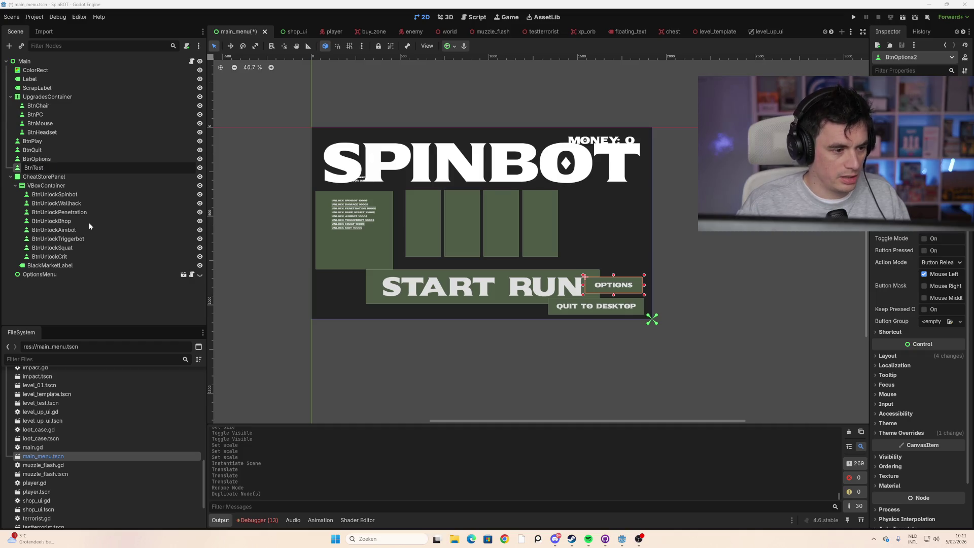
pyautogui.hotkey('ctrl', 'z')
pyautogui.hotkey('ctrl', 'z')
pyautogui.hotkey('ctrl', 'z')
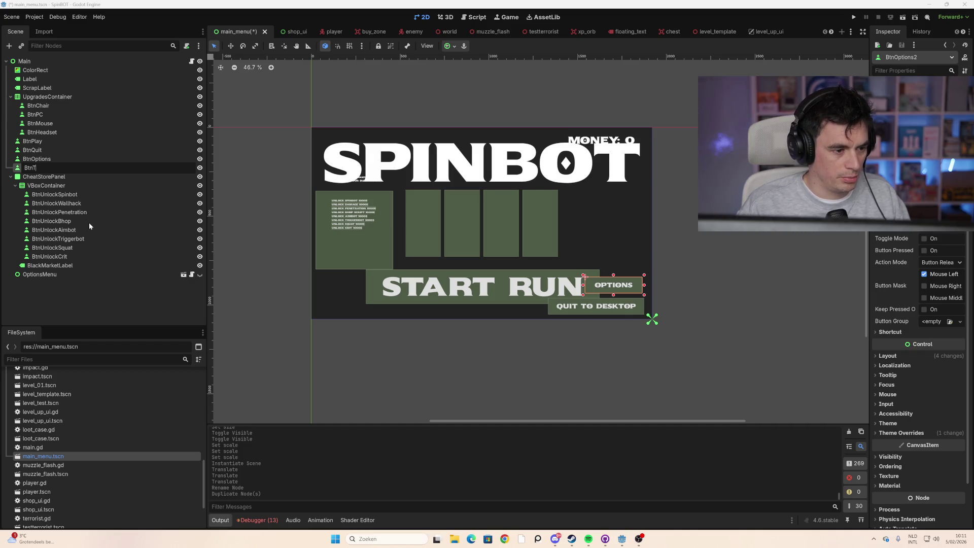
pyautogui.write('Level')
pyautogui.press('Escape')
pyautogui.press('Return')
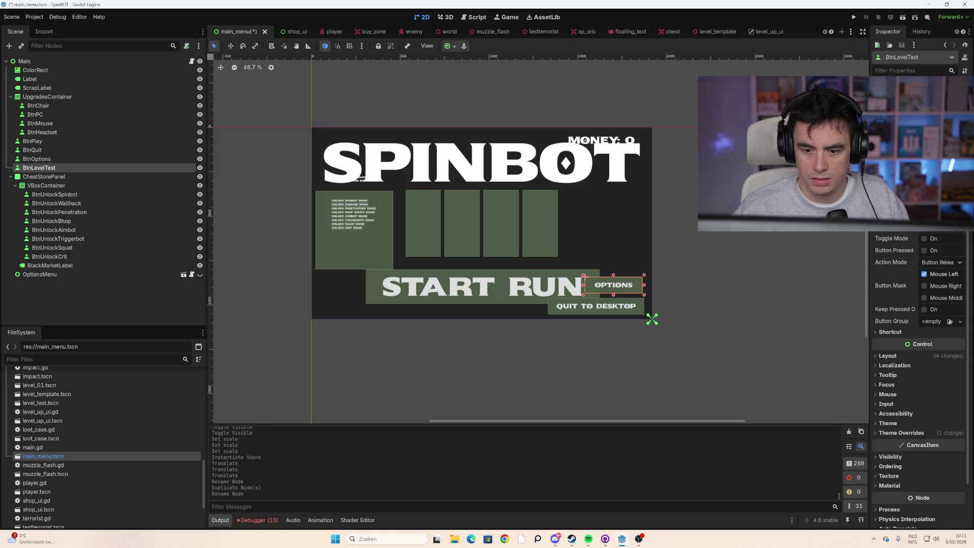
pyautogui.moveTo(622, 285); pyautogui.dragTo(621, 265)
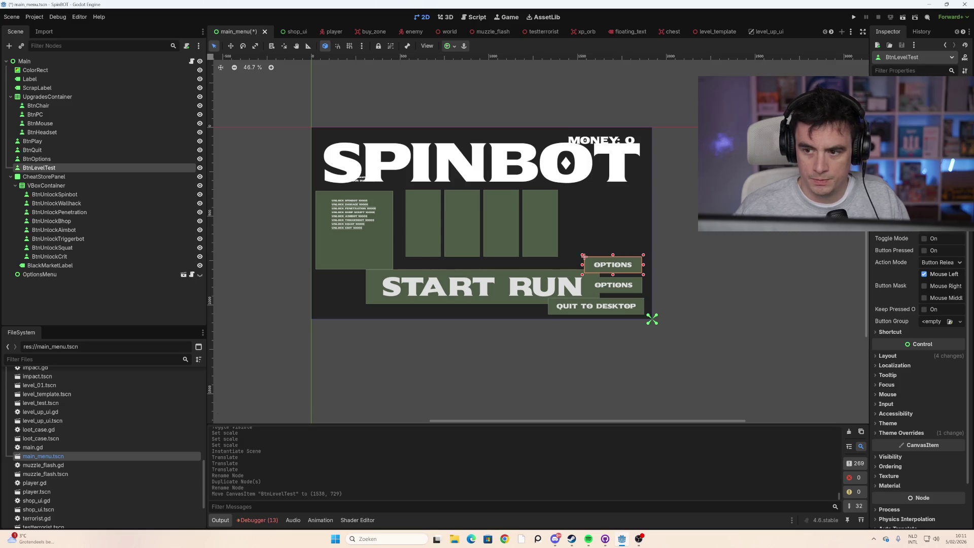
# Step: Set the duplicated button's label text to 'LEVEL TEST'
pyautogui.write('TEST')
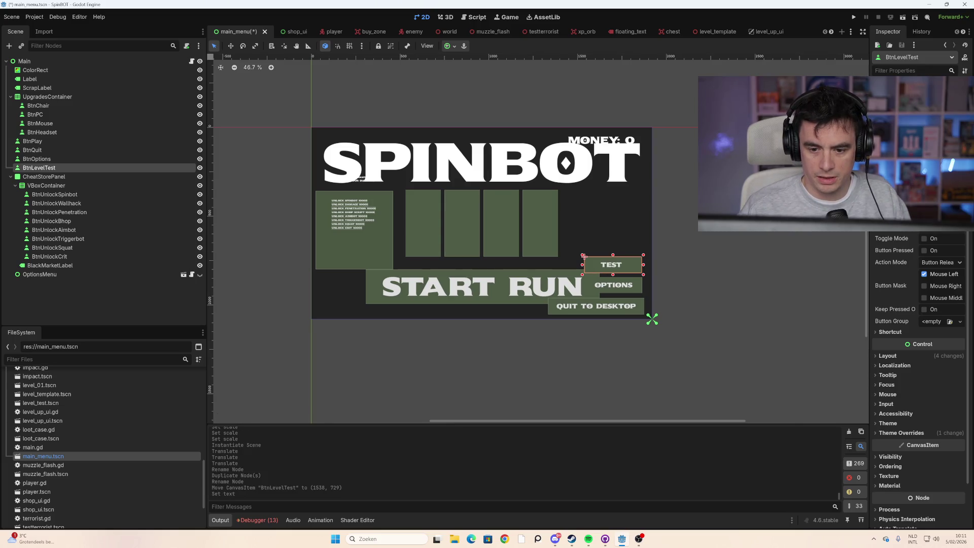
pyautogui.write(' LEVEL')
pyautogui.press('BackSpace')
pyautogui.press('BackSpace')
pyautogui.press('BackSpace')
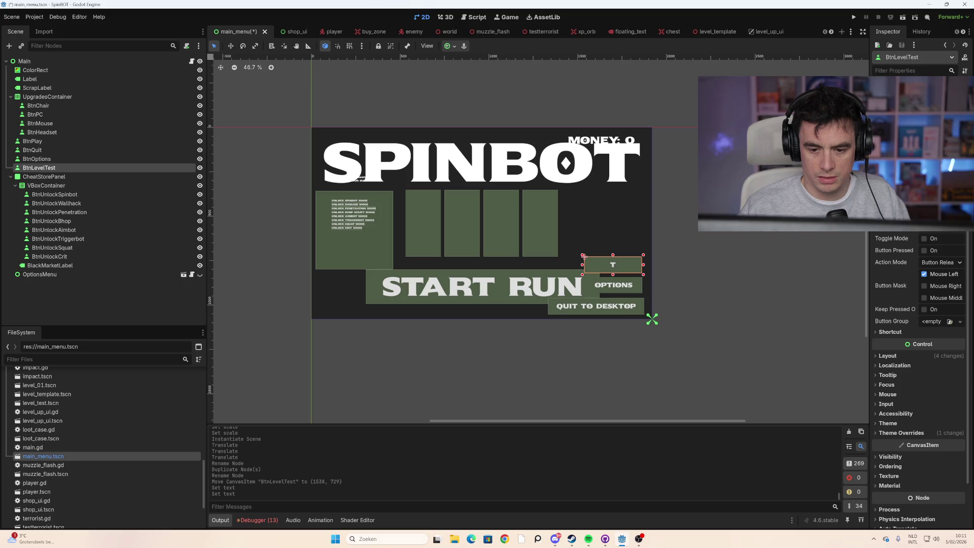
pyautogui.write('EL TEST')
pyautogui.press('Escape')
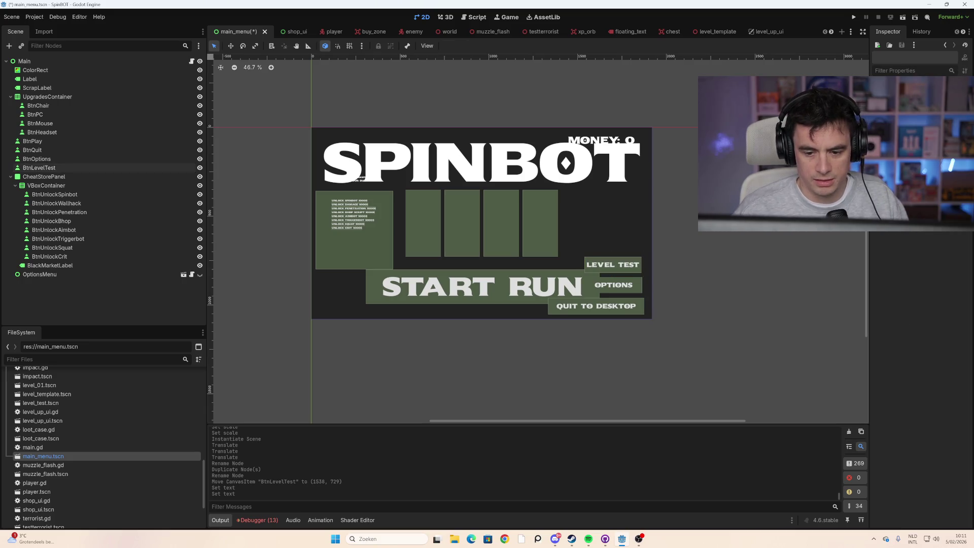
# Step: Shrink the LEVEL TEST button, place it beneath the money counter, and open main.gd
pyautogui.click(633, 260)
pyautogui.moveTo(641, 275)
pyautogui.mouseDown()
pyautogui.moveTo(627, 270)
pyautogui.moveTo(643, 271)
pyautogui.moveTo(647, 250)
pyautogui.moveTo(638, 198)
pyautogui.mouseUp()
pyautogui.click(298, 238)
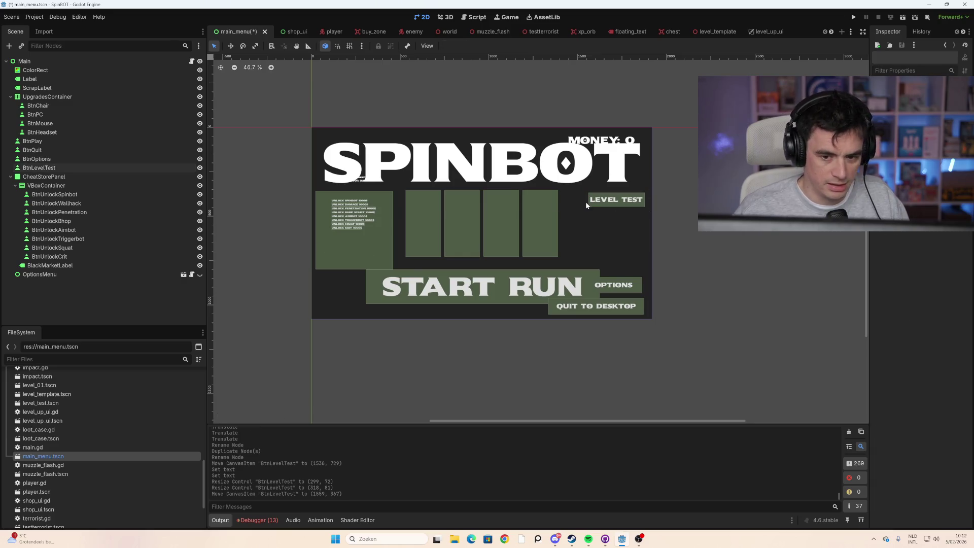
pyautogui.click(61, 165)
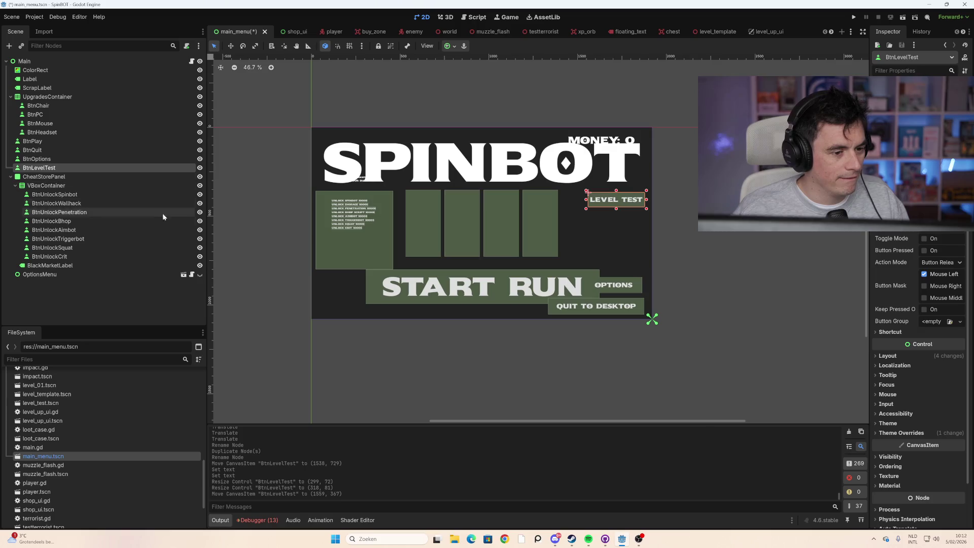
pyautogui.click(192, 60)
pyautogui.scroll(-1, 558, 228)
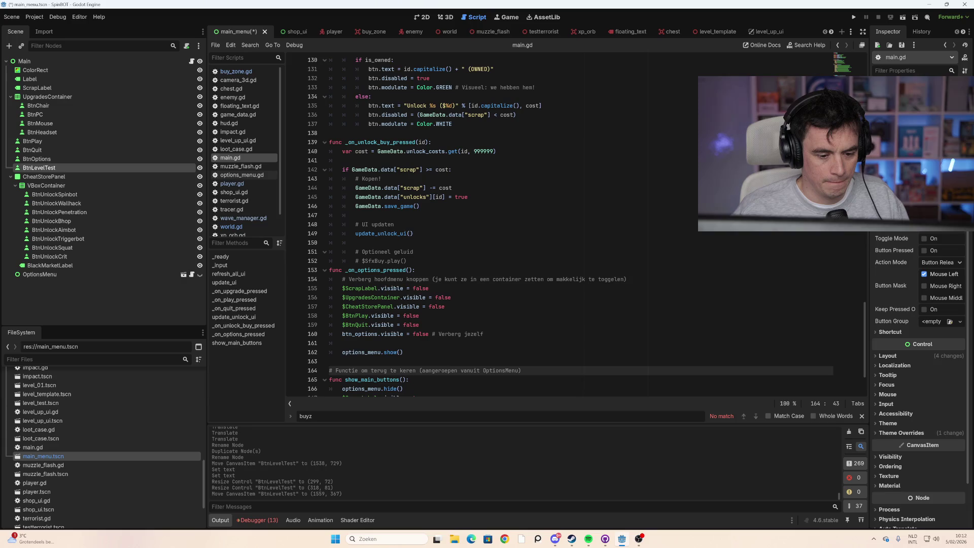
pyautogui.scroll(8, 558, 228)
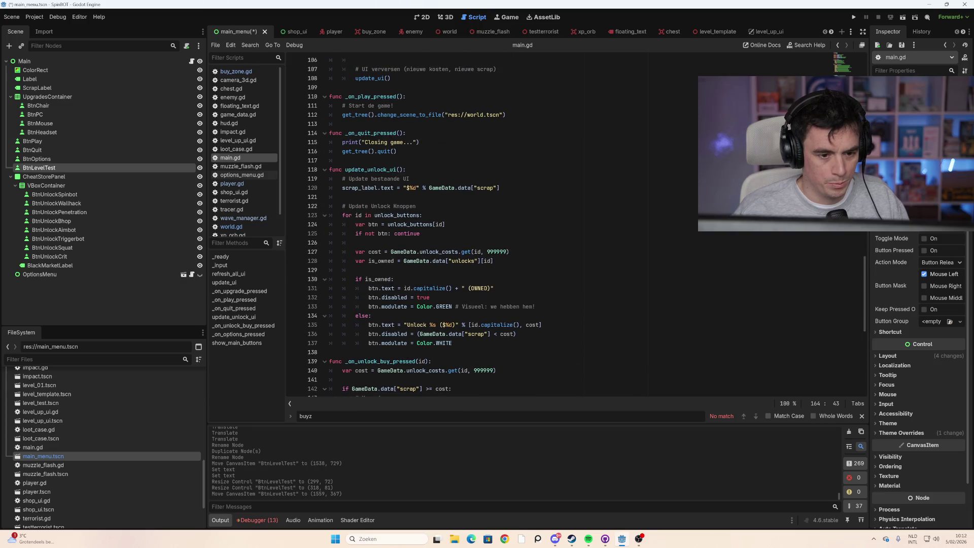
pyautogui.scroll(-10, 558, 229)
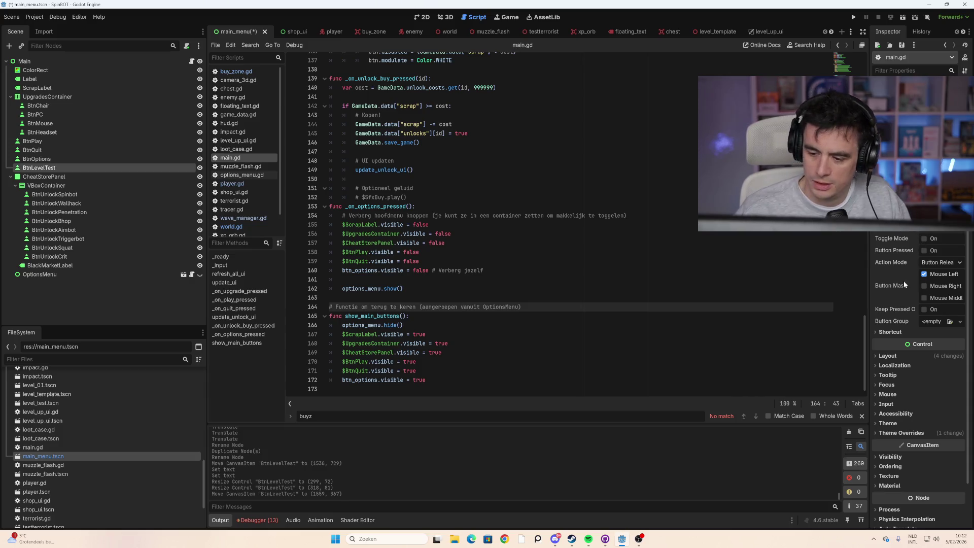
pyautogui.moveTo(885, 265)
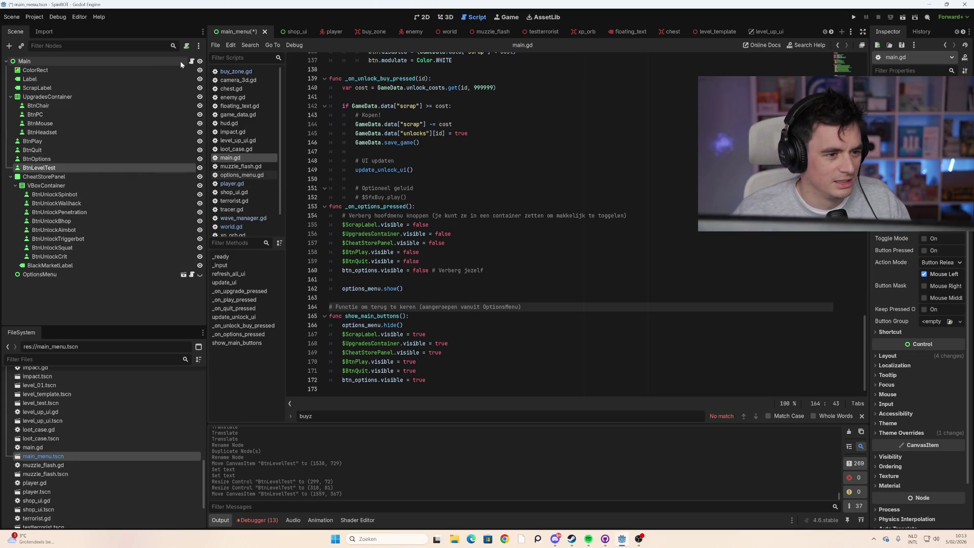
pyautogui.click(445, 242)
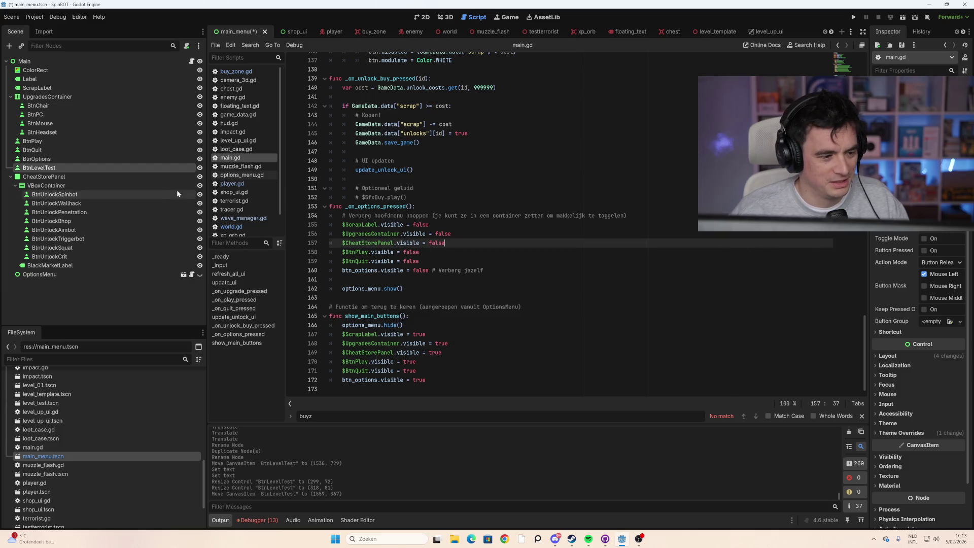
# Step: Select BtnLevelTest and list its signals, from button_down() to script_changed(), in the Signals tab
pyautogui.click(99, 159)
pyautogui.click(99, 167)
pyautogui.click(334, 390)
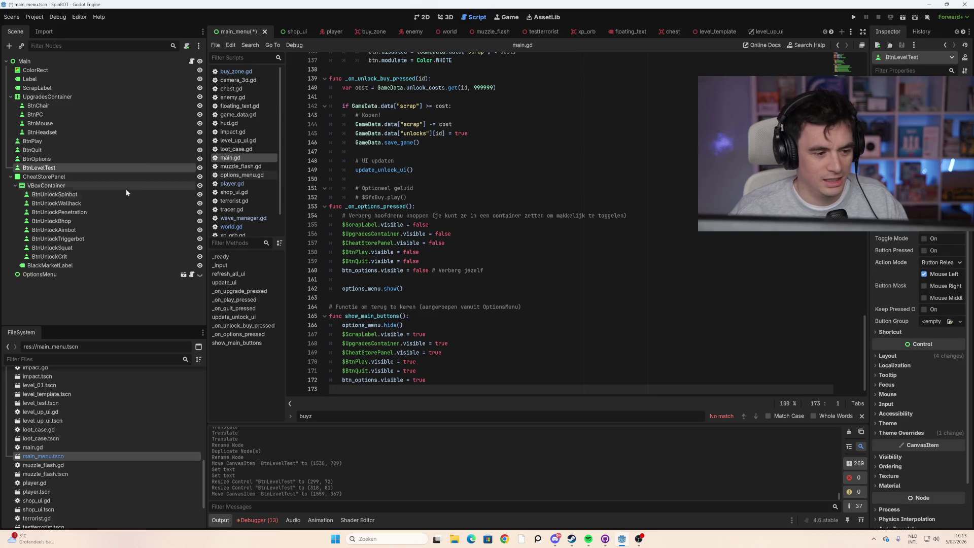
pyautogui.click(101, 177)
pyautogui.click(102, 171)
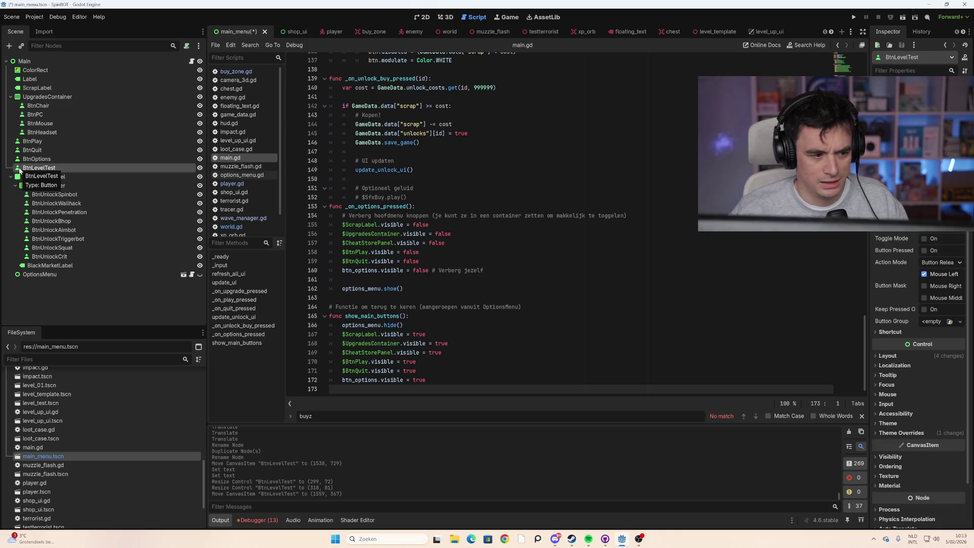
pyautogui.click(963, 31)
pyautogui.click(916, 32)
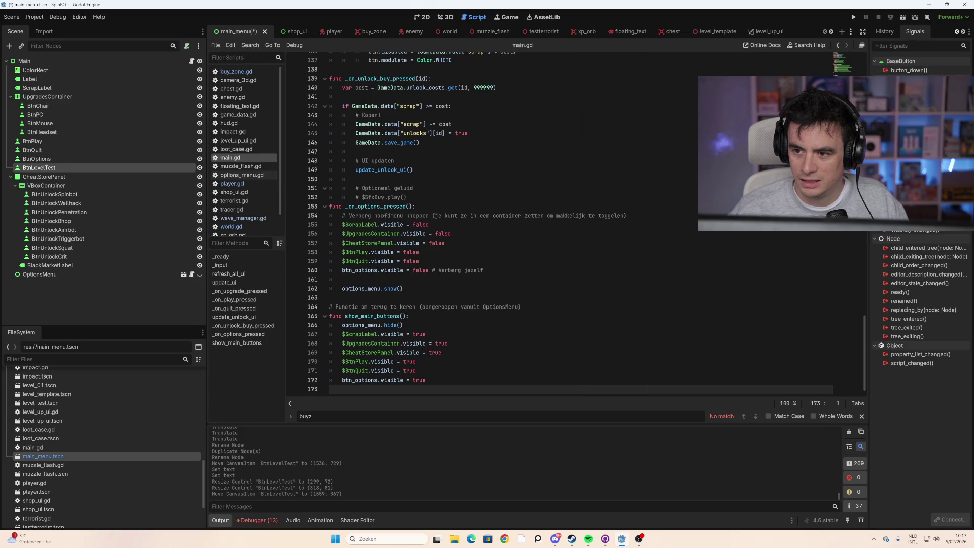
# Step: Connect BtnLevelTest's pressed() signal to a new handler in main.gd and clear its pass line
pyautogui.doubleClick(909, 88)
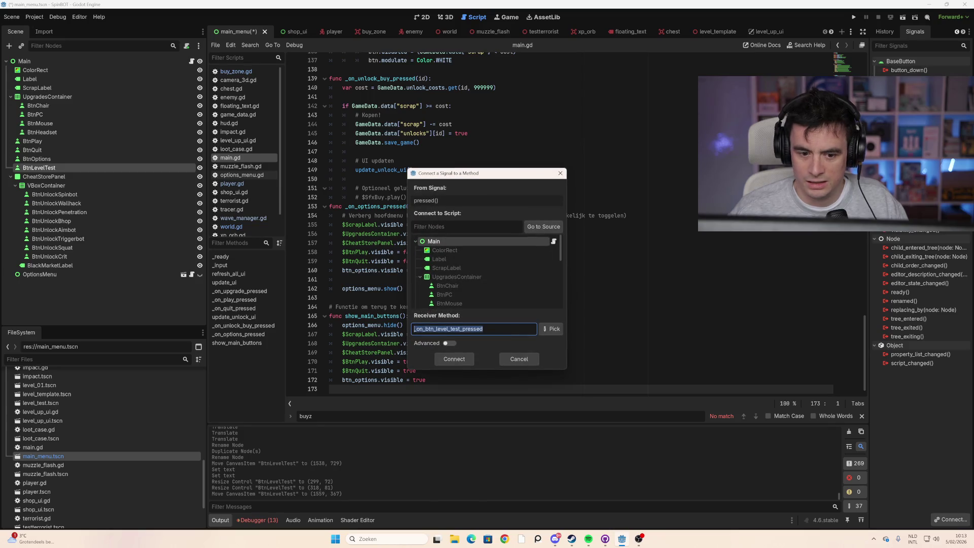
pyautogui.click(454, 359)
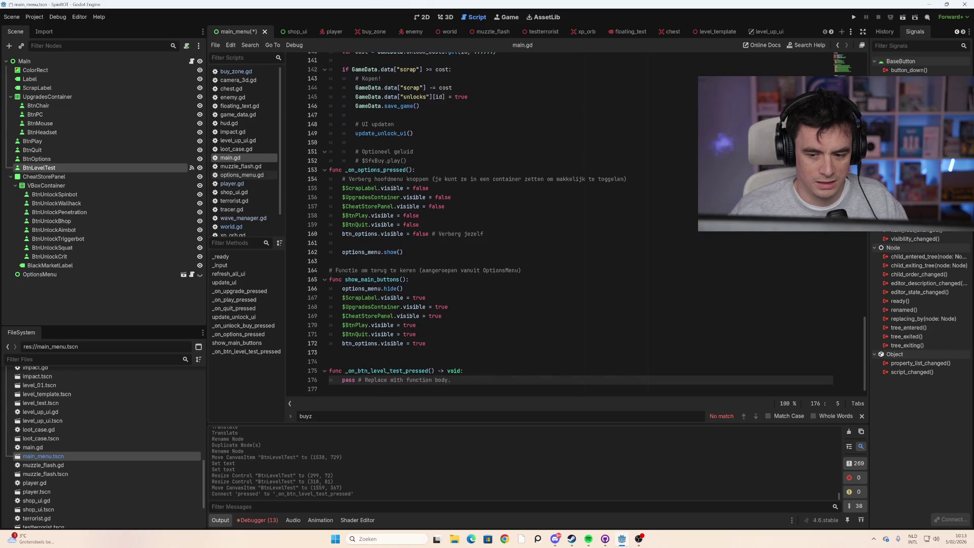
pyautogui.moveTo(451, 380); pyautogui.dragTo(342, 380)
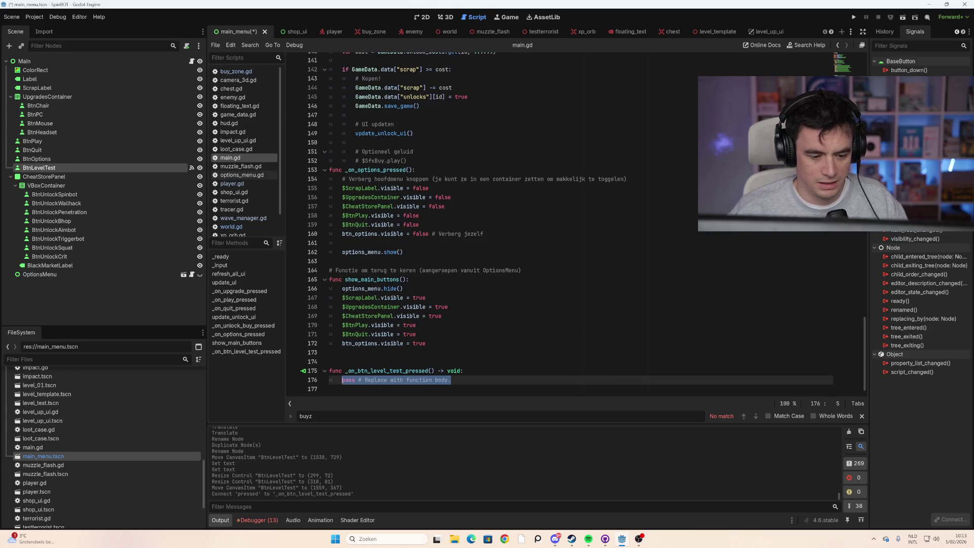
pyautogui.press('BackSpace')
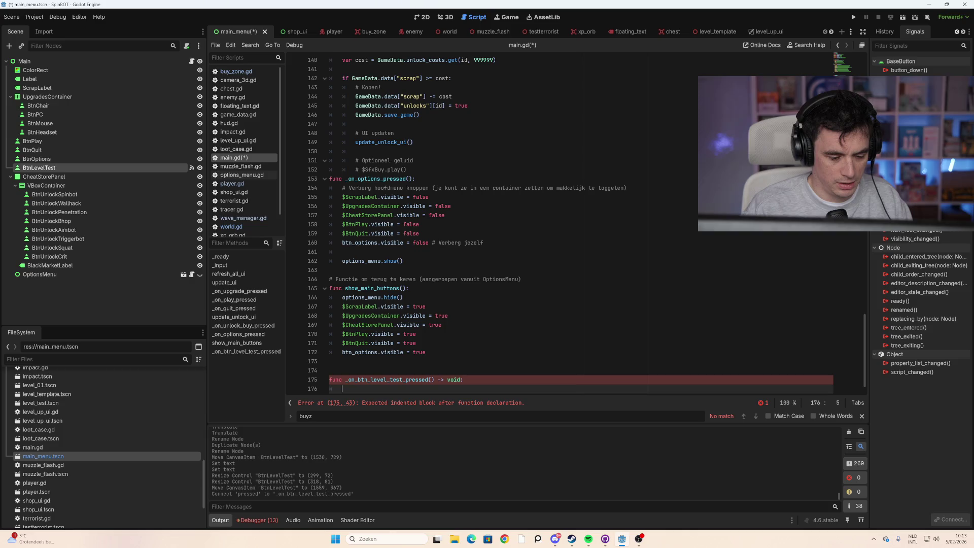
# Step: Make the handler call load("res://level_test.tscn"), save main.gd, and run the project
pyautogui.write('load')
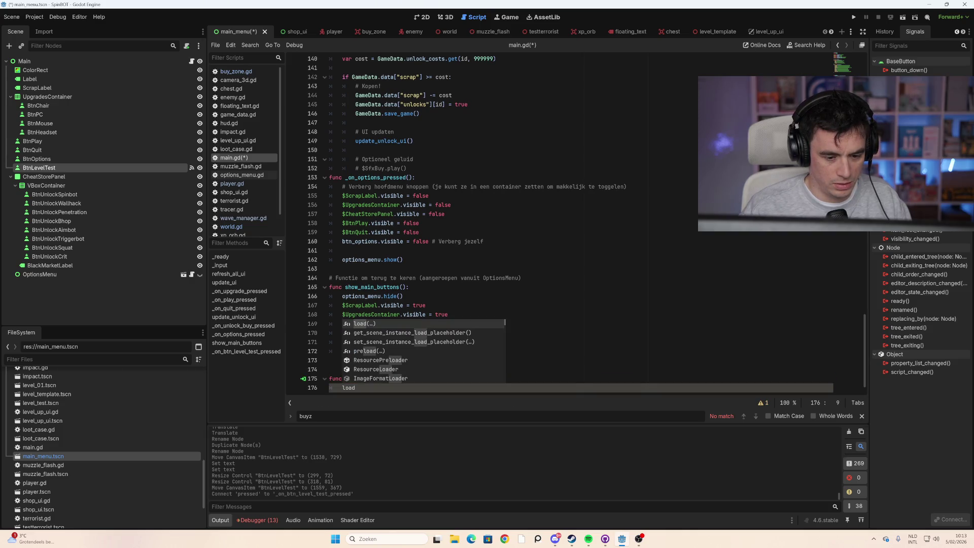
pyautogui.press('BackSpace')
pyautogui.press('BackSpace')
pyautogui.press('BackSpace')
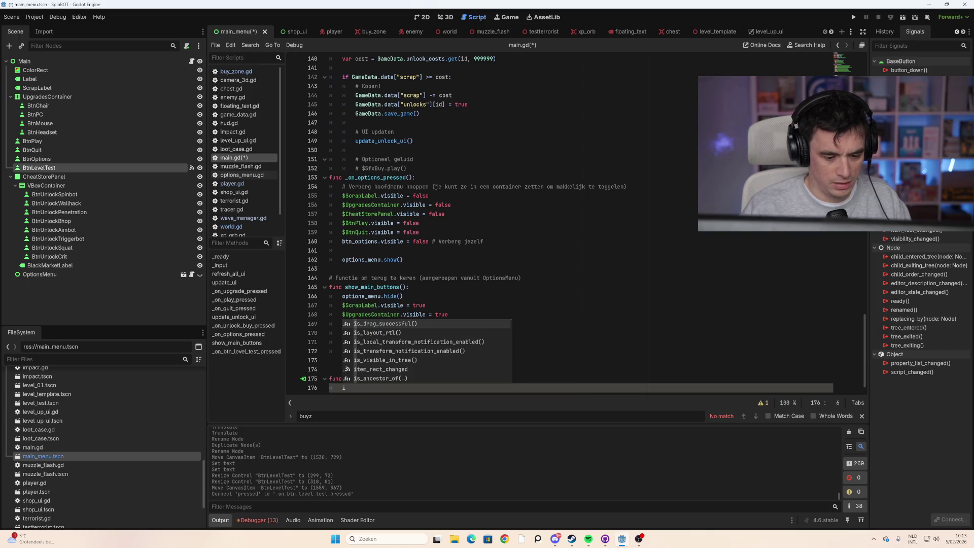
pyautogui.write('d')
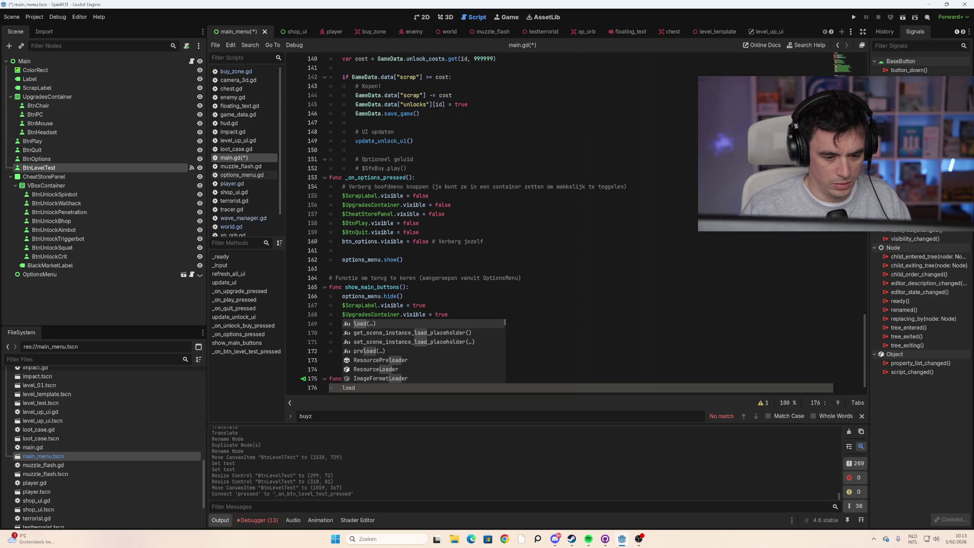
pyautogui.press('Return')
pyautogui.scroll(-8, 492, 353)
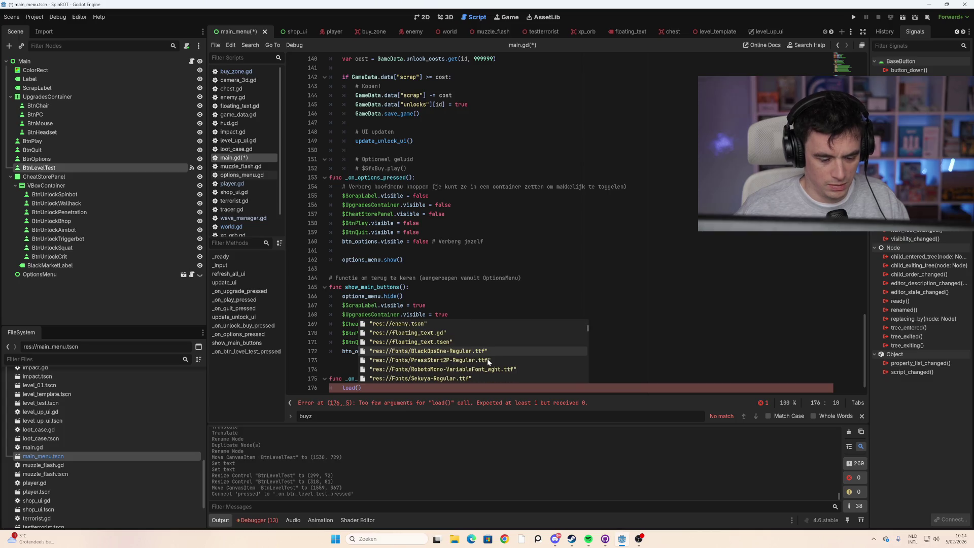
pyautogui.write('"res://level_test.tscn"')
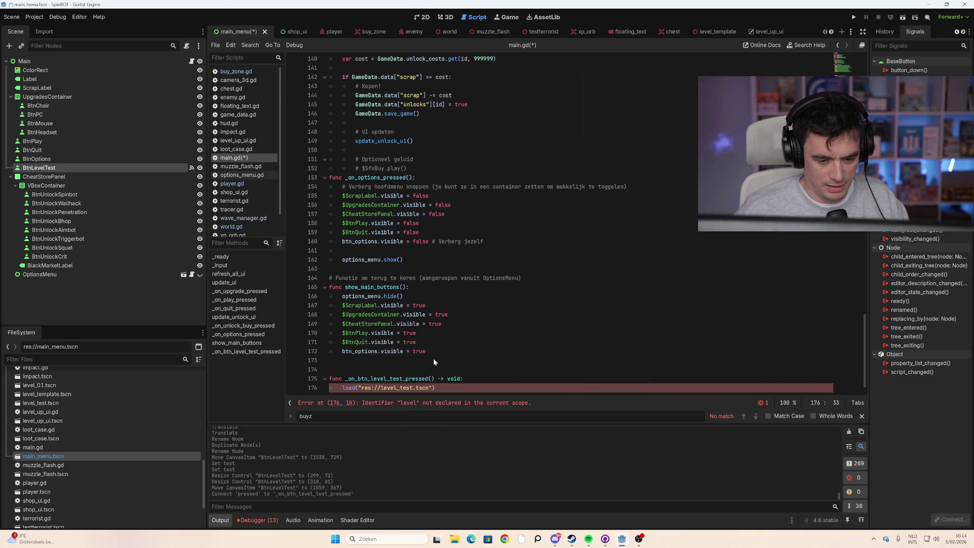
pyautogui.click(433, 359)
pyautogui.click(428, 351)
pyautogui.scroll(-1, 429, 351)
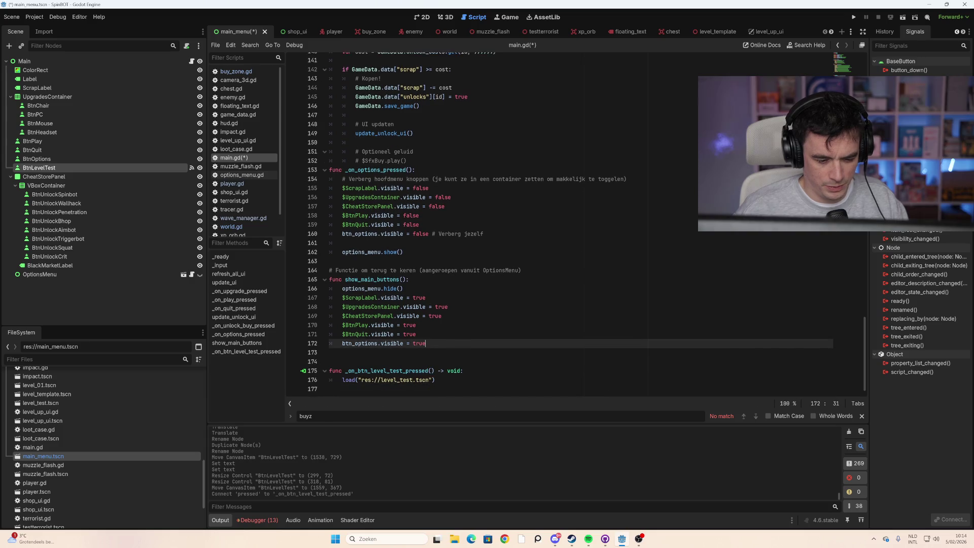
pyautogui.hotkey('ctrl', 's')
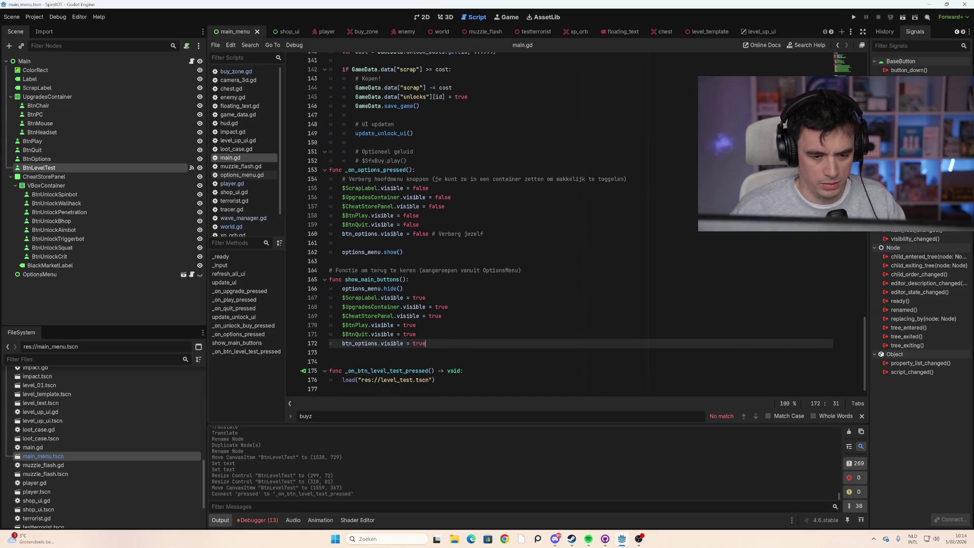
pyautogui.press('F5')
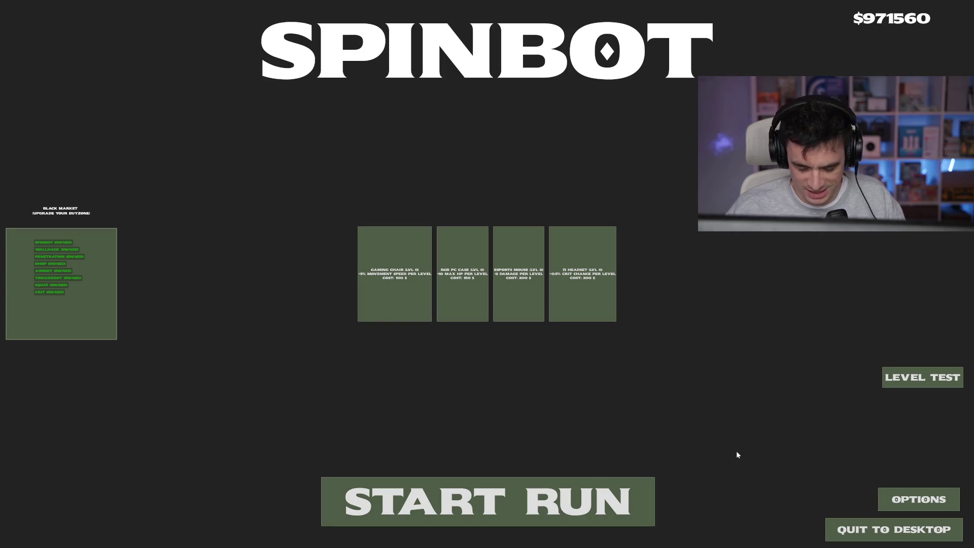
# Step: Stop the running game and scroll main.gd to the load("res://level_test.tscn") handler on line 176
pyautogui.press('F8')
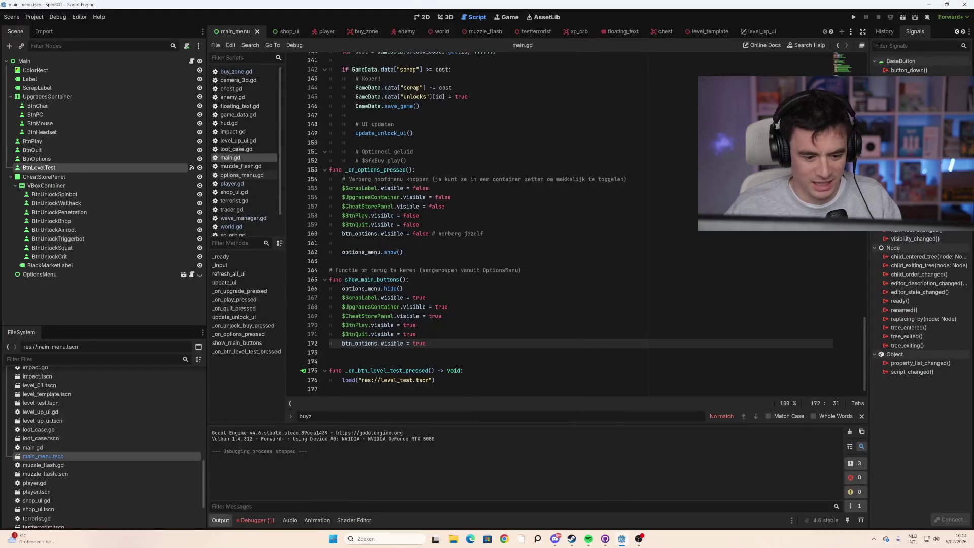
pyautogui.scroll(5, 865, 339)
pyautogui.moveTo(866, 340)
pyautogui.mouseDown()
pyautogui.moveTo(854, 133)
pyautogui.moveTo(802, 331)
pyautogui.moveTo(815, 370)
pyautogui.moveTo(823, 300)
pyautogui.mouseUp()
pyautogui.scroll(5, 823, 299)
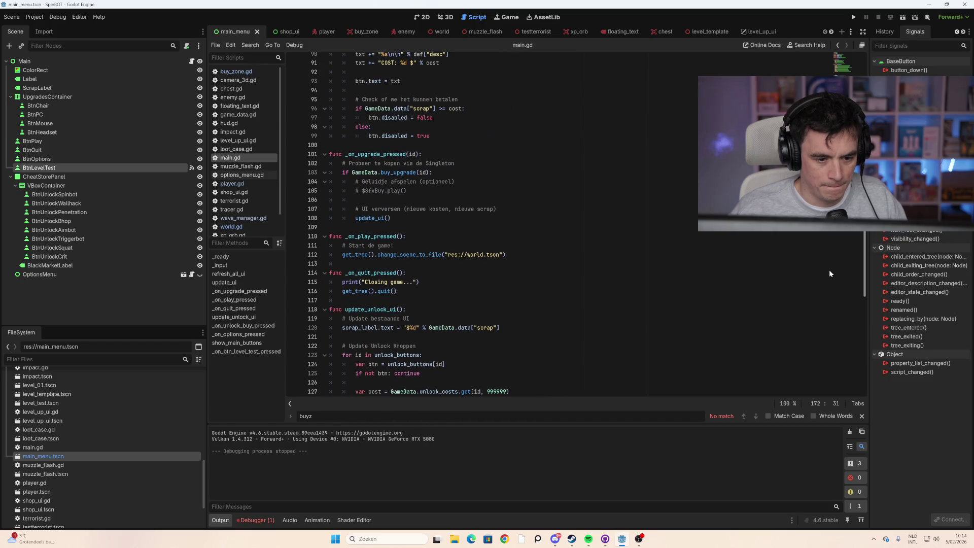
pyautogui.scroll(-15, 829, 273)
# Step: Replace line 176 with get_tree().change_scene_to_file("res://level_test.tscn"), then save and run the game
pyautogui.moveTo(435, 380); pyautogui.dragTo(342, 380)
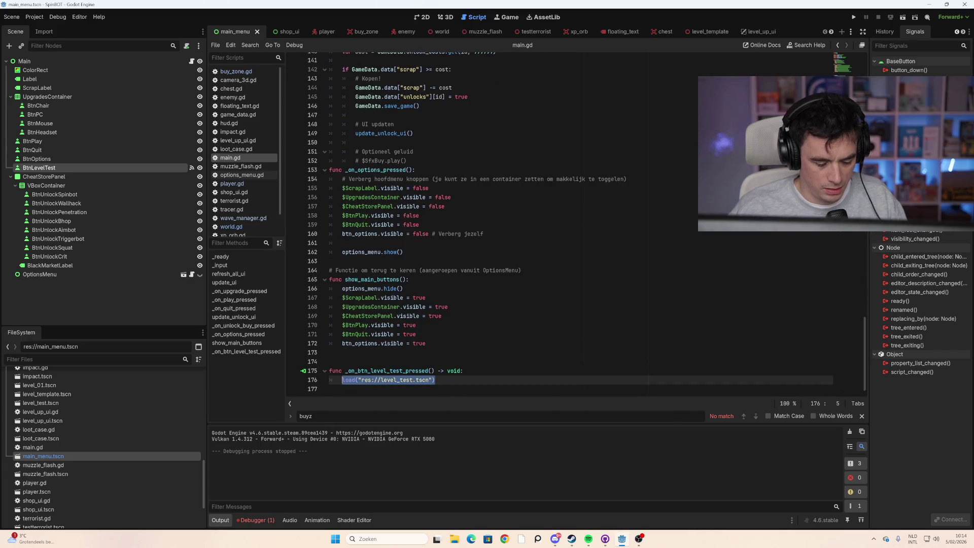
pyautogui.write('get_tree')
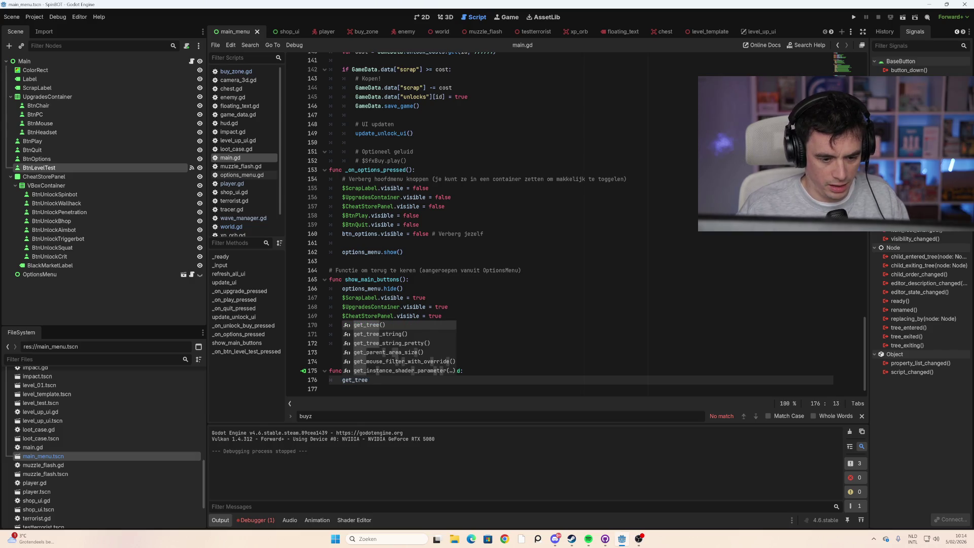
pyautogui.press('Return')
pyautogui.write('.change')
pyautogui.press('Return')
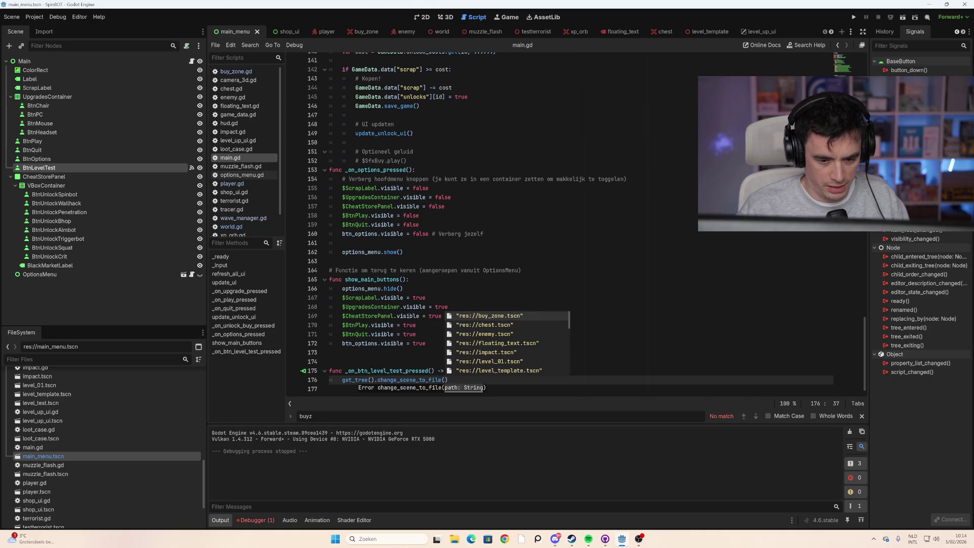
pyautogui.scroll(-3, 510, 368)
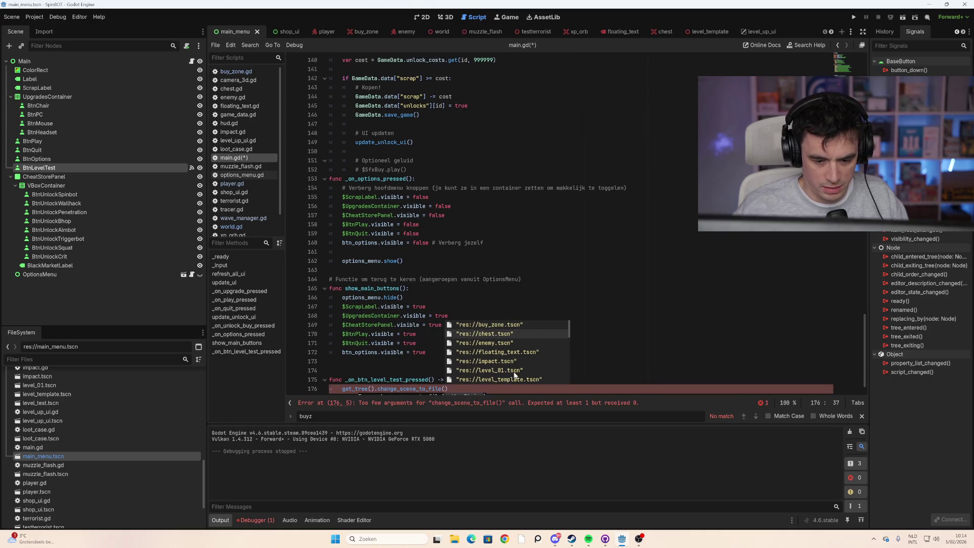
pyautogui.scroll(-1, 518, 374)
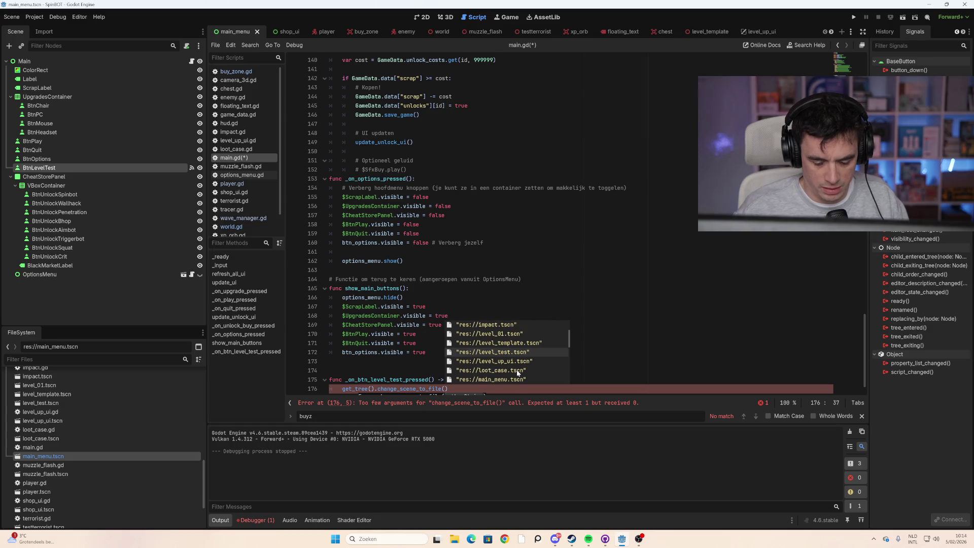
pyautogui.press('Return')
pyautogui.click(517, 369)
pyautogui.press('F5')
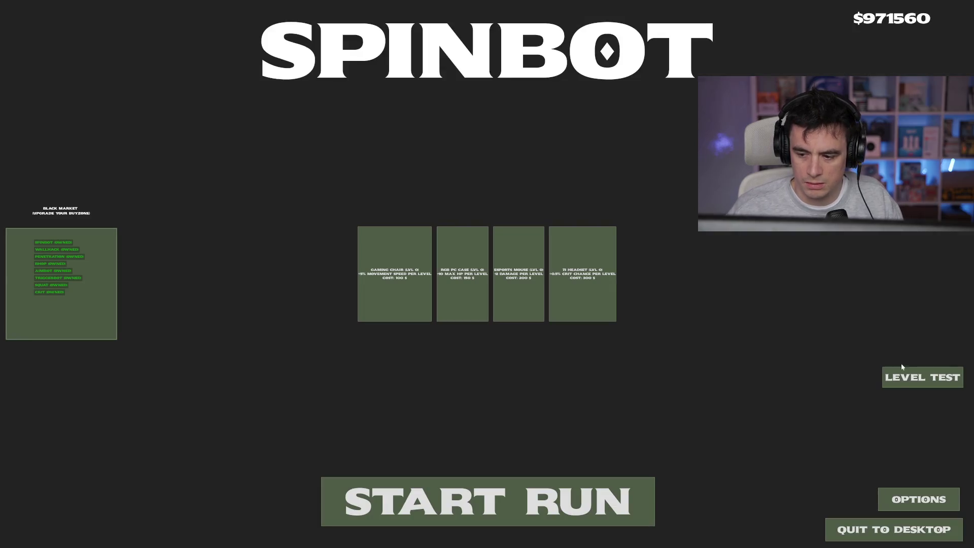
# Step: Press LEVEL TEST in the game, close the blank grey window, and show the Debugger panel
pyautogui.click(924, 378)
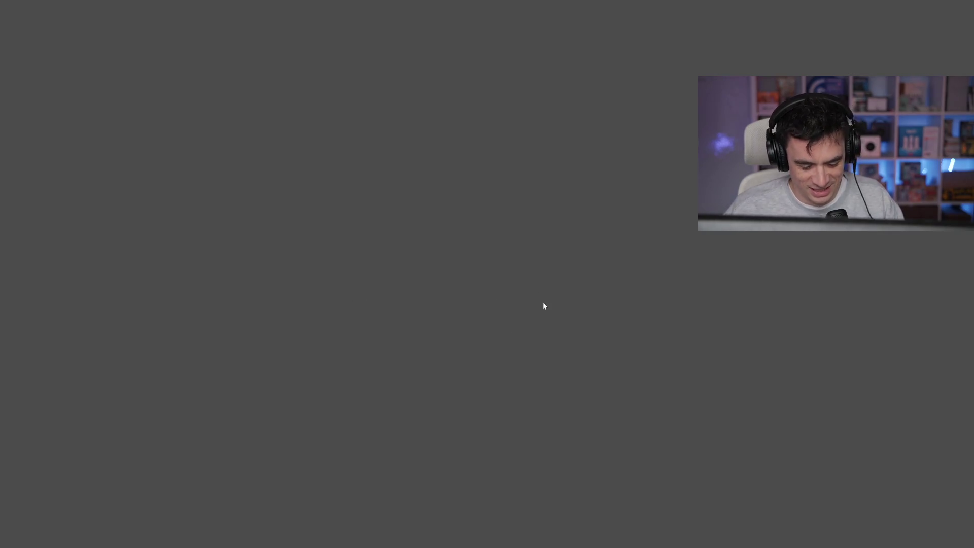
pyautogui.hotkey('alt', 'F4')
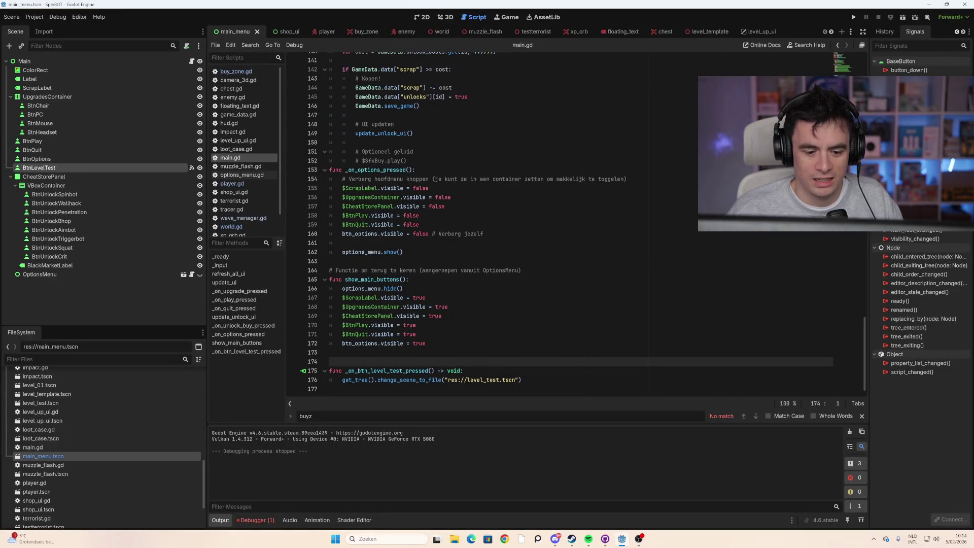
pyautogui.click(256, 520)
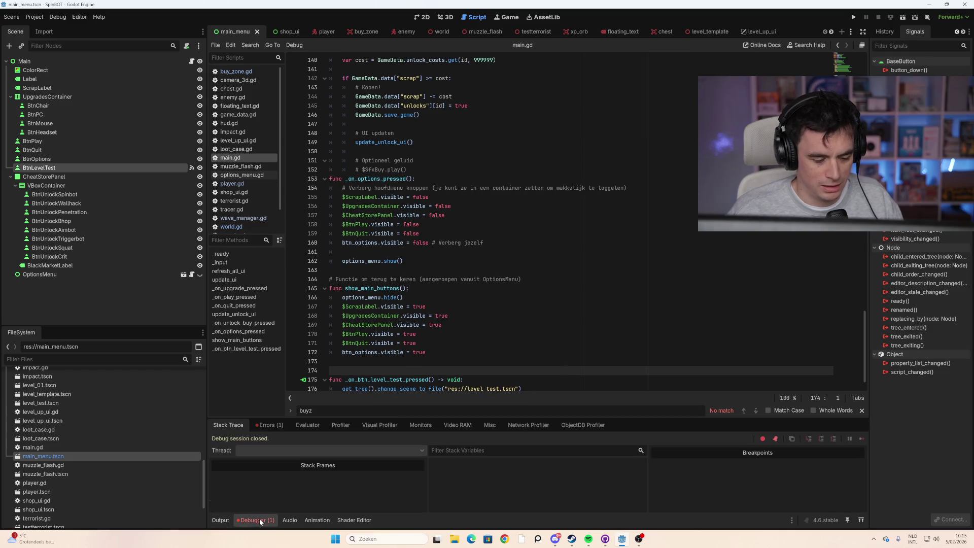
# Step: Read the Node not found error for CheatStorePanel/VBoxContainer/BtnUnlockDamage, then switch to level_template
pyautogui.click(269, 425)
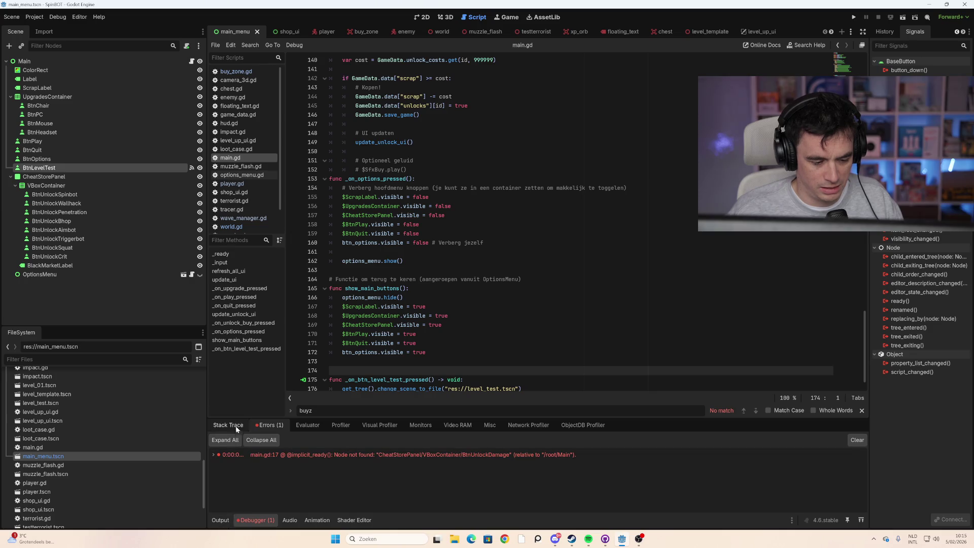
pyautogui.scroll(-1, 567, 221)
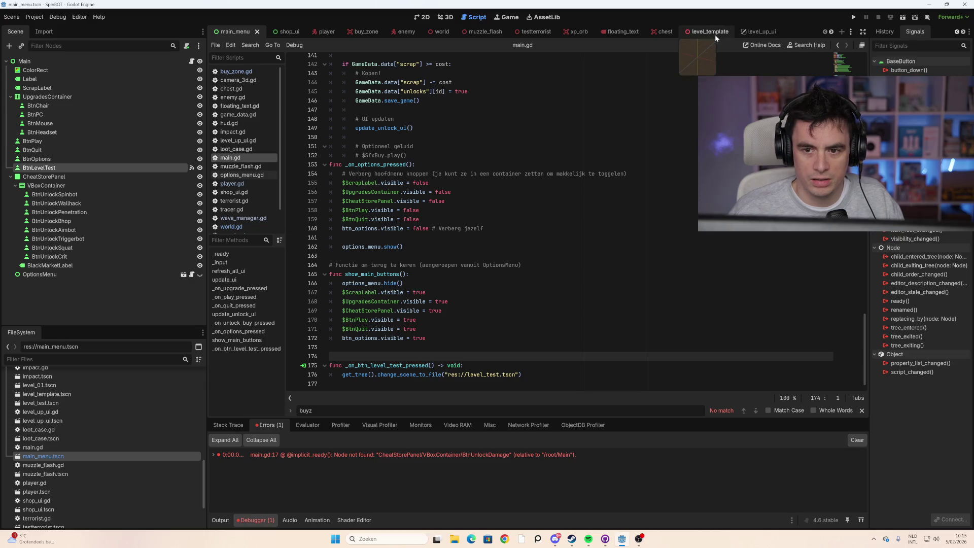
pyautogui.click(695, 32)
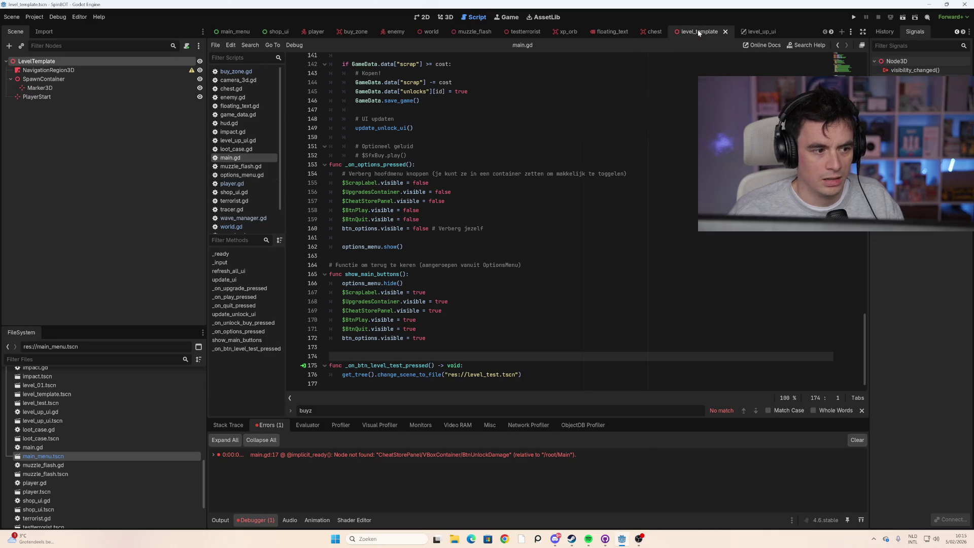
# Step: Open level_test.tscn in the 3D view and select its NavigationRegion3D node
pyautogui.click(446, 16)
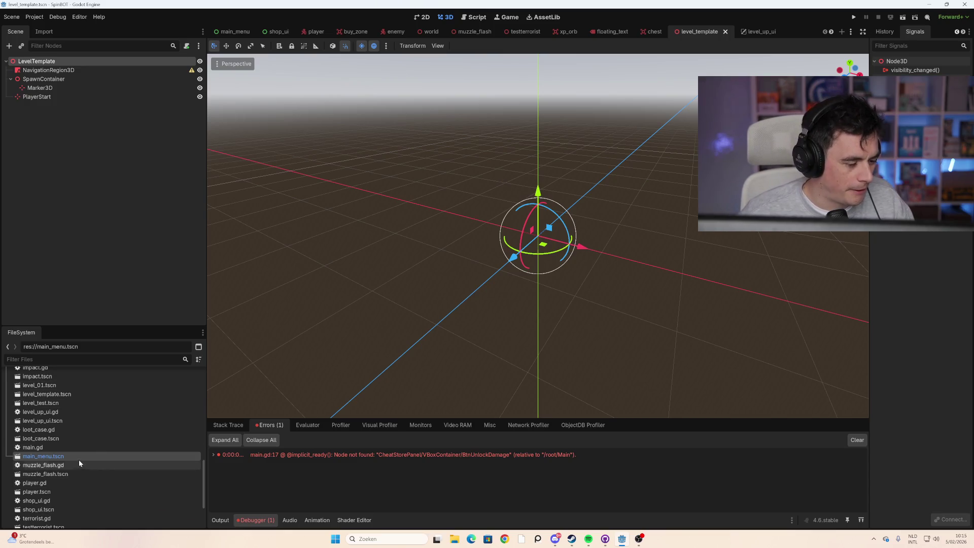
pyautogui.doubleClick(59, 402)
pyautogui.scroll(2, 630, 226)
pyautogui.scroll(-20, 630, 227)
pyautogui.scroll(5, 584, 274)
pyautogui.click(294, 226)
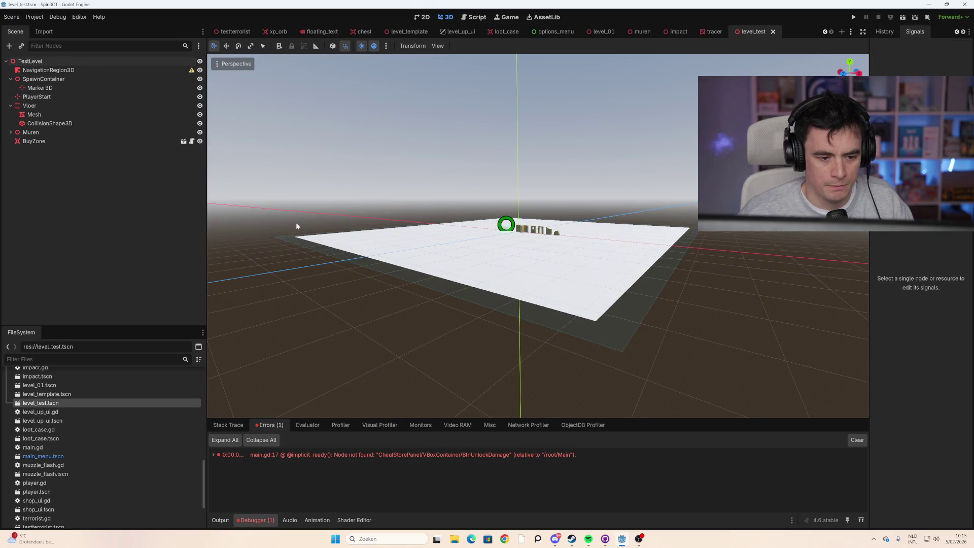
pyautogui.click(97, 115)
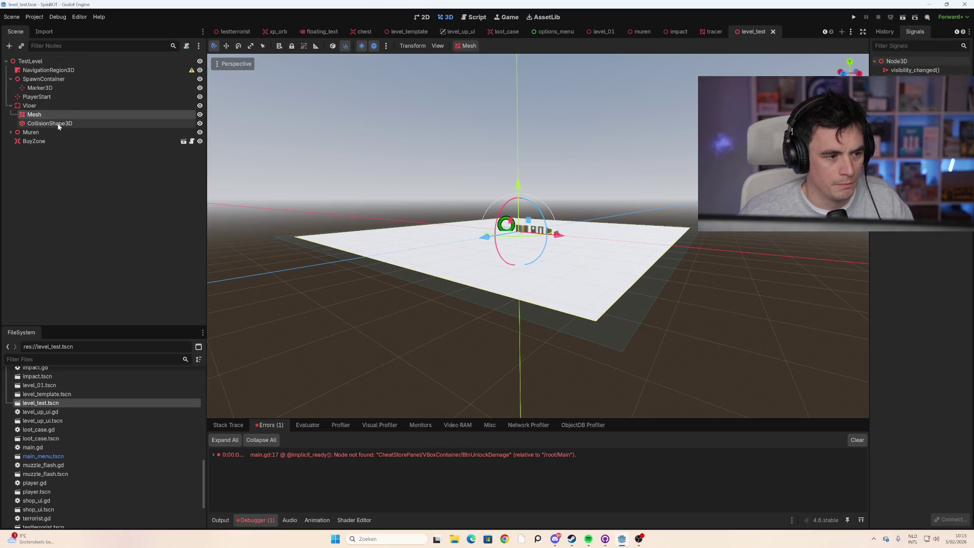
pyautogui.click(57, 141)
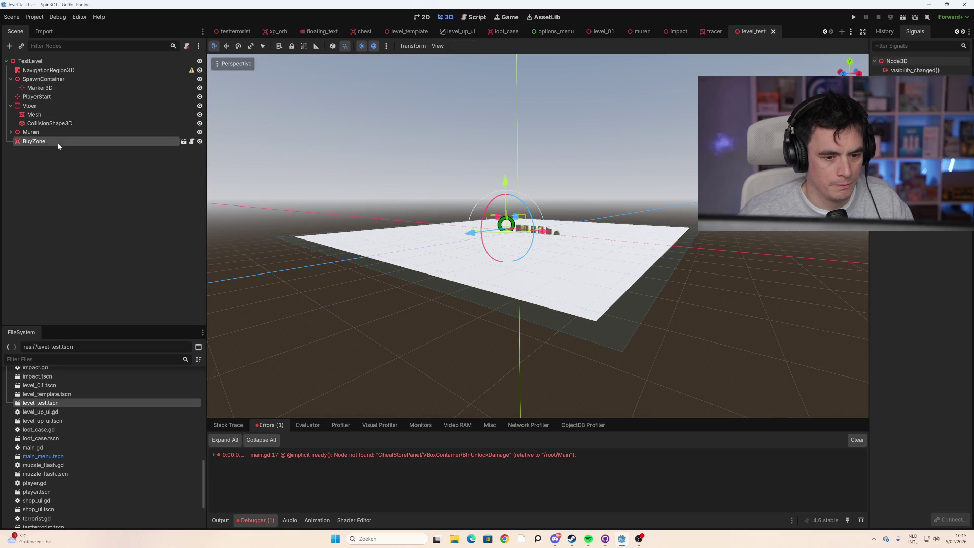
pyautogui.click(50, 97)
pyautogui.click(49, 70)
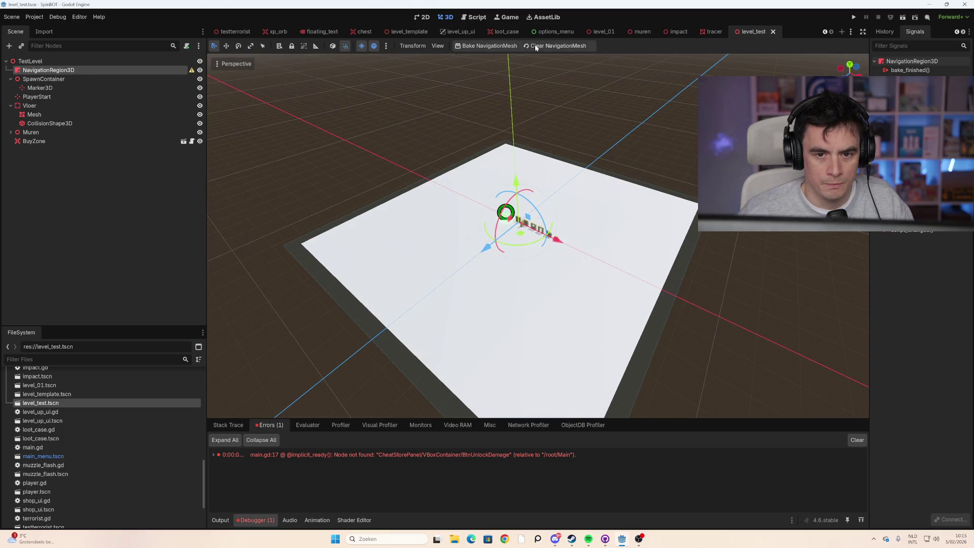
# Step: Try Bake NavigationMesh twice, dismissing each missing NavigationMesh alert with OK
pyautogui.click(500, 46)
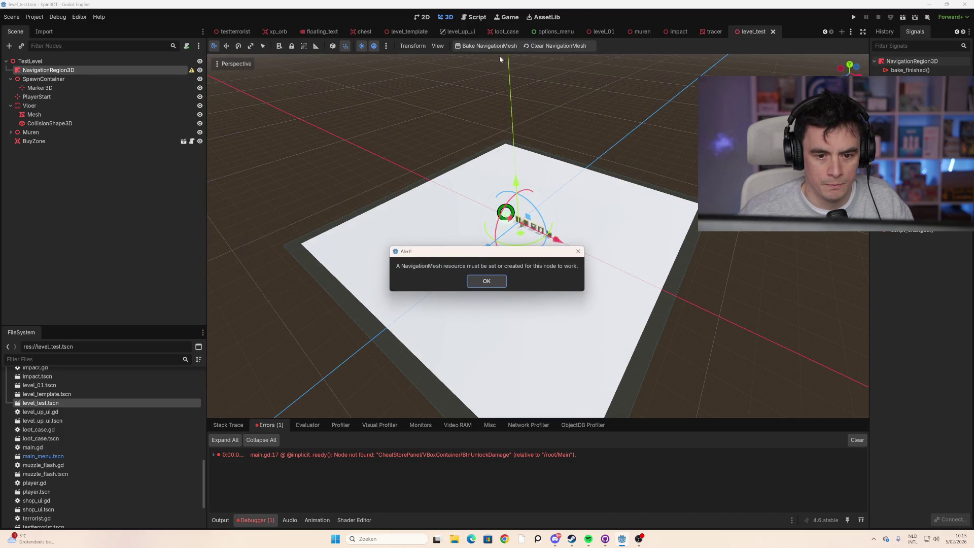
pyautogui.click(486, 281)
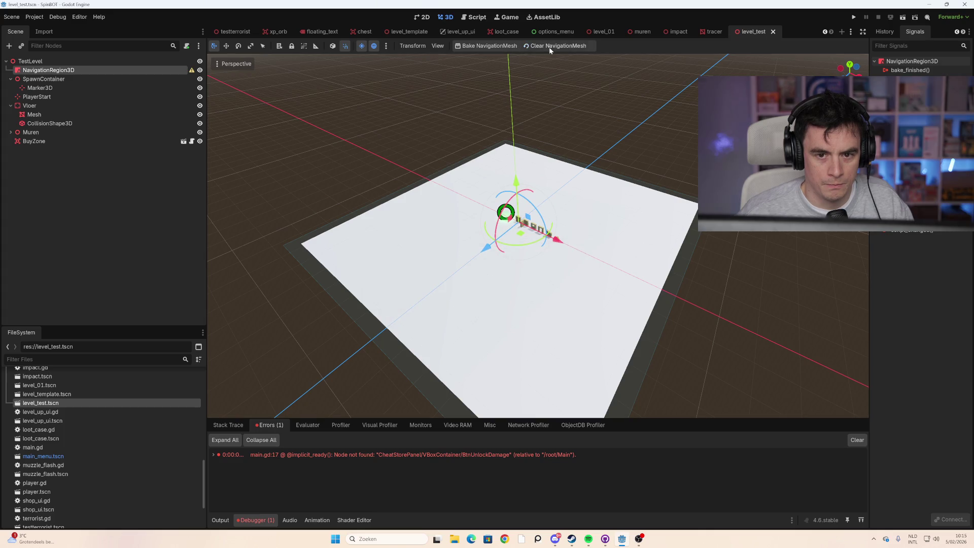
pyautogui.click(490, 46)
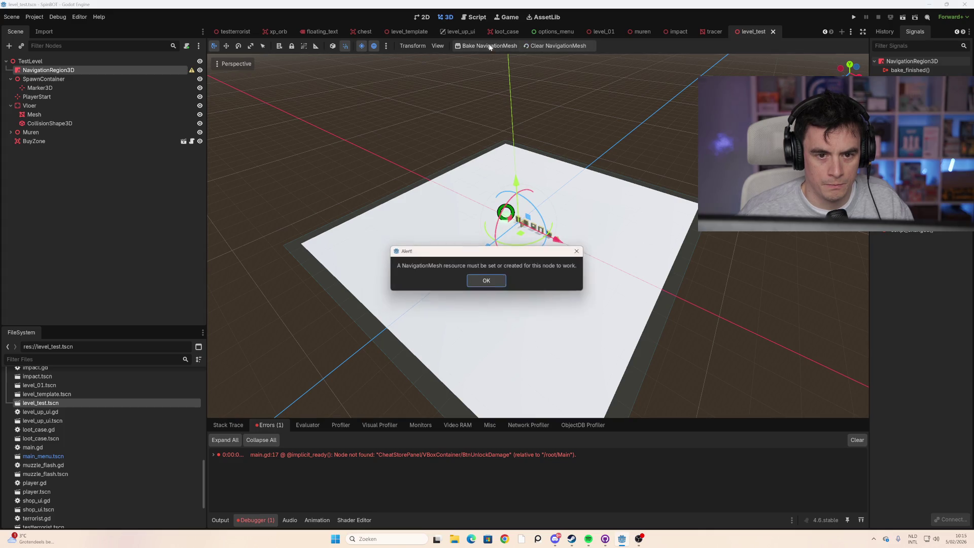
pyautogui.click(496, 287)
pyautogui.moveTo(362, 239)
pyautogui.mouseDown()
pyautogui.moveTo(396, 194)
pyautogui.moveTo(395, 208)
pyautogui.moveTo(528, 242)
pyautogui.mouseUp()
pyautogui.scroll(5, 394, 208)
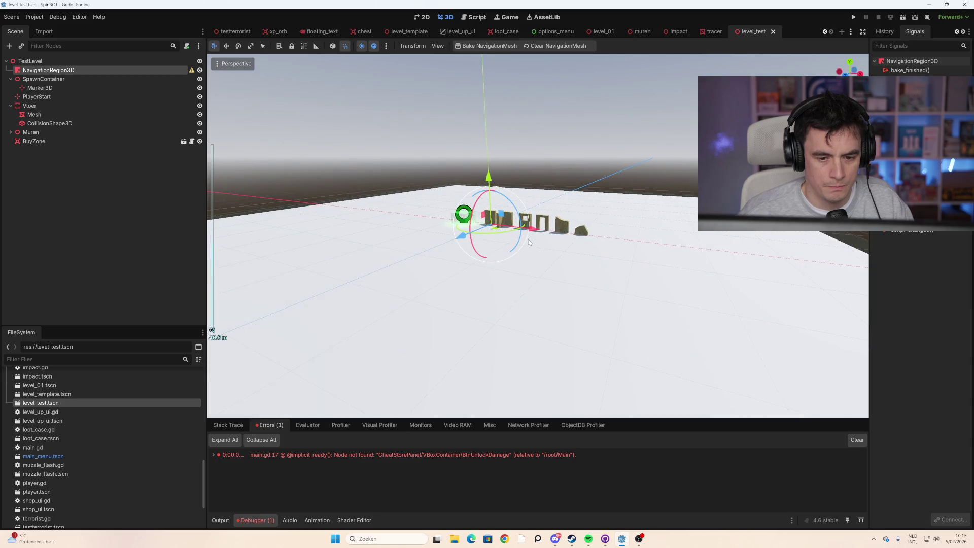
pyautogui.scroll(-3, 529, 242)
pyautogui.click(77, 78)
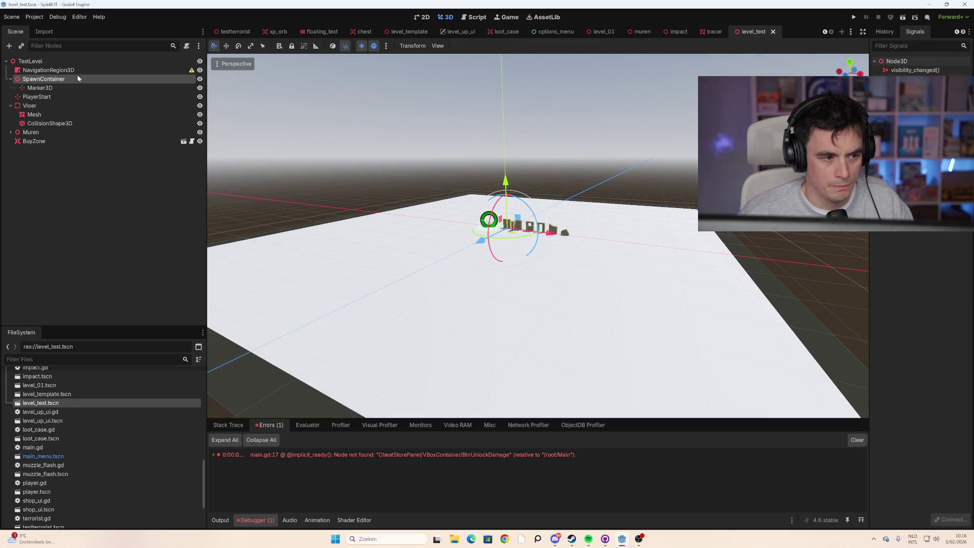
# Step: Delete NavigationRegion3D from level_test, confirm with OK, and select the TestLevel root
pyautogui.click(76, 70)
pyautogui.press('Delete')
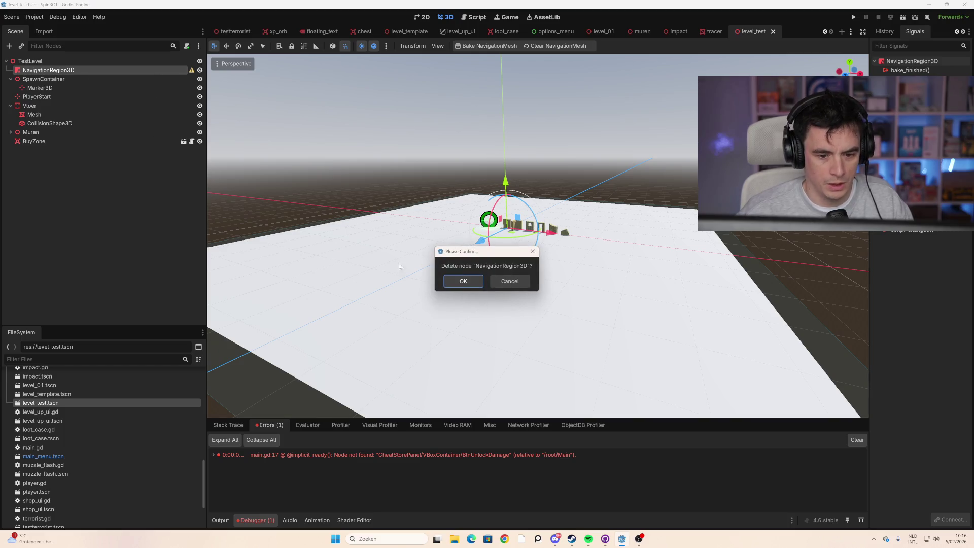
pyautogui.click(473, 285)
pyautogui.click(91, 62)
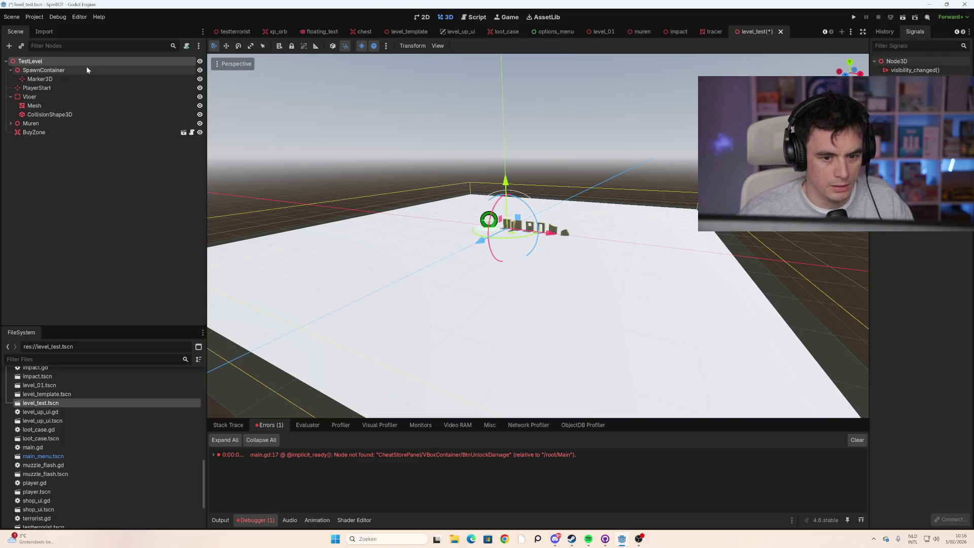
pyautogui.moveTo(462, 239)
pyautogui.mouseDown()
pyautogui.moveTo(463, 223)
pyautogui.moveTo(470, 244)
pyautogui.mouseUp()
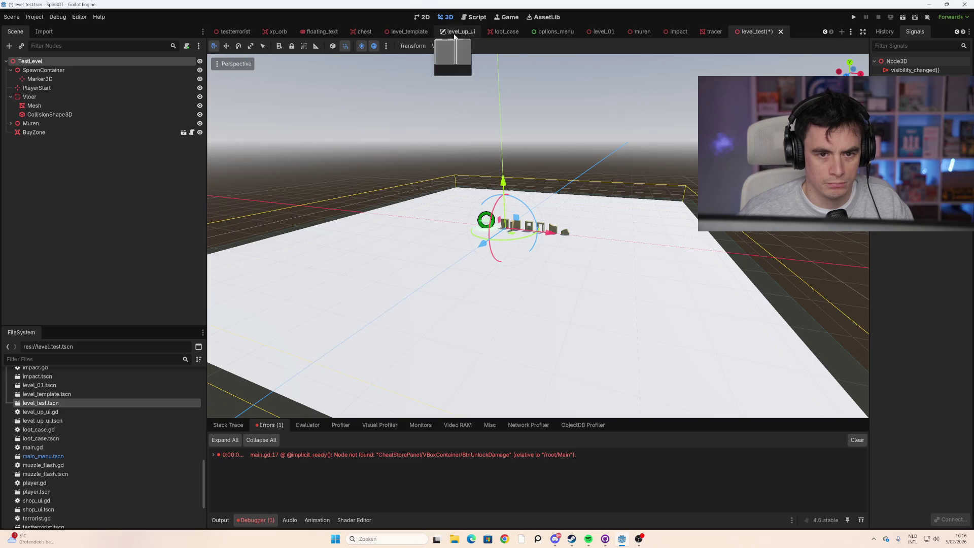
# Step: Switch to level_01 and collapse the Vloer, Muren and Muren2 branches
pyautogui.click(600, 33)
pyautogui.scroll(-5, 116, 223)
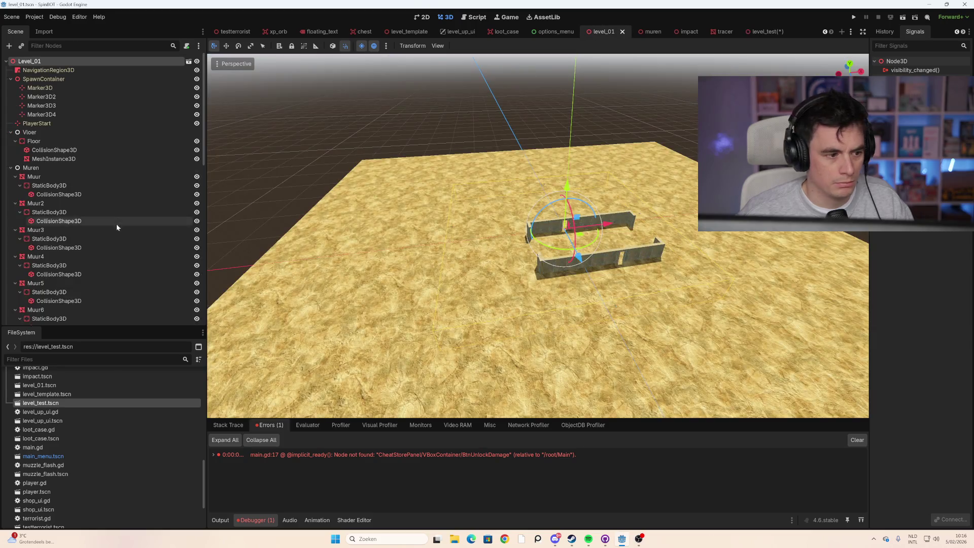
pyautogui.scroll(5, 118, 230)
pyautogui.click(29, 132)
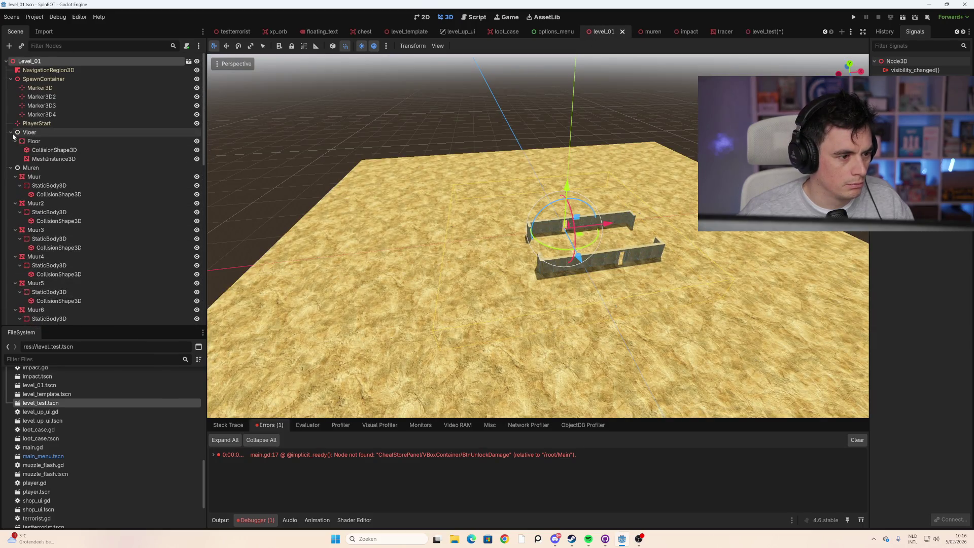
pyautogui.click(10, 132)
pyautogui.click(11, 141)
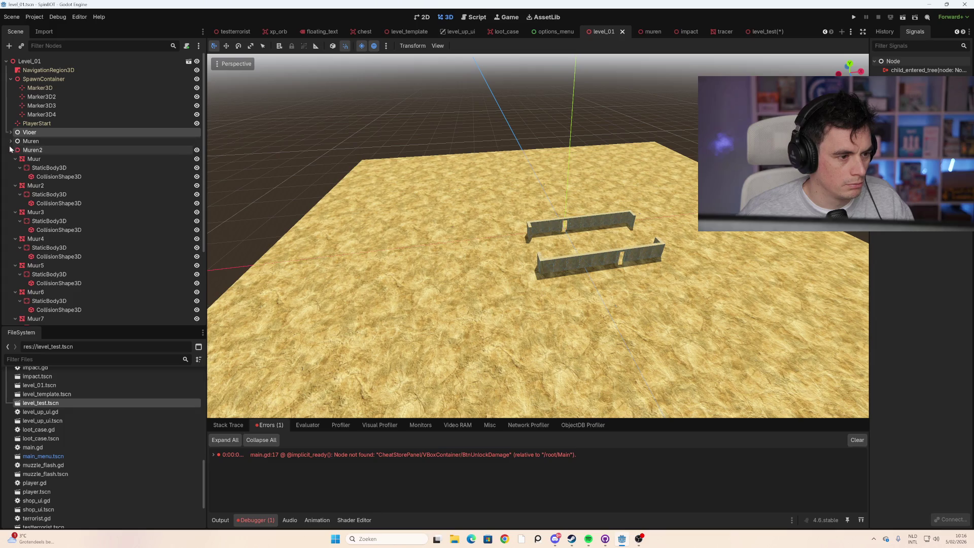
pyautogui.click(11, 149)
# Step: Frame the viewport on the Muren2 walls, then collapse the SpawnContainer branch
pyautogui.click(13, 152)
pyautogui.press('f')
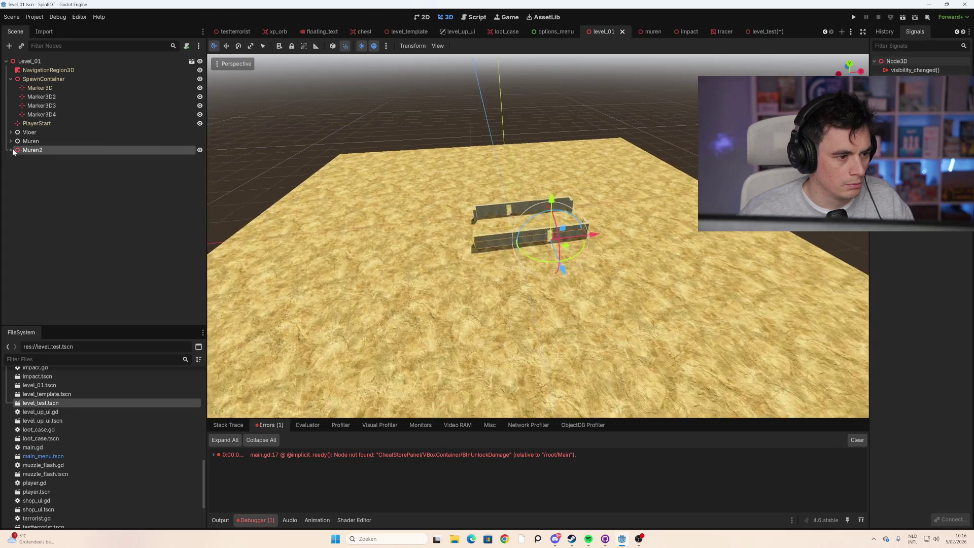
pyautogui.click(40, 133)
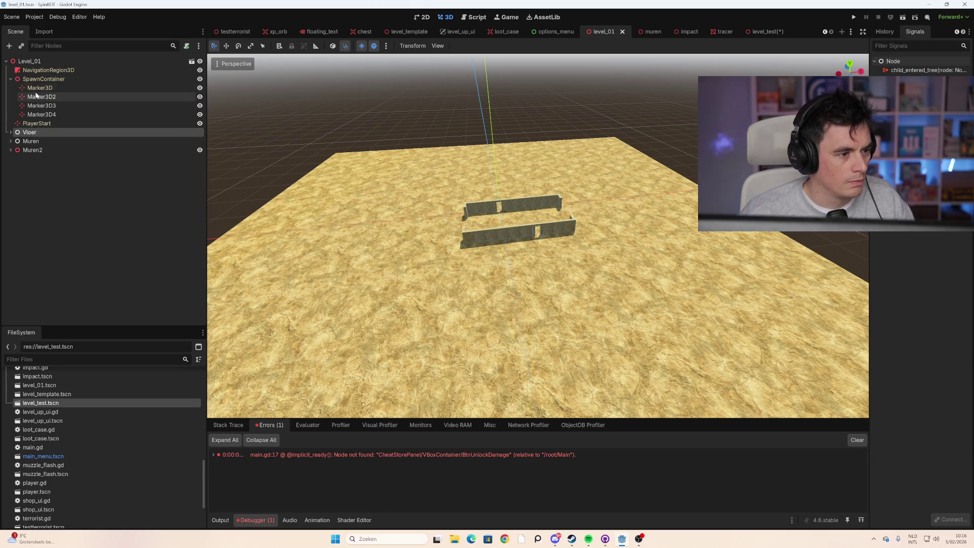
pyautogui.click(11, 78)
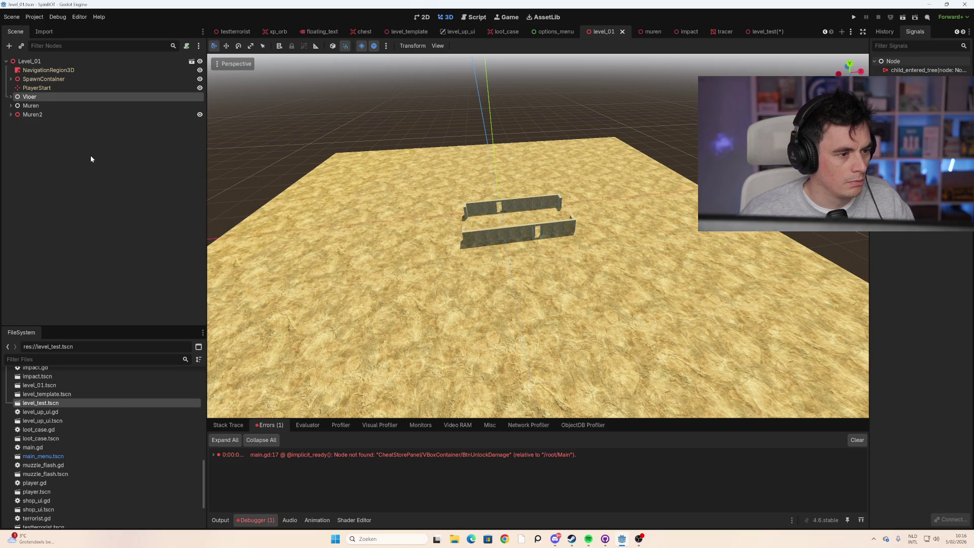
pyautogui.click(11, 79)
pyautogui.click(11, 79)
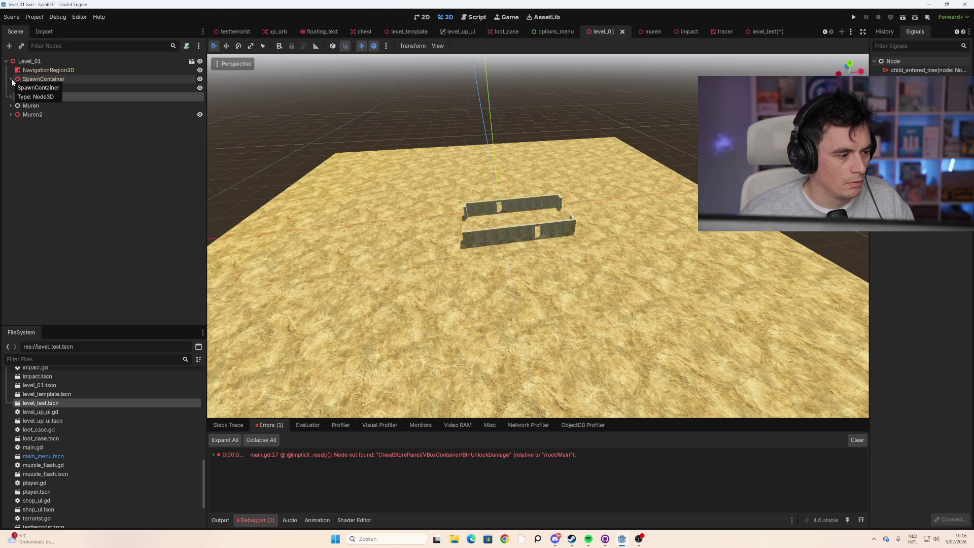
# Step: Return to level_test, launch the game with F5 and start a new run
pyautogui.click(766, 32)
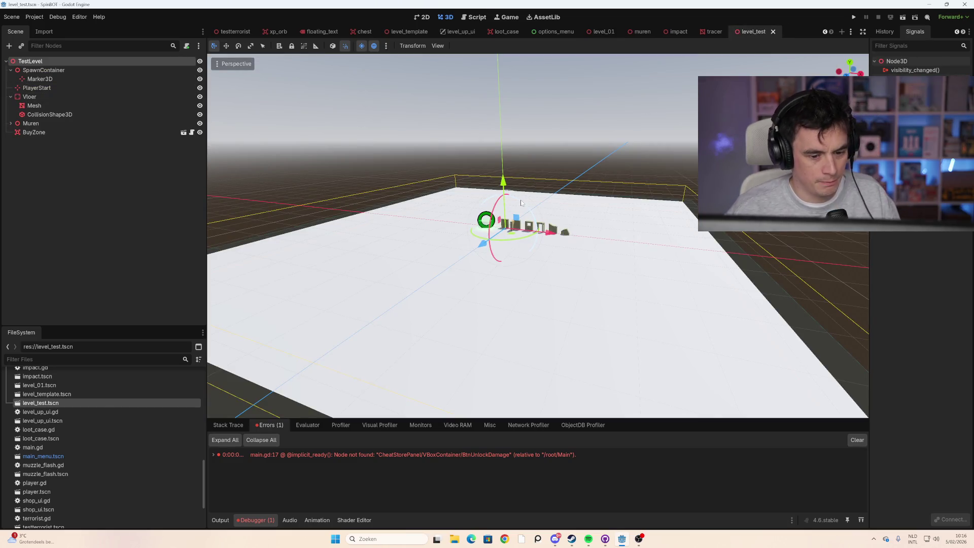
pyautogui.press('F5')
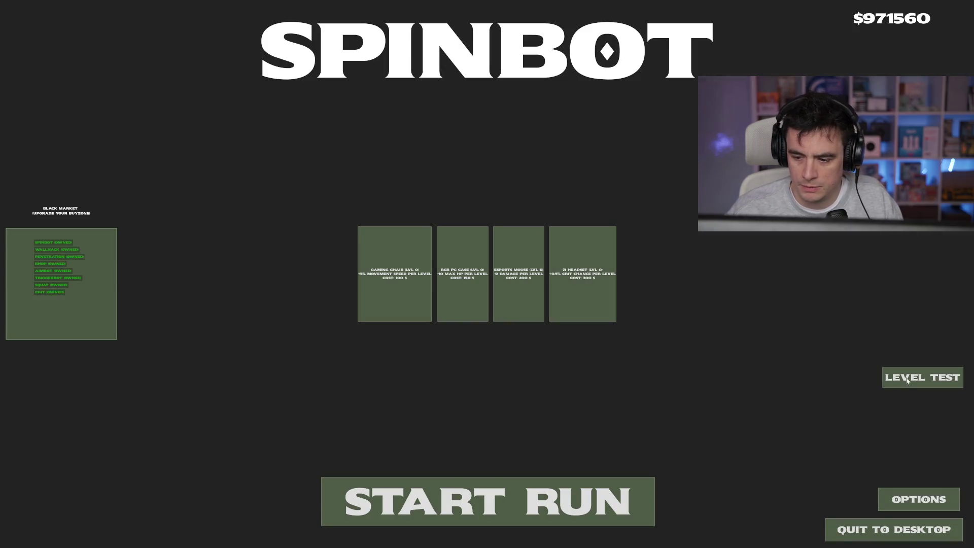
pyautogui.click(909, 377)
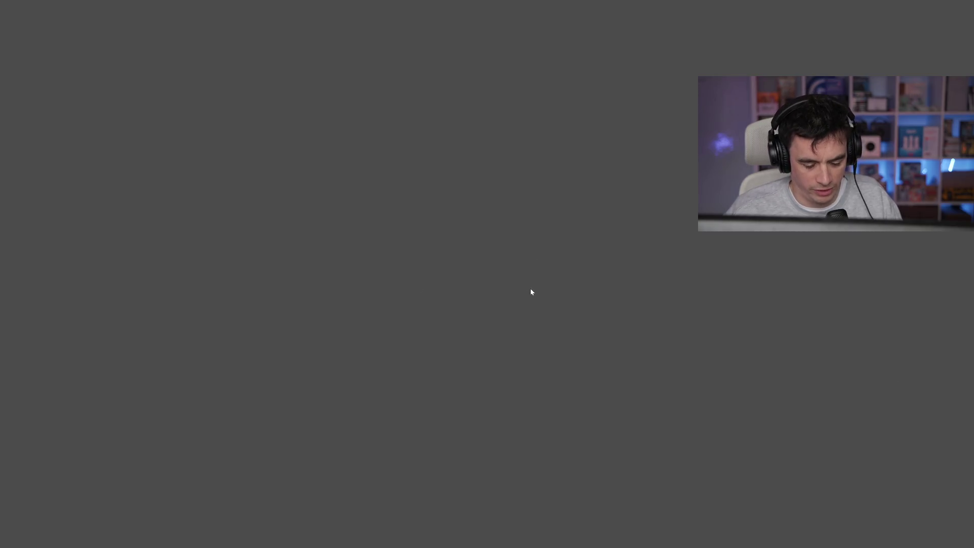
pyautogui.press('F5')
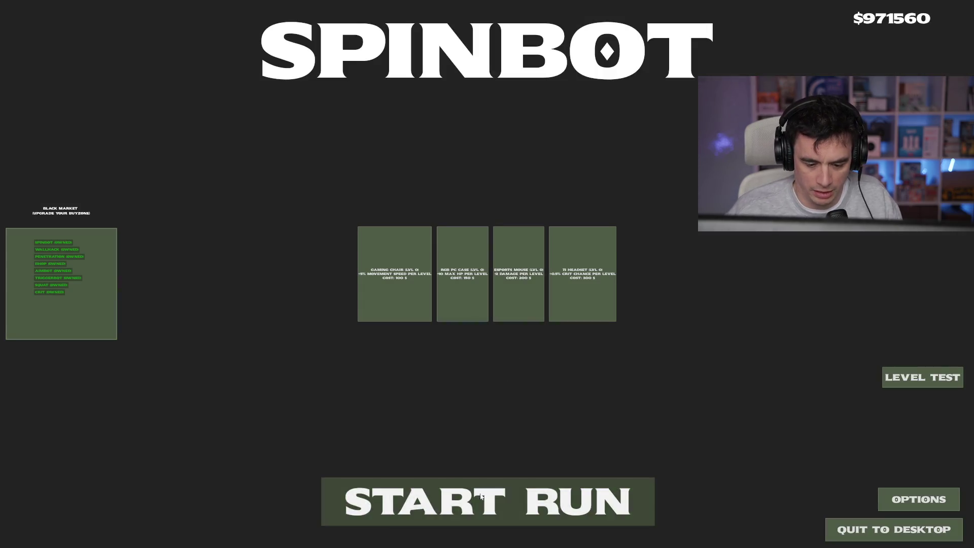
pyautogui.click(487, 502)
# Step: Move through the level and shoot enemies until the lobby is cleared, then stop the game
pyautogui.press('w')
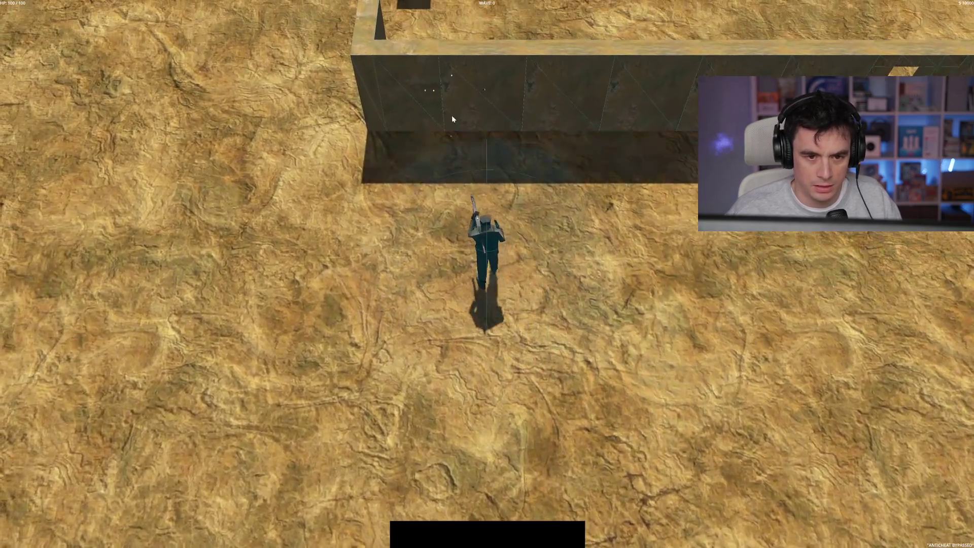
pyautogui.press('w')
pyautogui.press('d')
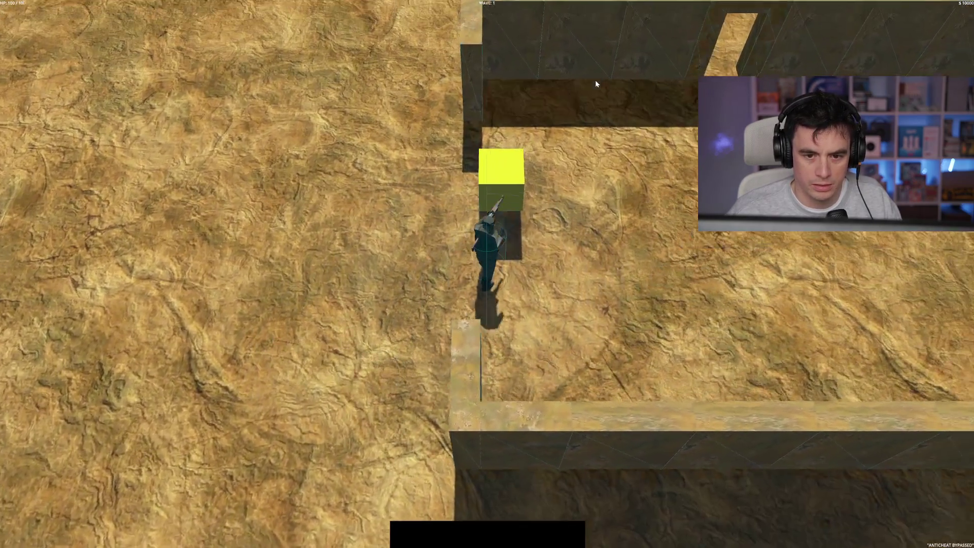
pyautogui.press('w')
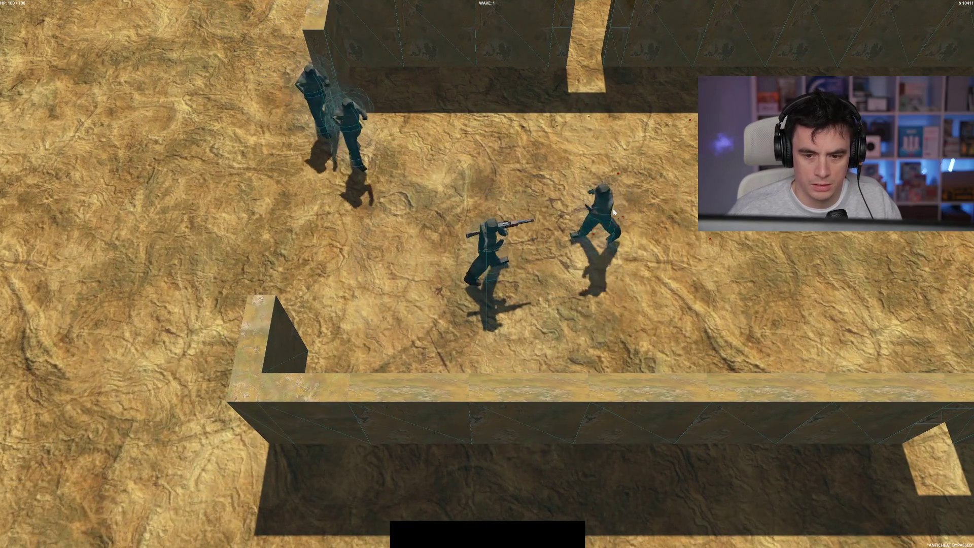
pyautogui.press('a')
pyautogui.press('d')
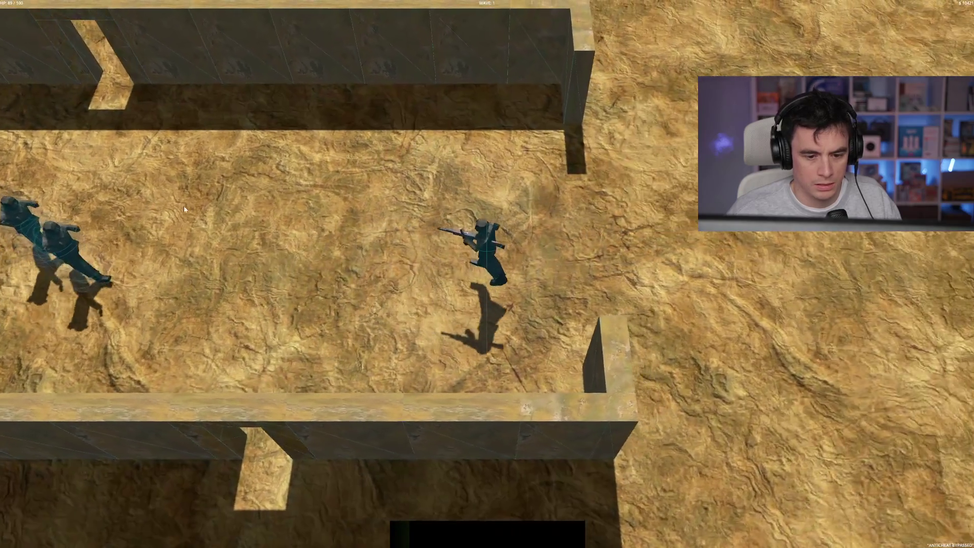
pyautogui.press('s')
pyautogui.press('a')
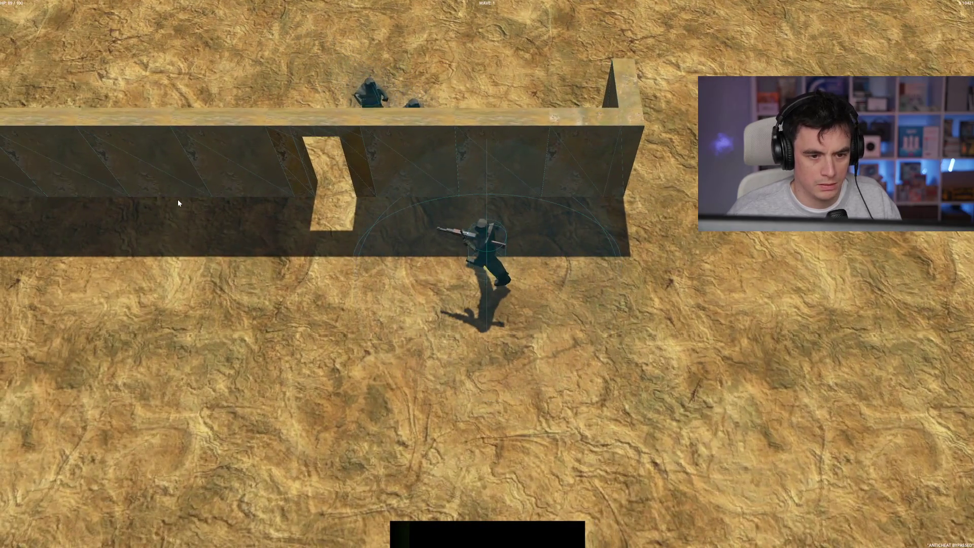
pyautogui.press('s')
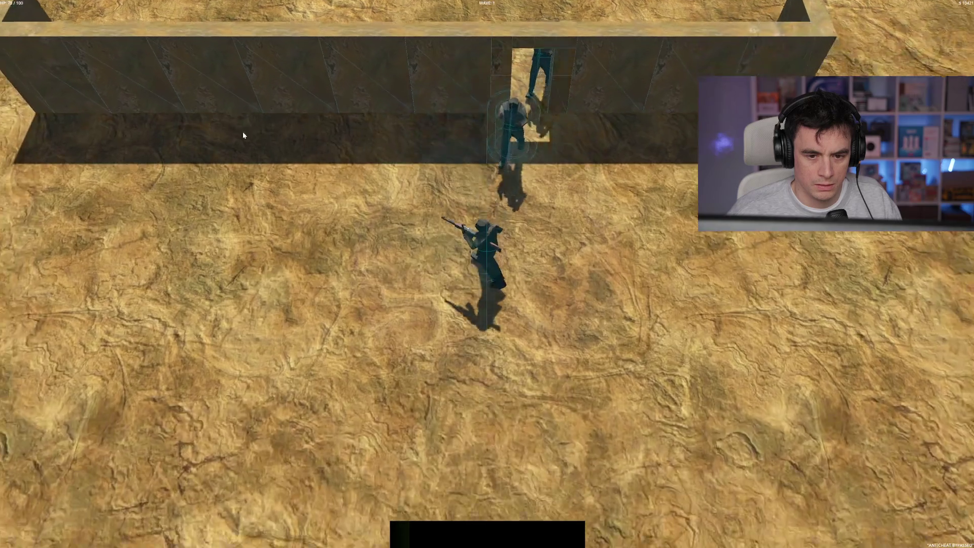
pyautogui.click(518, 77)
pyautogui.press('s')
pyautogui.click(525, 68)
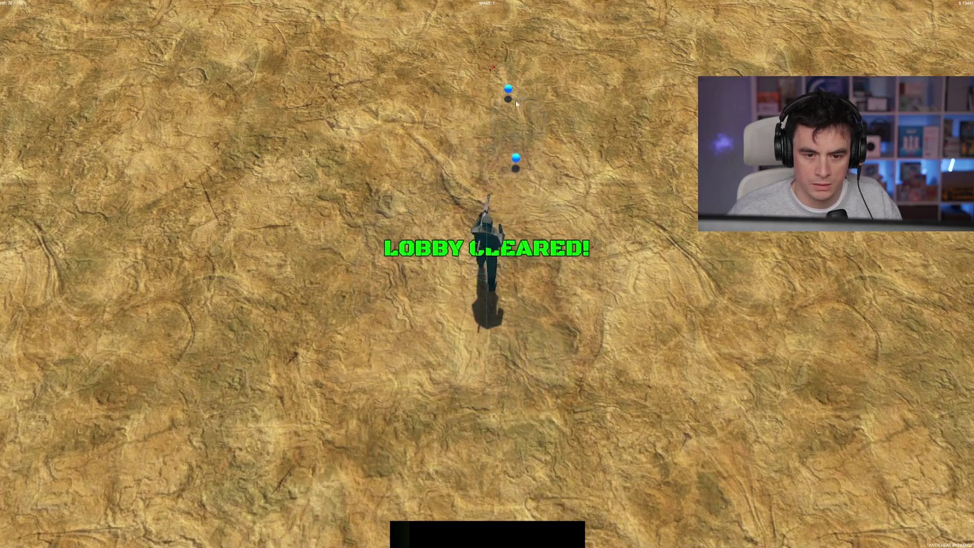
pyautogui.press('w')
pyautogui.press('F8')
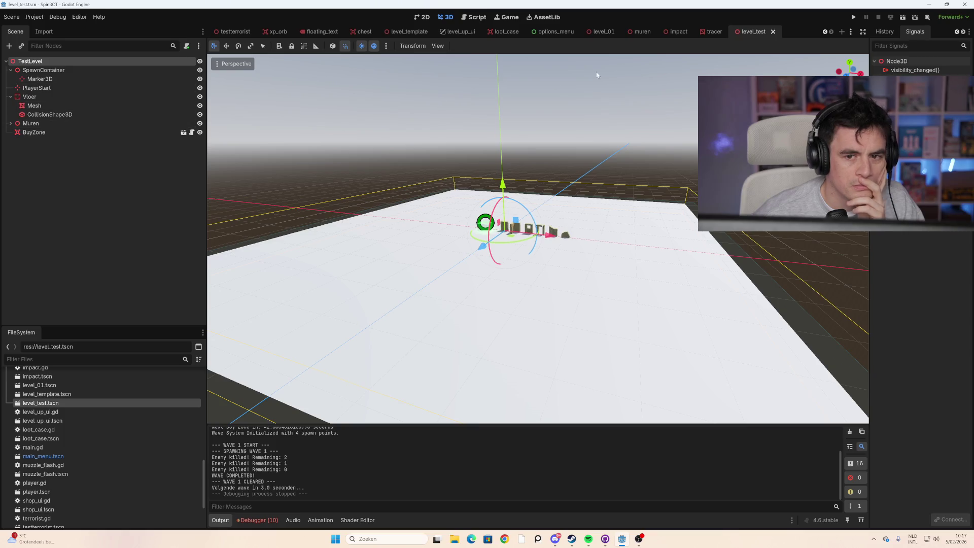
# Step: Open level_template and inspect its NavigationRegion3D, Marker3D and SpawnContainer nodes
pyautogui.click(604, 31)
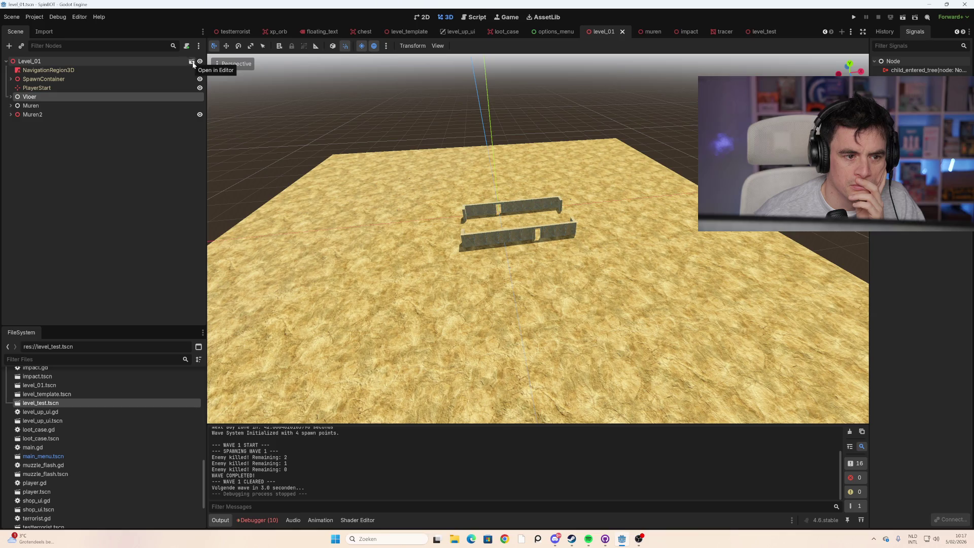
pyautogui.click(192, 62)
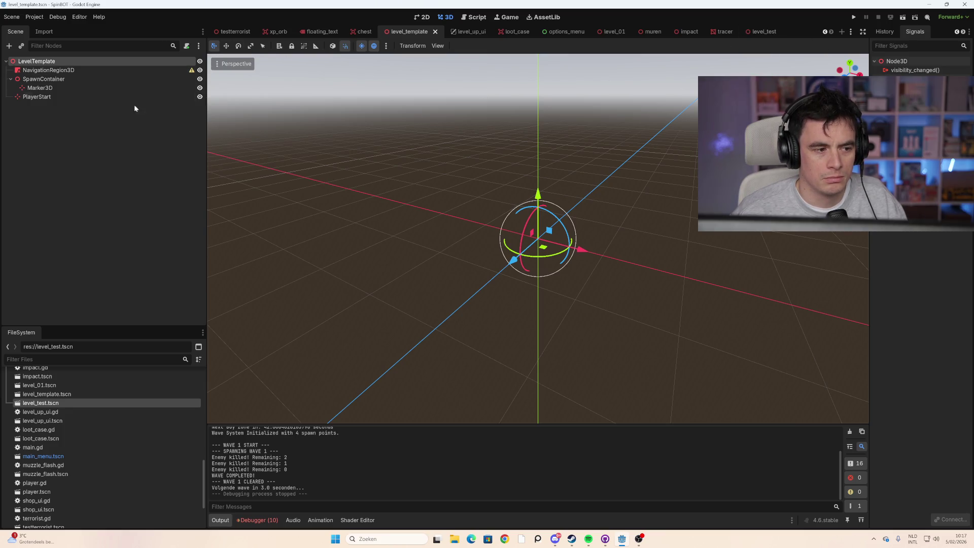
pyautogui.click(98, 71)
pyautogui.click(91, 87)
pyautogui.click(95, 79)
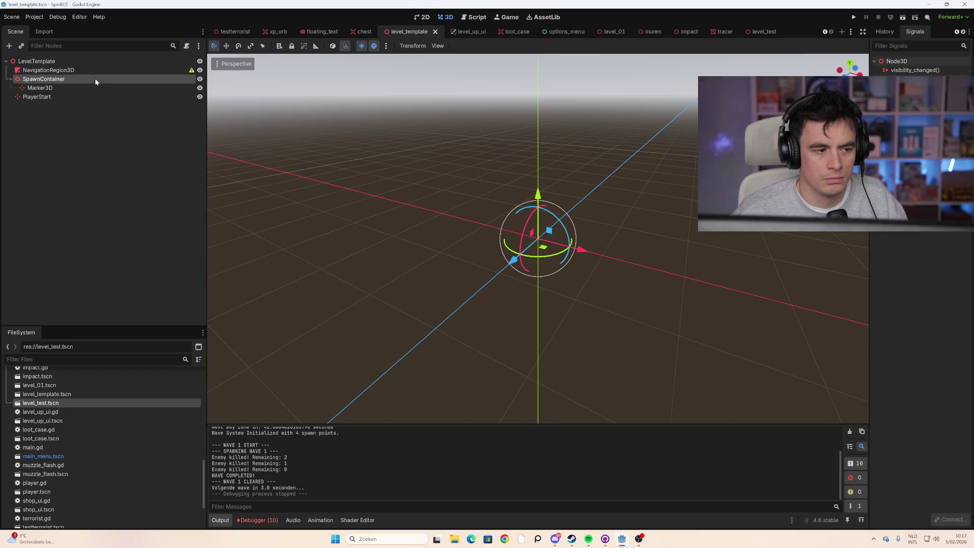
pyautogui.click(96, 71)
# Step: Bring up level_test, orbit toward its walls and select PlayerStart
pyautogui.click(752, 33)
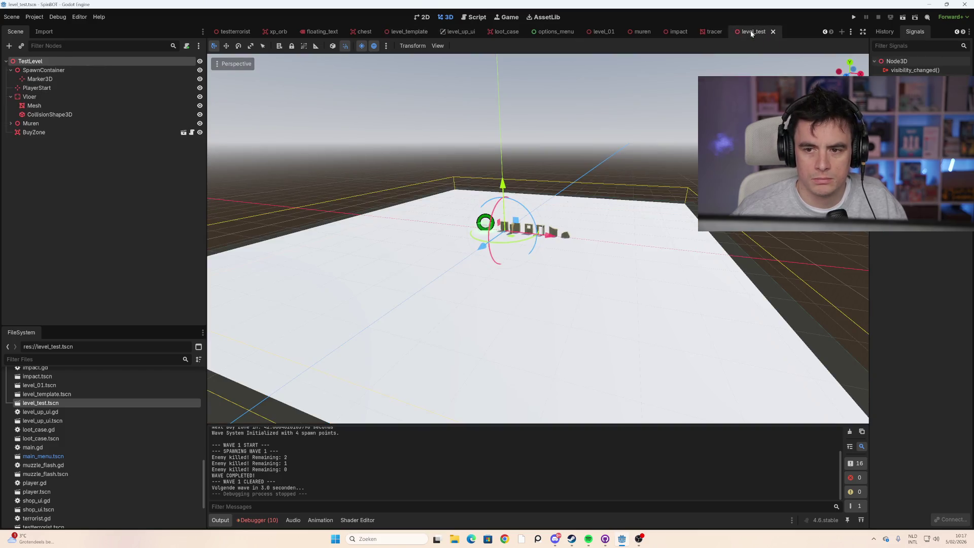
pyautogui.moveTo(570, 206)
pyautogui.mouseDown()
pyautogui.moveTo(552, 212)
pyautogui.moveTo(421, 104)
pyautogui.moveTo(387, 195)
pyautogui.mouseUp()
pyautogui.click(102, 87)
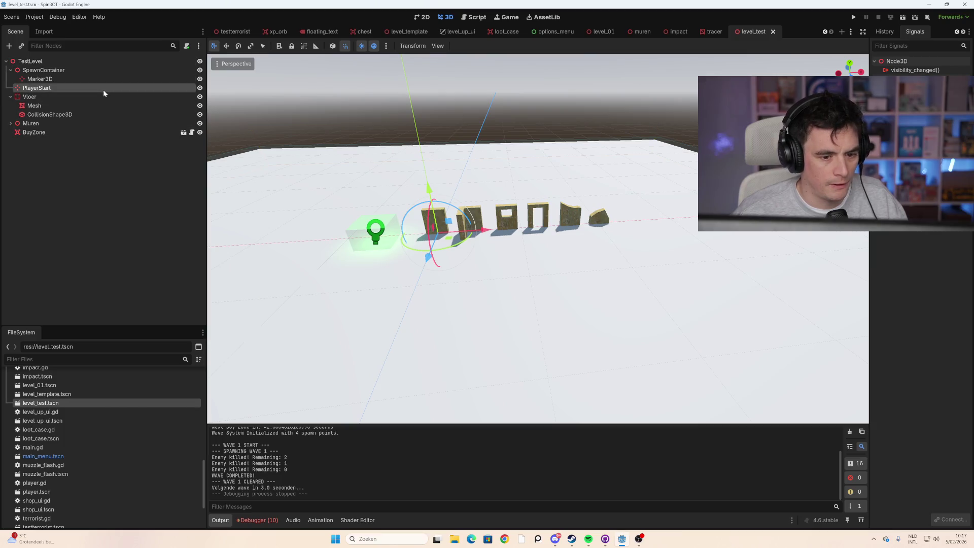
# Step: Frame PlayerStart, then save and run the game into the LEVEL TEST level
pyautogui.doubleClick(130, 90)
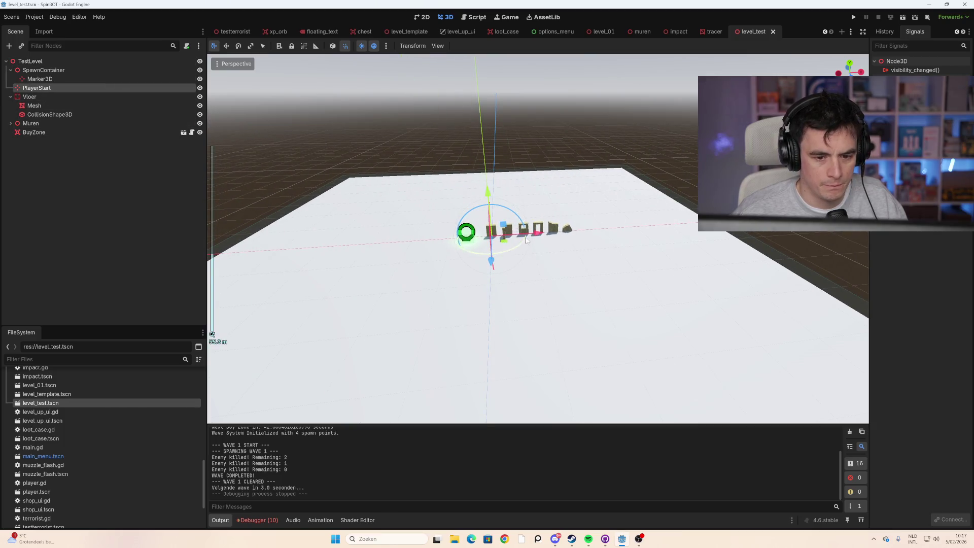
pyautogui.moveTo(443, 223)
pyautogui.mouseDown()
pyautogui.moveTo(522, 226)
pyautogui.moveTo(559, 249)
pyautogui.moveTo(645, 257)
pyautogui.mouseUp()
pyautogui.click(560, 249)
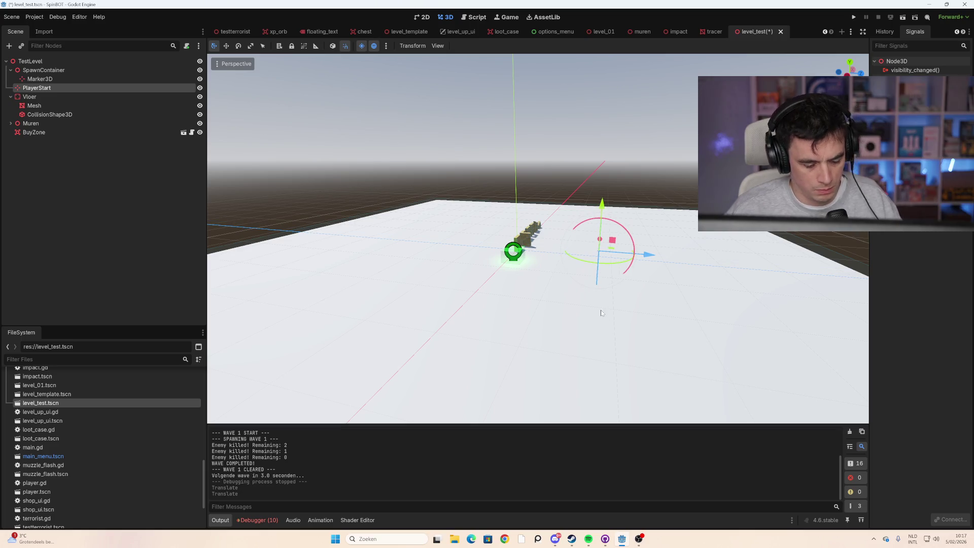
pyautogui.press('F5')
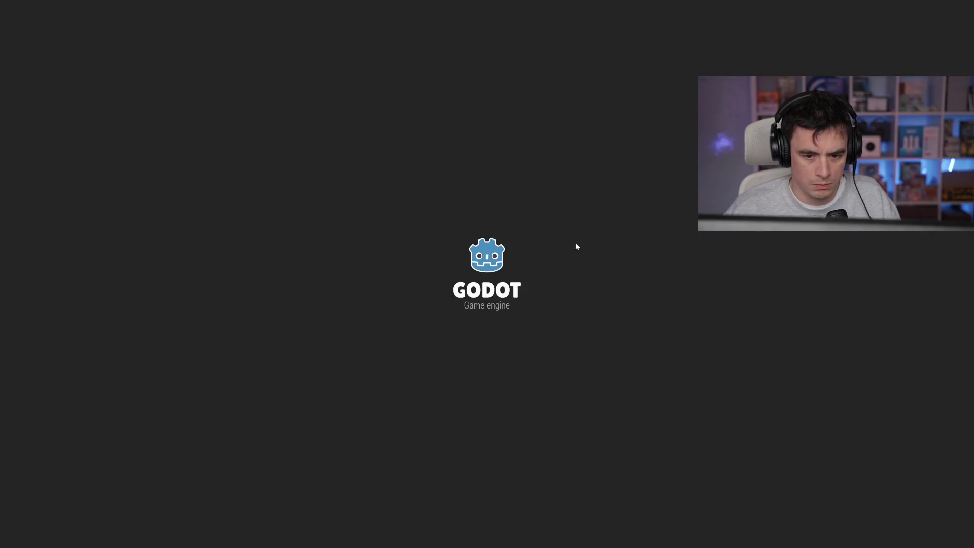
pyautogui.click(897, 381)
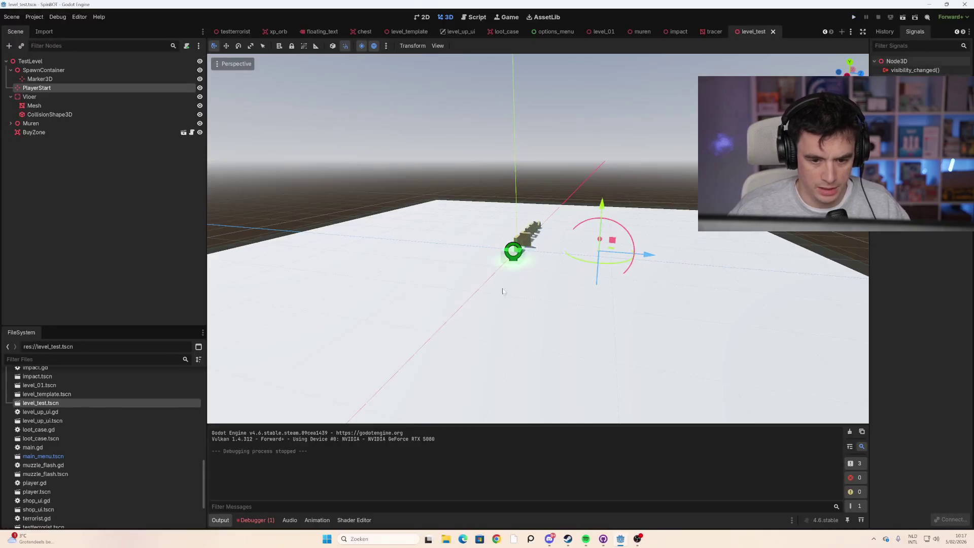
# Step: Select the green BuyZone, orbit to view it beside the walls, and run the scene with F6
pyautogui.moveTo(672, 258)
pyautogui.mouseDown()
pyautogui.moveTo(381, 236)
pyautogui.moveTo(598, 239)
pyautogui.moveTo(648, 175)
pyautogui.mouseUp()
pyautogui.scroll(3, 435, 240)
pyautogui.click(648, 175)
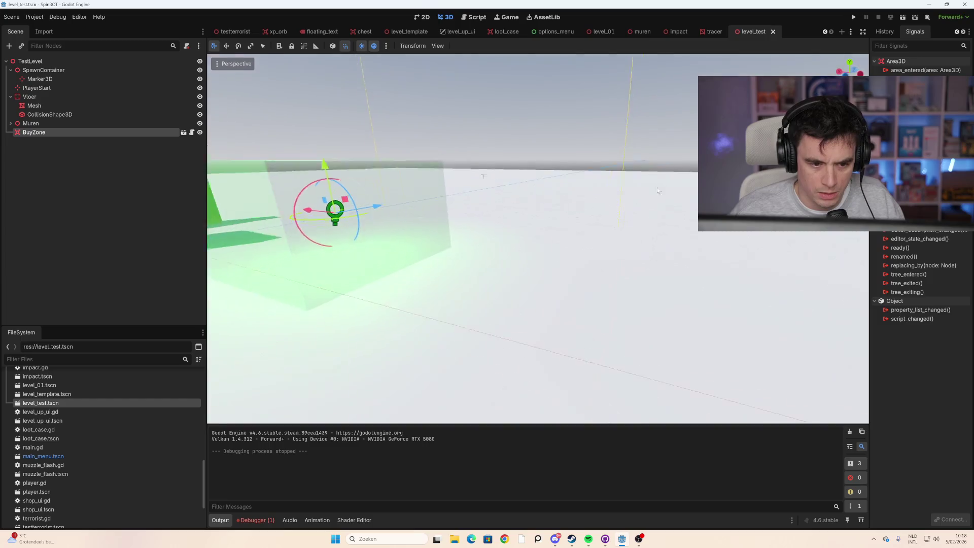
pyautogui.scroll(-5, 514, 178)
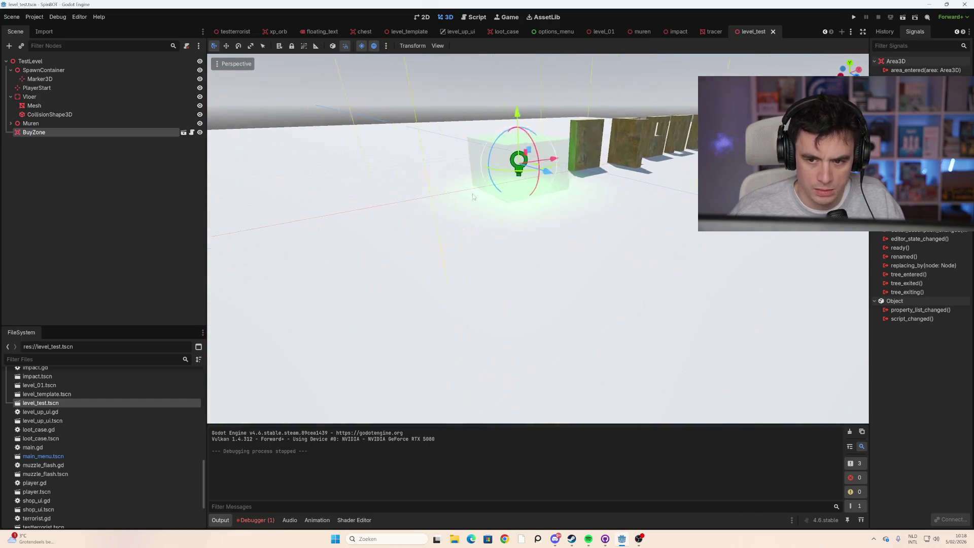
pyautogui.moveTo(514, 179); pyautogui.dragTo(492, 178)
pyautogui.scroll(-2, 499, 169)
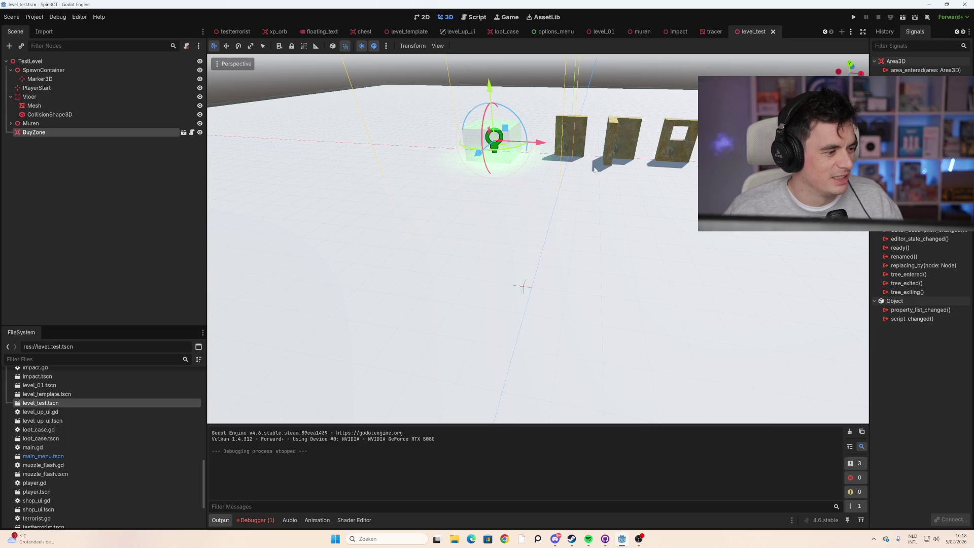
pyautogui.rightClick(603, 171)
pyautogui.moveTo(603, 171)
pyautogui.mouseDown()
pyautogui.moveTo(479, 206)
pyautogui.moveTo(596, 188)
pyautogui.moveTo(540, 194)
pyautogui.moveTo(540, 183)
pyautogui.moveTo(610, 184)
pyautogui.moveTo(510, 192)
pyautogui.mouseUp()
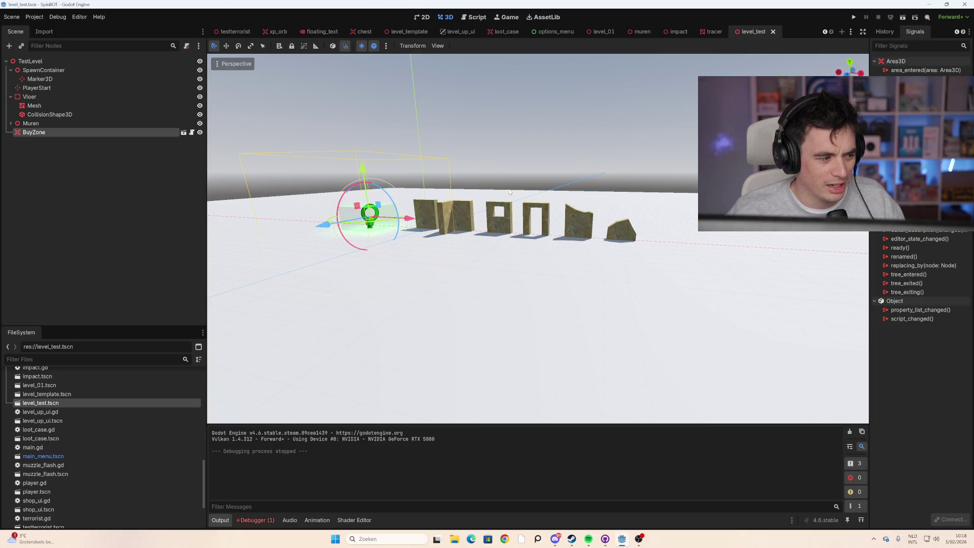
pyautogui.moveTo(511, 192)
pyautogui.mouseDown()
pyautogui.moveTo(522, 186)
pyautogui.moveTo(524, 198)
pyautogui.mouseUp()
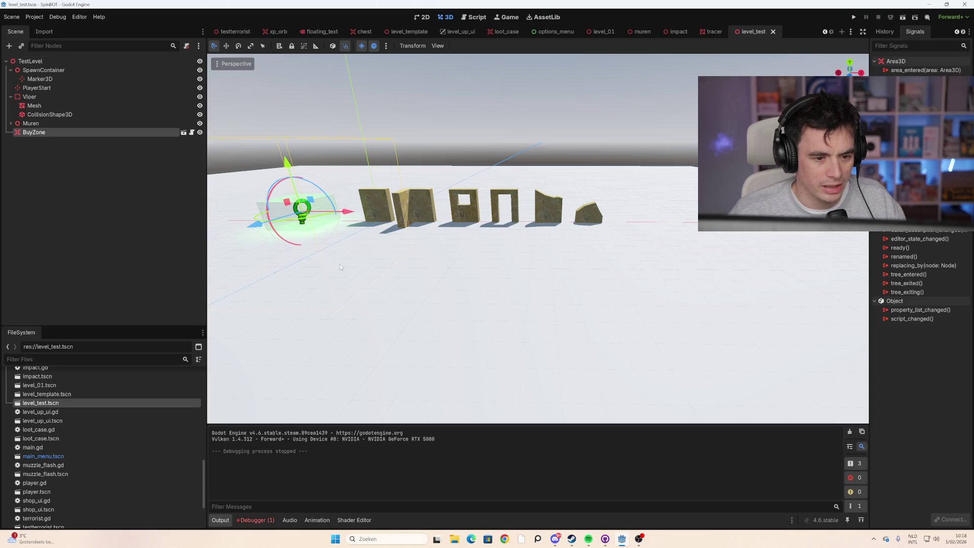
pyautogui.moveTo(339, 264); pyautogui.dragTo(344, 275)
pyautogui.press('F6')
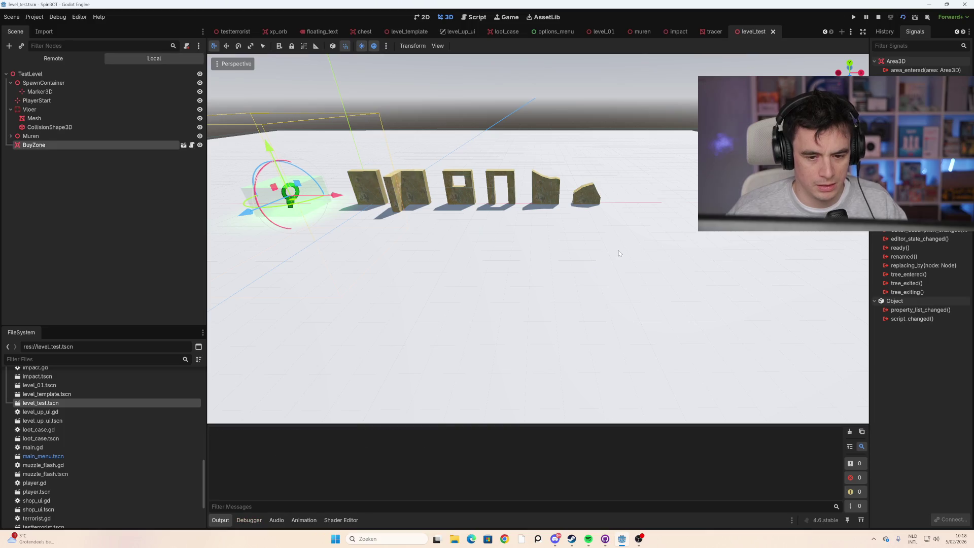
pyautogui.press('F8')
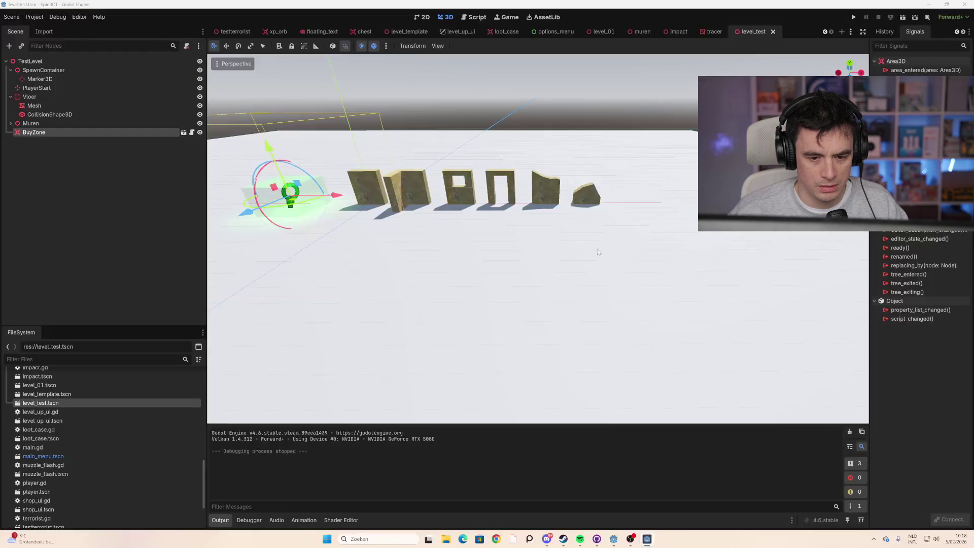
pyautogui.click(599, 31)
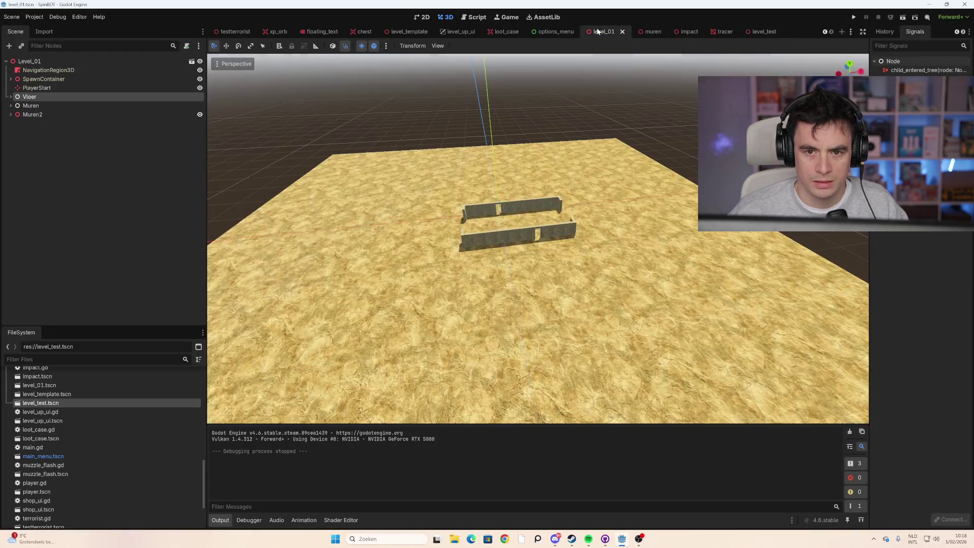
pyautogui.press('F6')
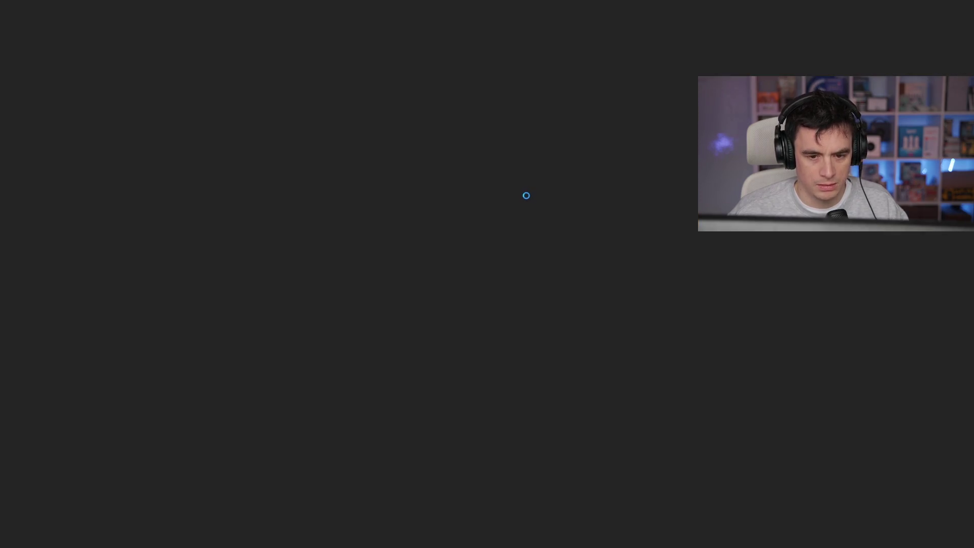
pyautogui.press('F8')
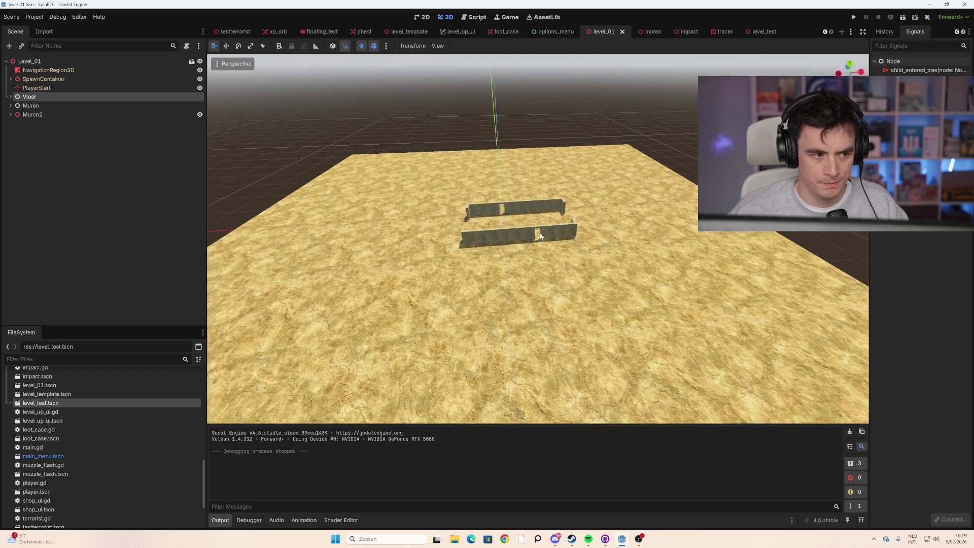
pyautogui.click(766, 32)
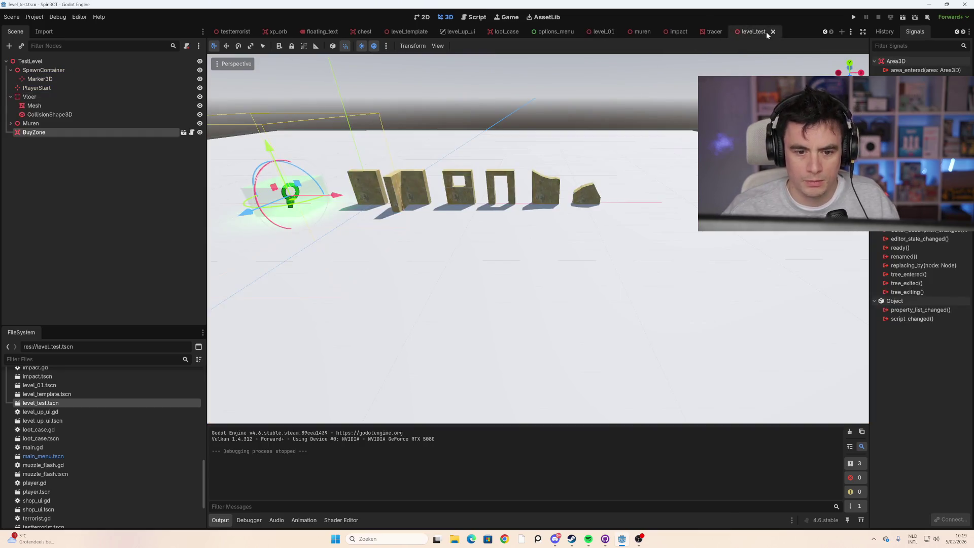
pyautogui.moveTo(519, 213)
pyautogui.mouseDown()
pyautogui.moveTo(504, 226)
pyautogui.moveTo(614, 217)
pyautogui.mouseUp()
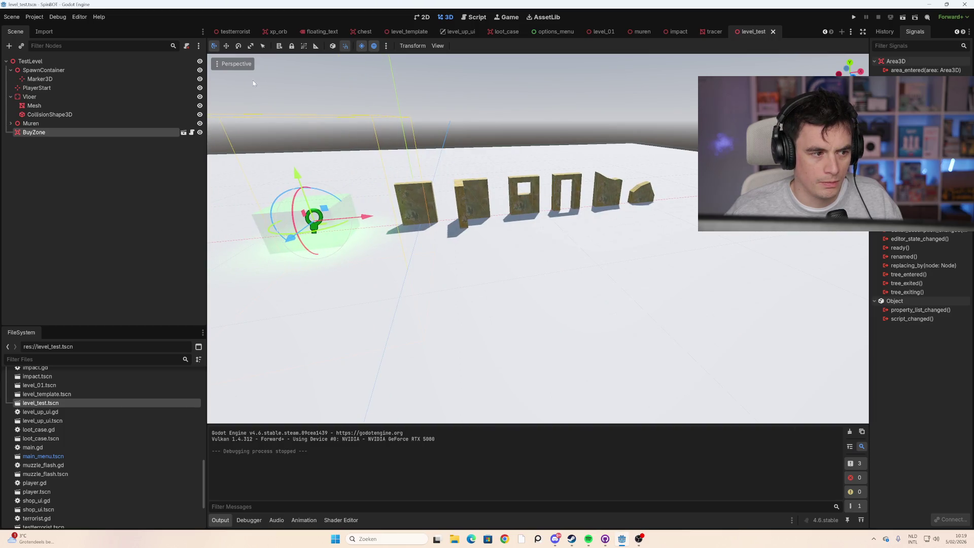
pyautogui.click(136, 70)
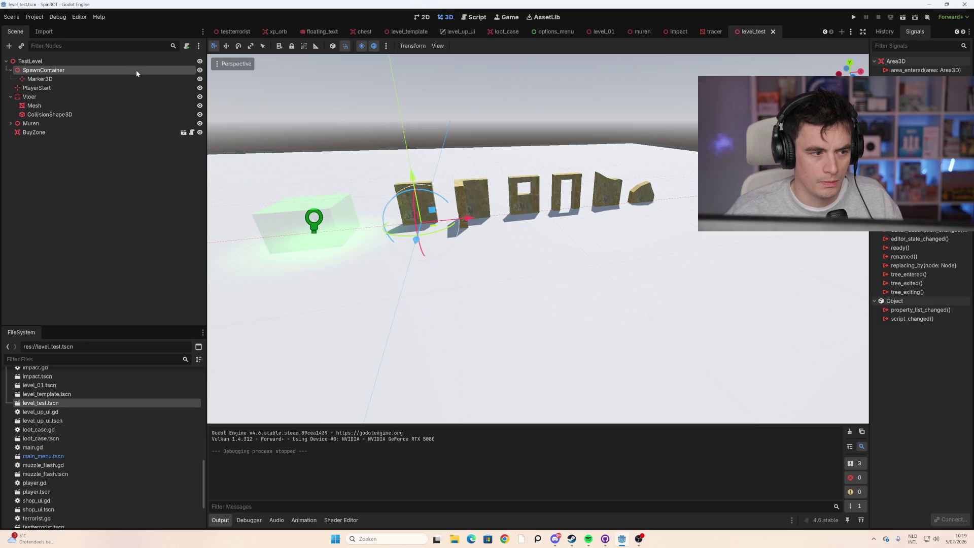
# Step: Delete SpawnContainer and its Marker3D from level_test, keeping PlayerStart
pyautogui.keyDown('shift'); pyautogui.click(111, 92); pyautogui.keyUp('shift')
pyautogui.keyDown('ctrl'); pyautogui.click(111, 91); pyautogui.keyUp('ctrl')
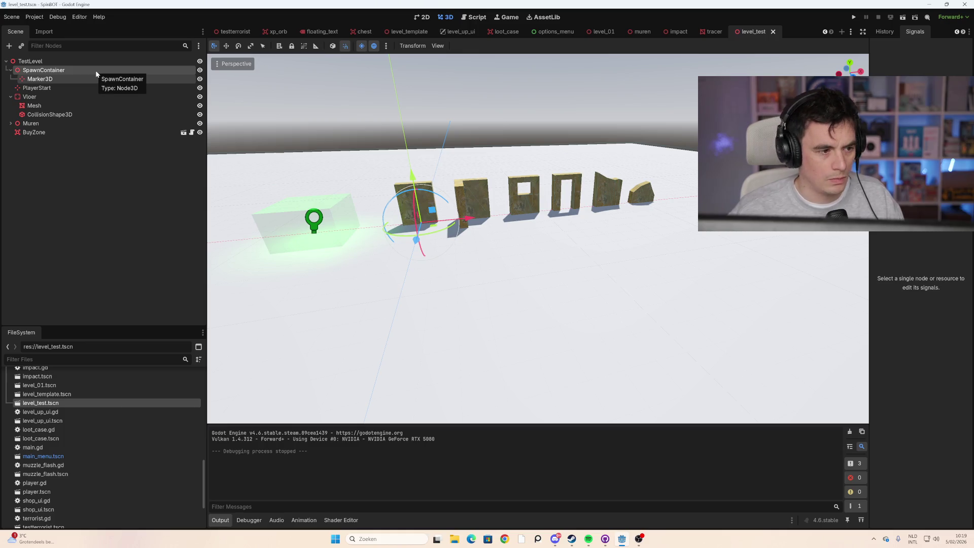
pyautogui.press('Delete')
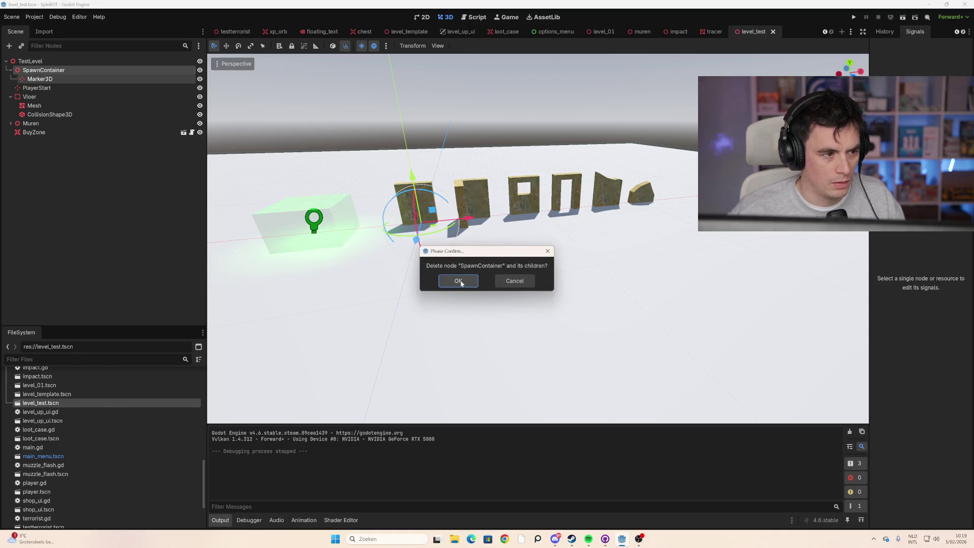
pyautogui.click(459, 281)
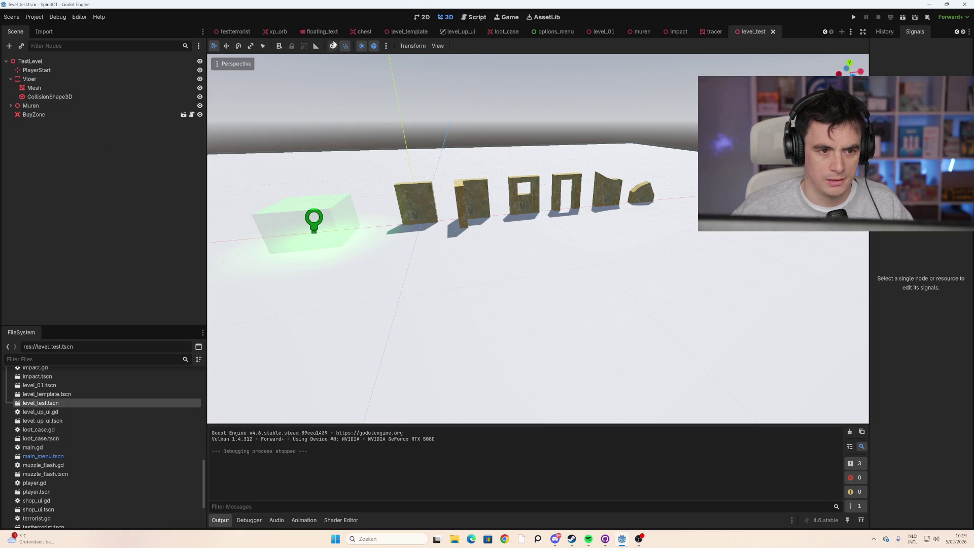
pyautogui.click(609, 32)
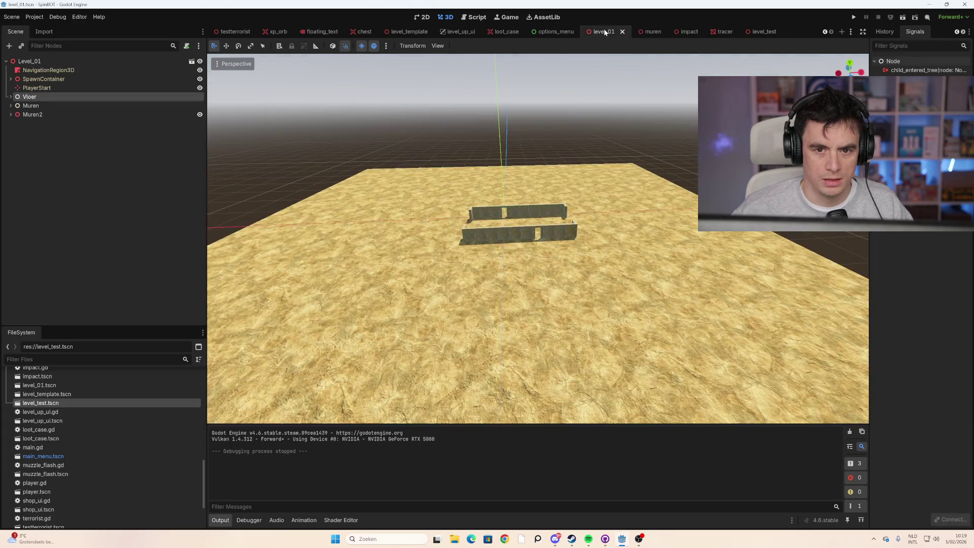
# Step: Scroll through the scene tabs to the world scene and open its world.gd script
pyautogui.click(554, 32)
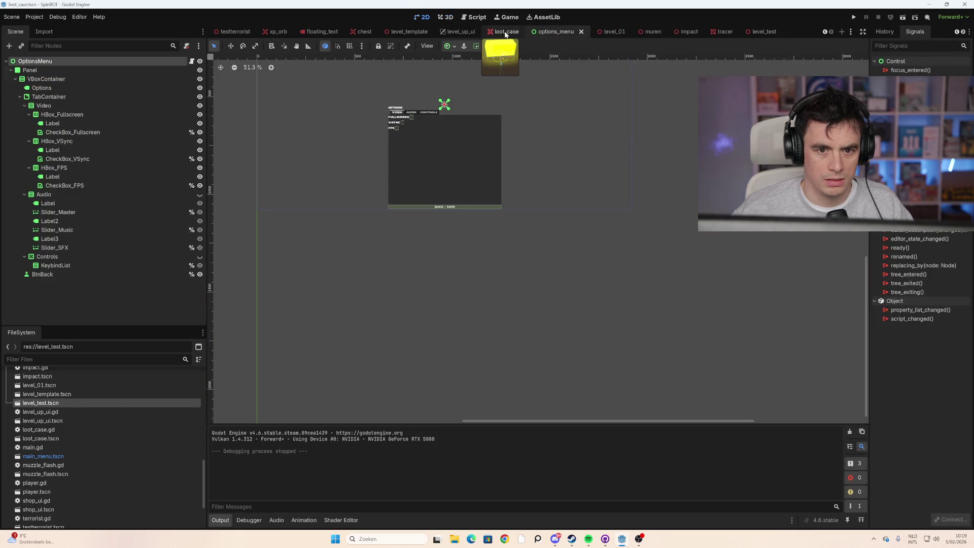
pyautogui.click(505, 32)
pyautogui.click(459, 32)
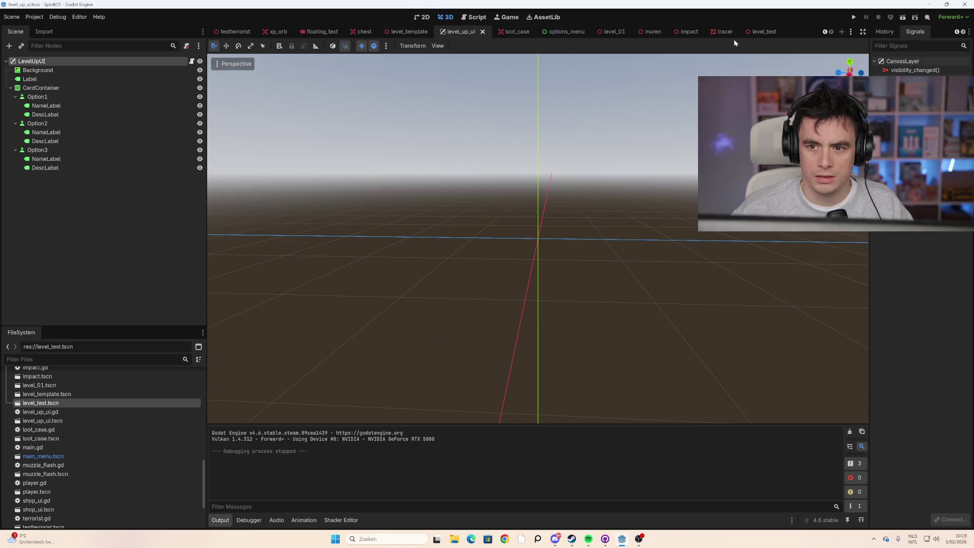
pyautogui.click(824, 30)
pyautogui.click(824, 30)
pyautogui.click(824, 30)
pyautogui.click(824, 30)
pyautogui.click(824, 31)
pyautogui.click(824, 30)
pyautogui.click(824, 31)
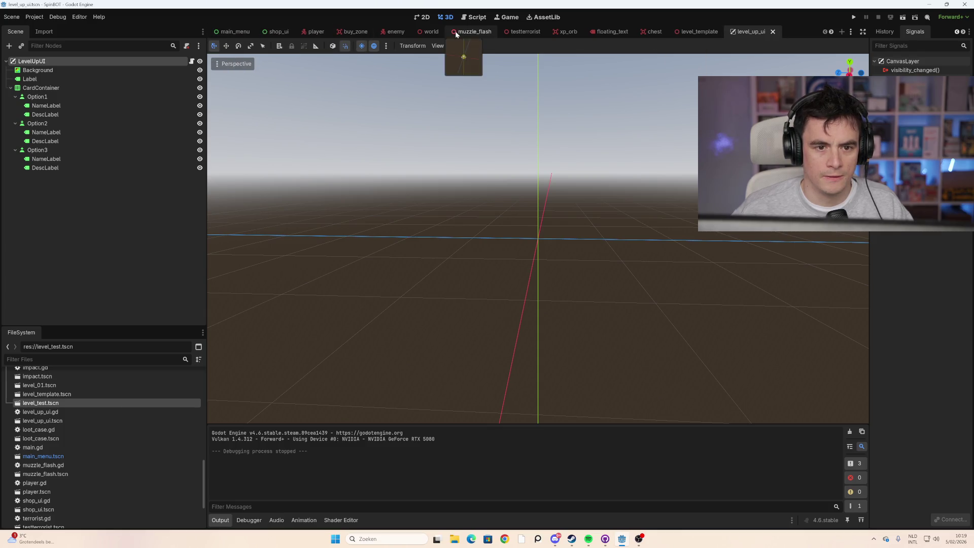
pyautogui.click(428, 31)
pyautogui.click(192, 61)
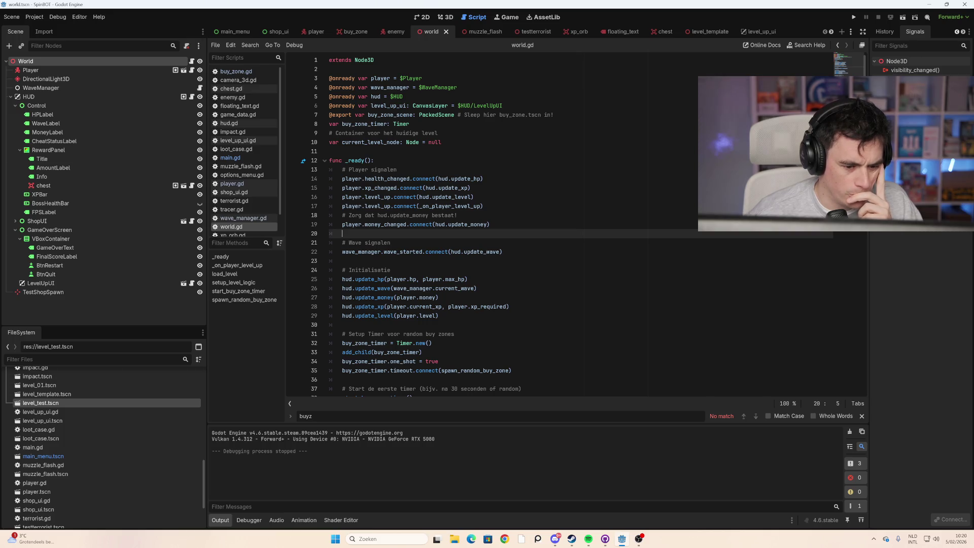
# Step: Scroll world.gd down to the load_level("res://level_01.tscn") call near line 62
pyautogui.scroll(-10, 508, 223)
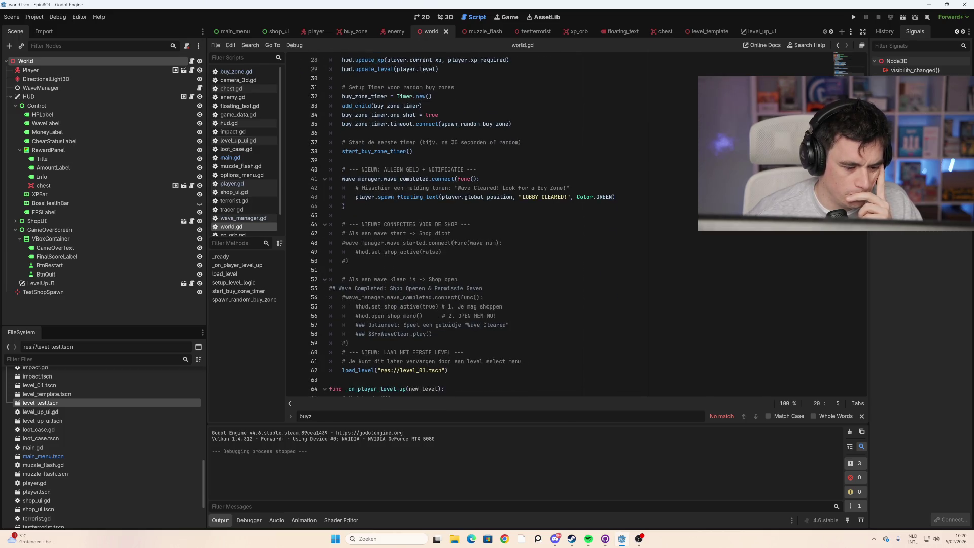
pyautogui.scroll(-20, 507, 224)
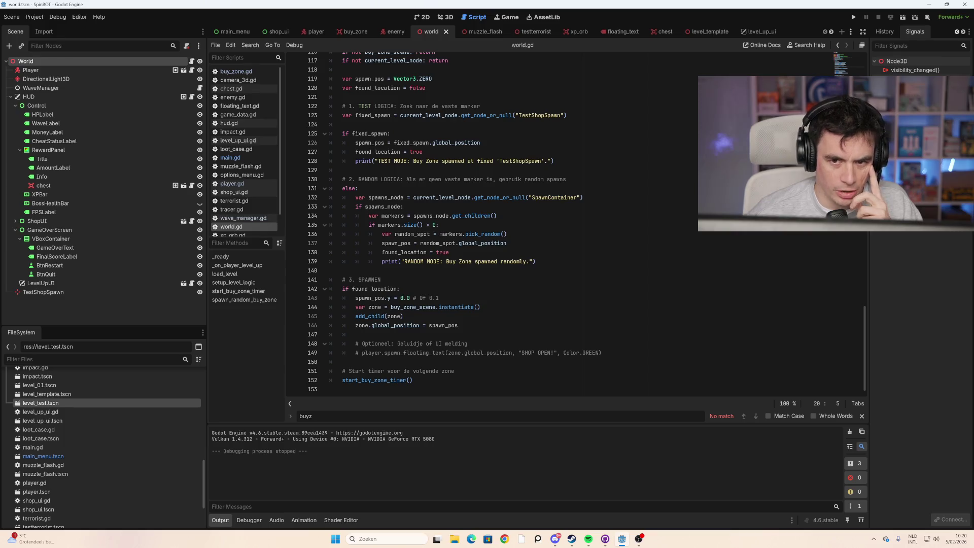
pyautogui.scroll(7, 507, 224)
pyautogui.scroll(20, 507, 223)
pyautogui.scroll(-1, 507, 223)
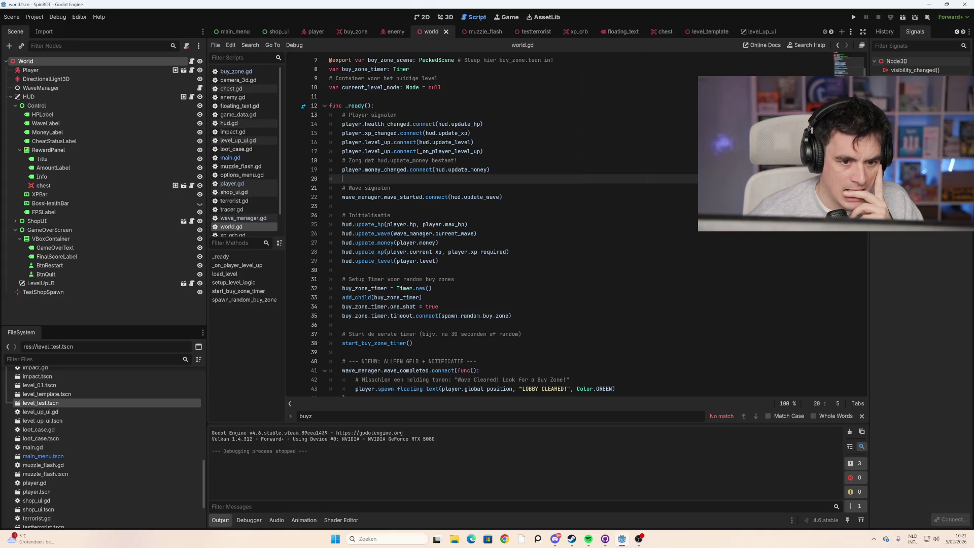
pyautogui.scroll(-3, 508, 223)
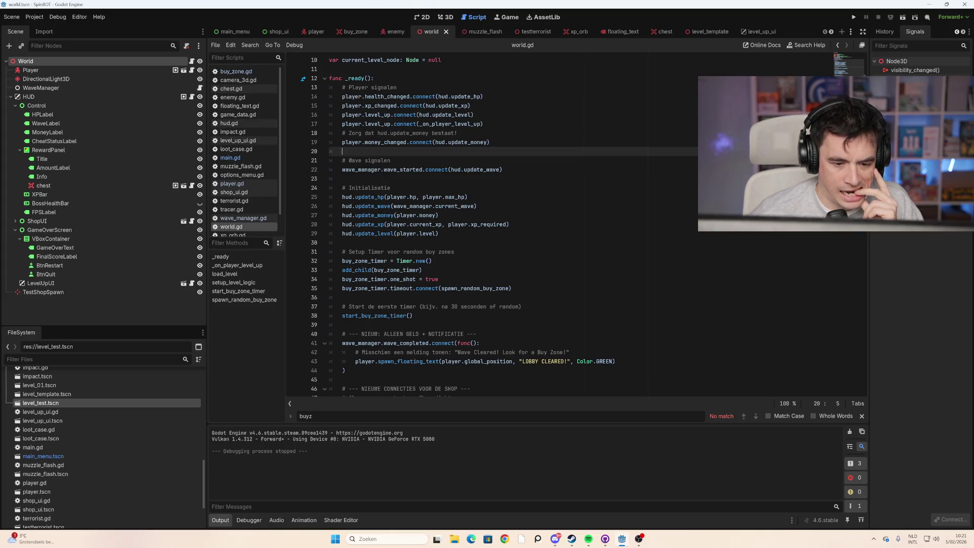
pyautogui.scroll(-4, 507, 223)
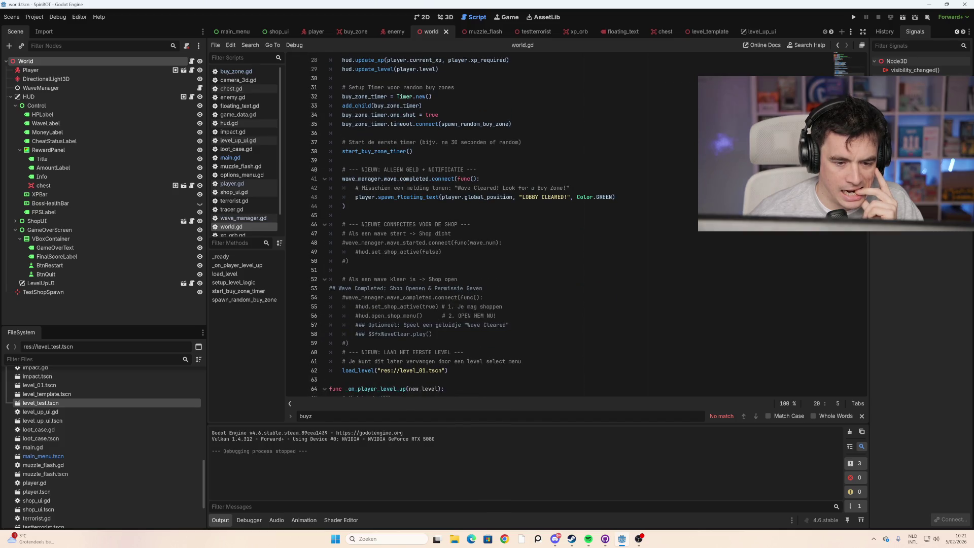
pyautogui.scroll(-3, 507, 224)
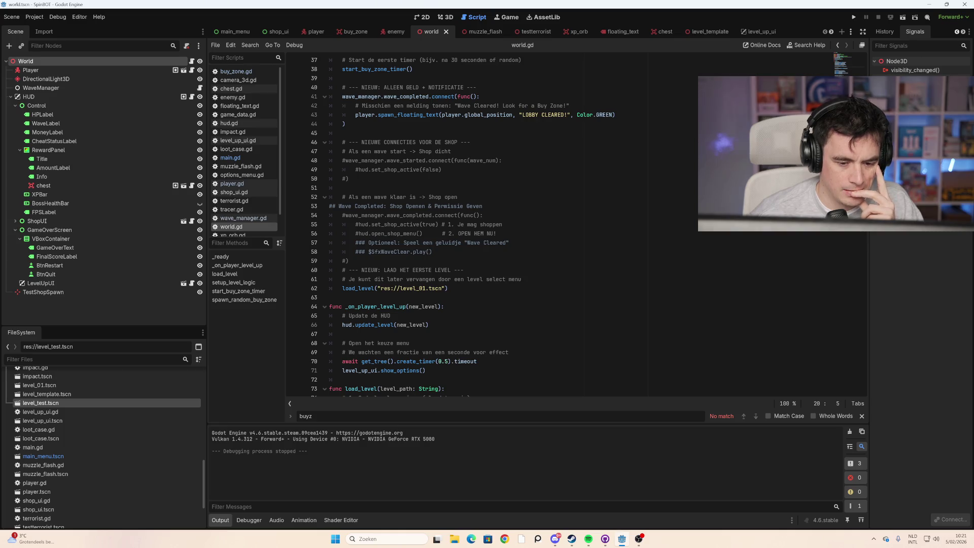
# Step: Change the load_level path in world.gd from level_01.tscn to level_test.tscn
pyautogui.click(420, 288)
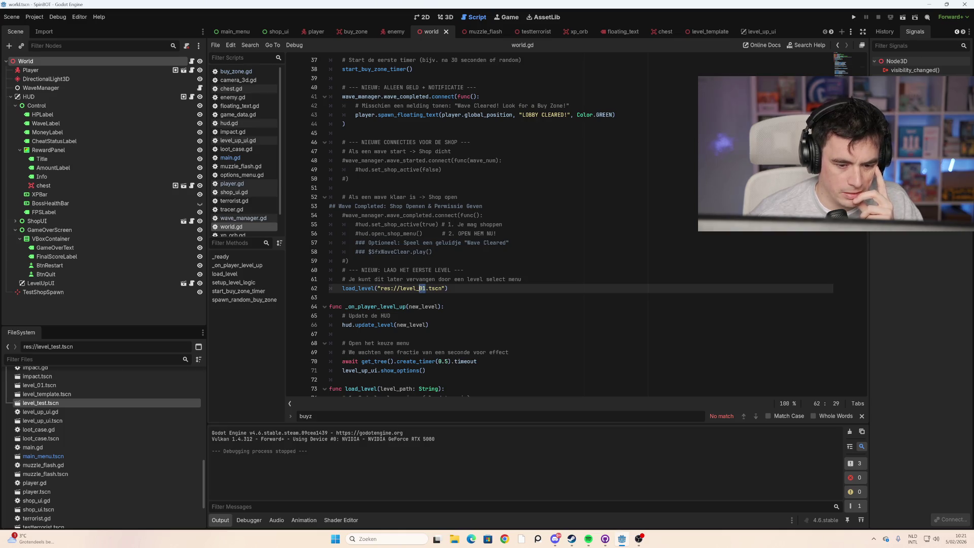
pyautogui.write('test')
pyautogui.click(330, 297)
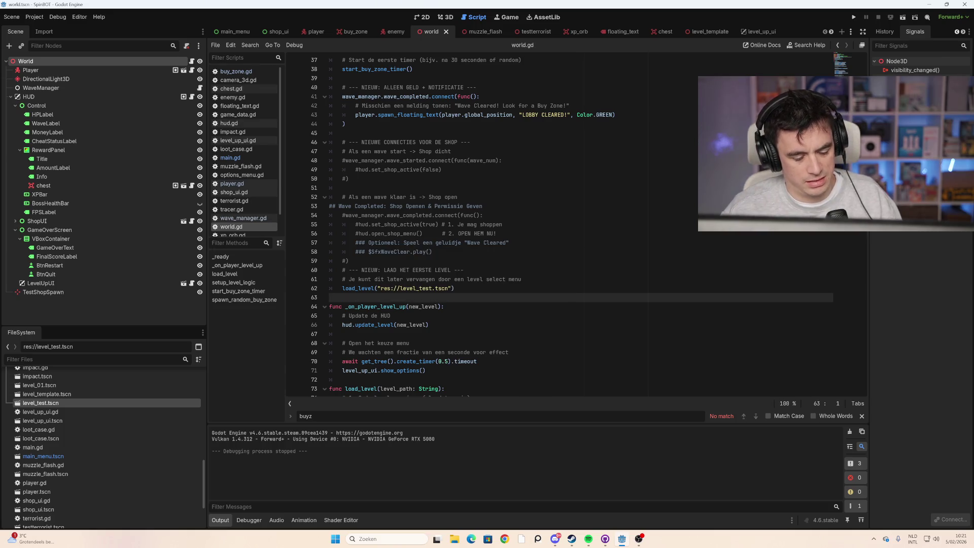
# Step: Run the game, start a new run, walk around the test level, then stop it
pyautogui.press('F5')
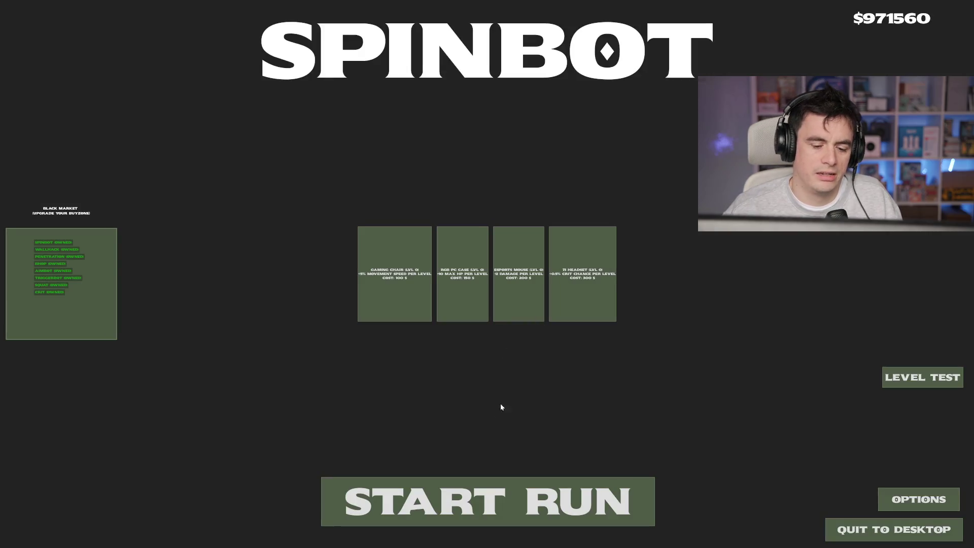
pyautogui.click(561, 514)
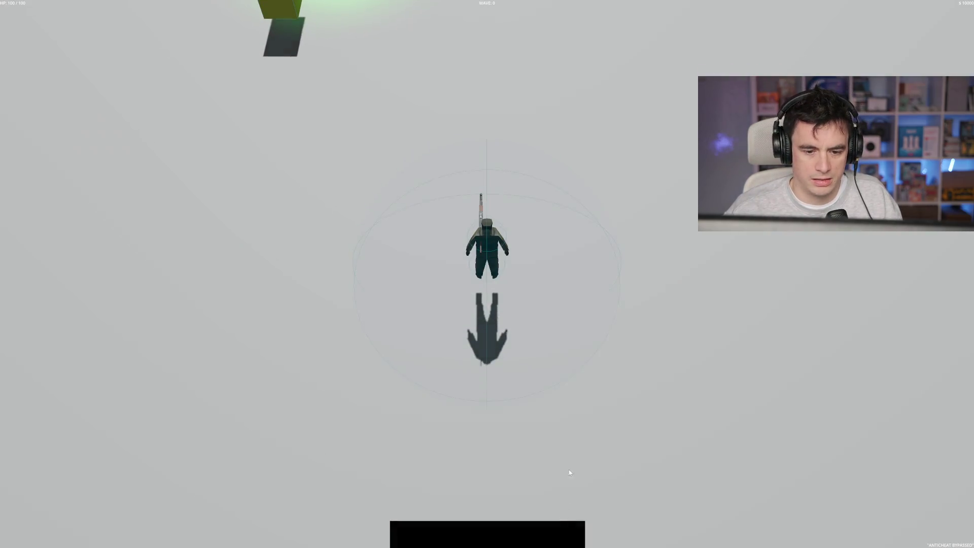
pyautogui.press('w')
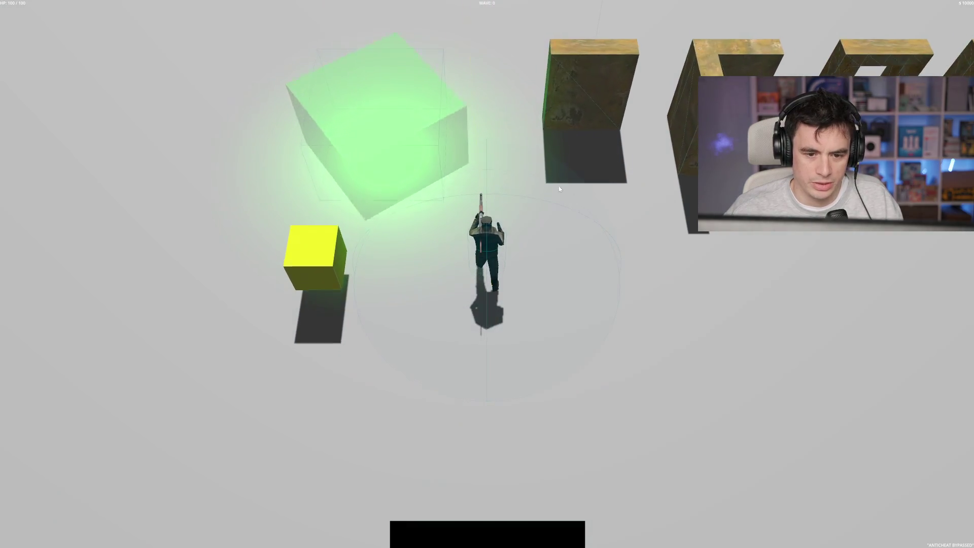
pyautogui.press('s')
pyautogui.press('w')
pyautogui.press('a')
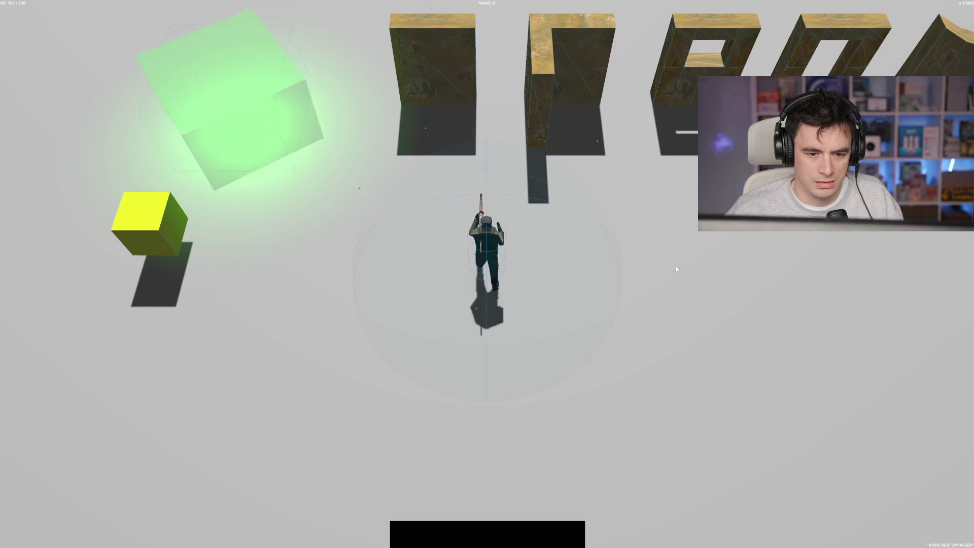
pyautogui.press('s')
pyautogui.press('a')
pyautogui.press('w')
pyautogui.press('w')
pyautogui.press('a')
pyautogui.press('d')
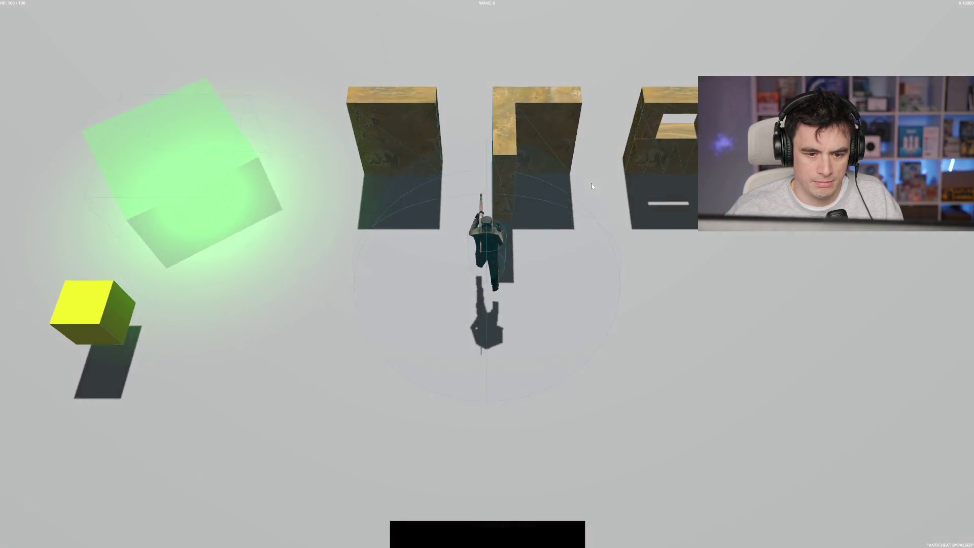
pyautogui.press('F8')
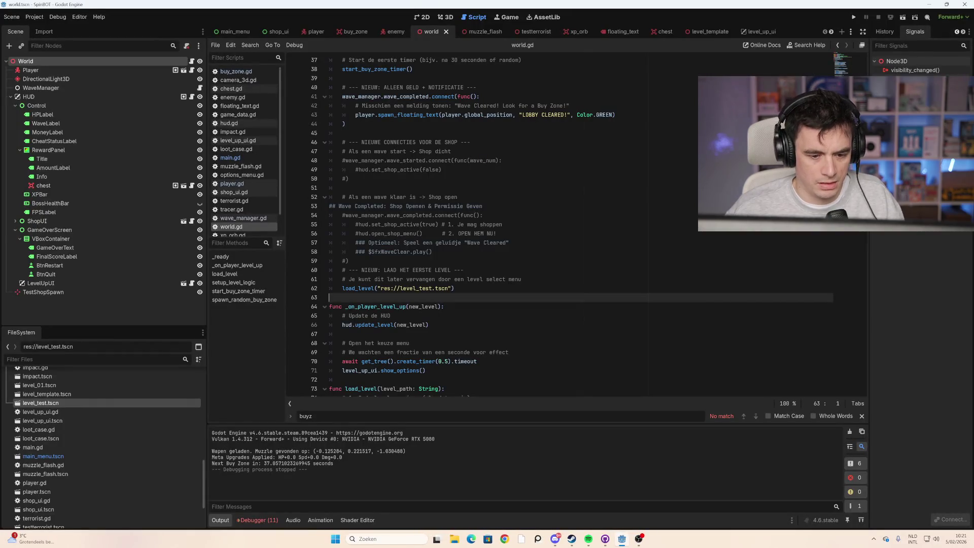
# Step: Change the load_level path back to res://level_01.tscn
pyautogui.click(419, 288)
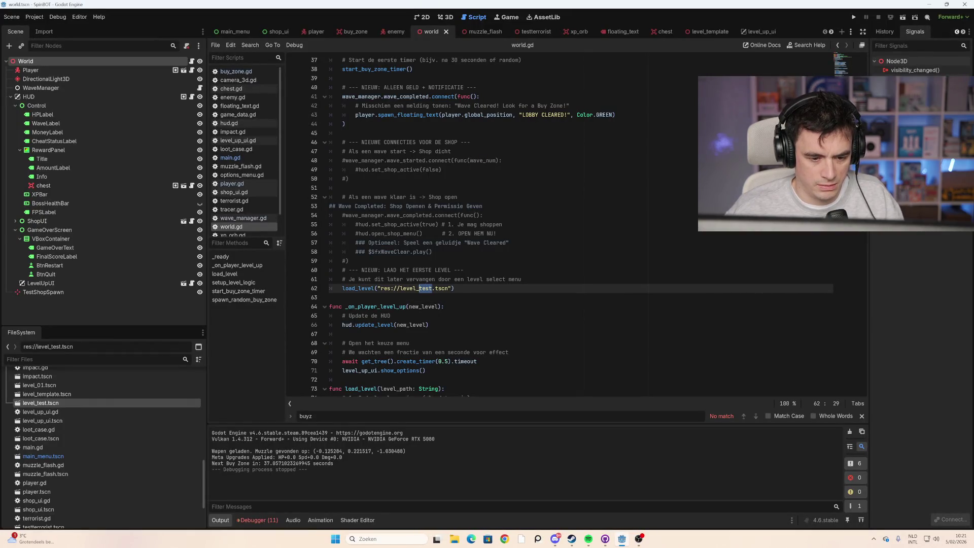
pyautogui.write('01')
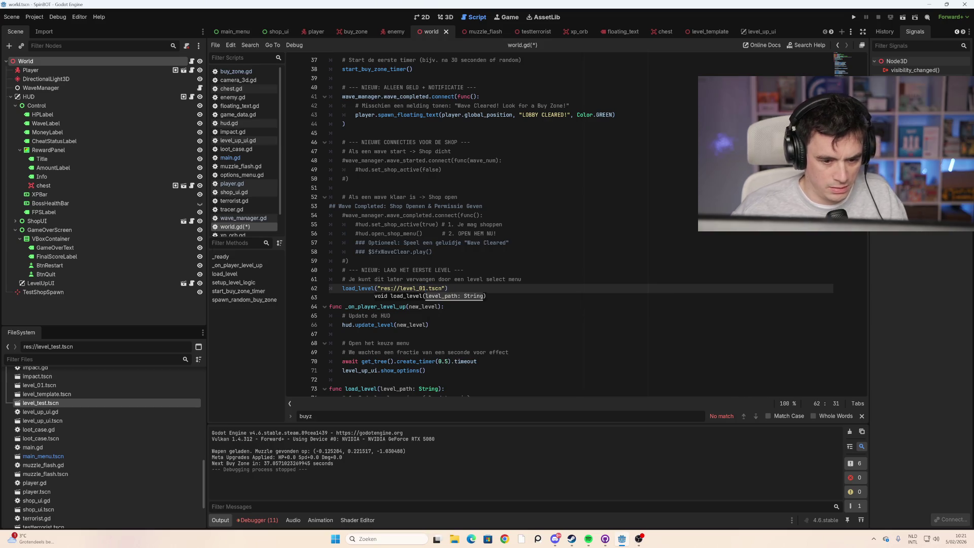
pyautogui.click(463, 270)
# Step: Save and run the game, start a run, move and shoot through level_01 briefly, then stop
pyautogui.press('F5')
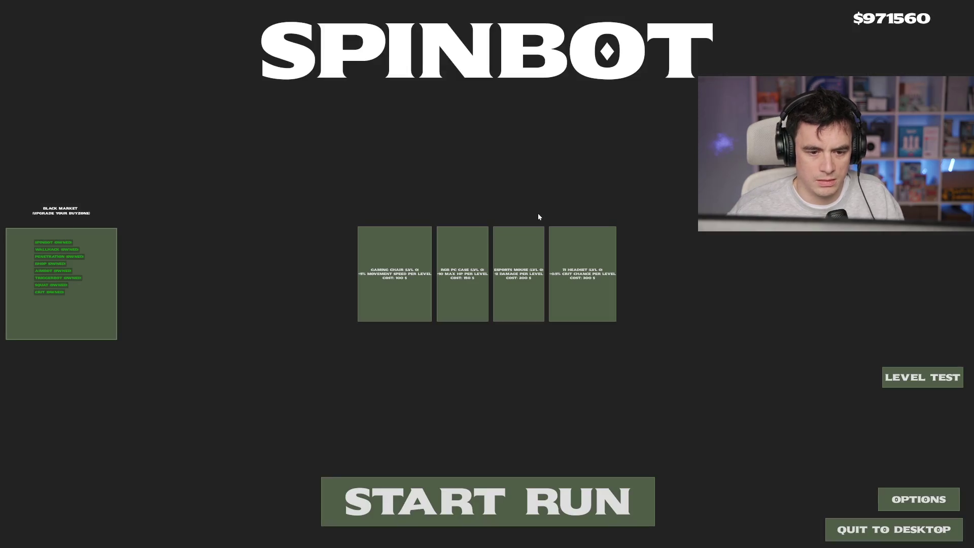
pyautogui.click(488, 479)
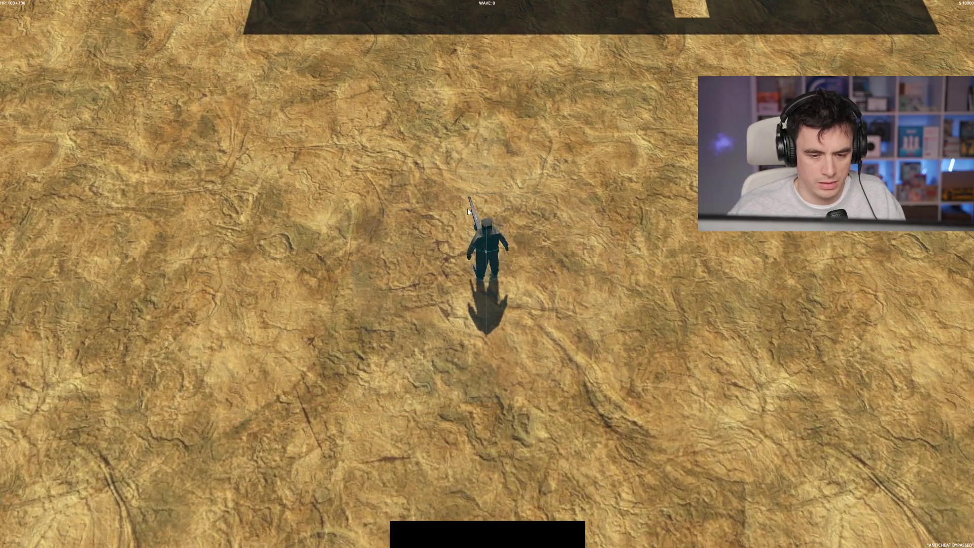
pyautogui.press('w')
pyautogui.click(463, 154)
pyautogui.press('a')
pyautogui.press('w')
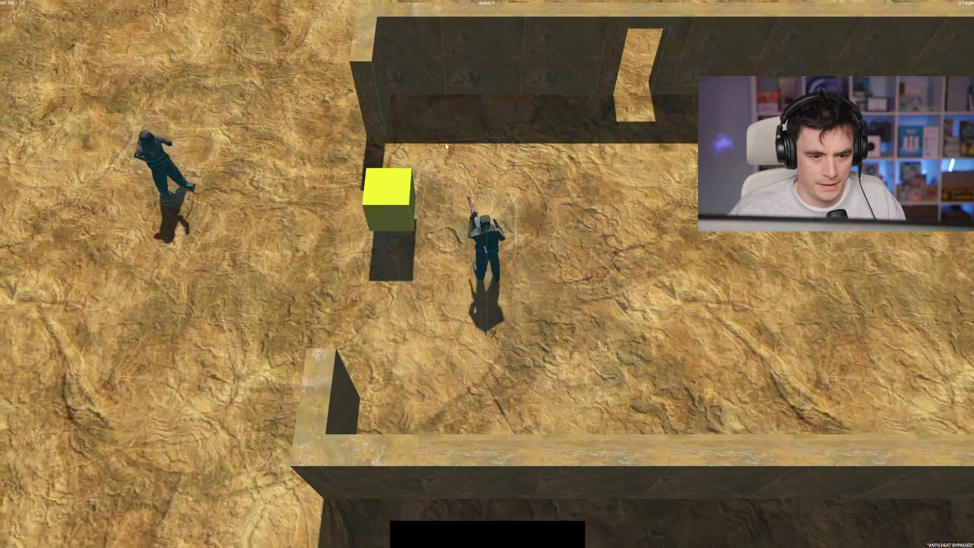
pyautogui.press('space')
pyautogui.press('d')
pyautogui.click(438, 213)
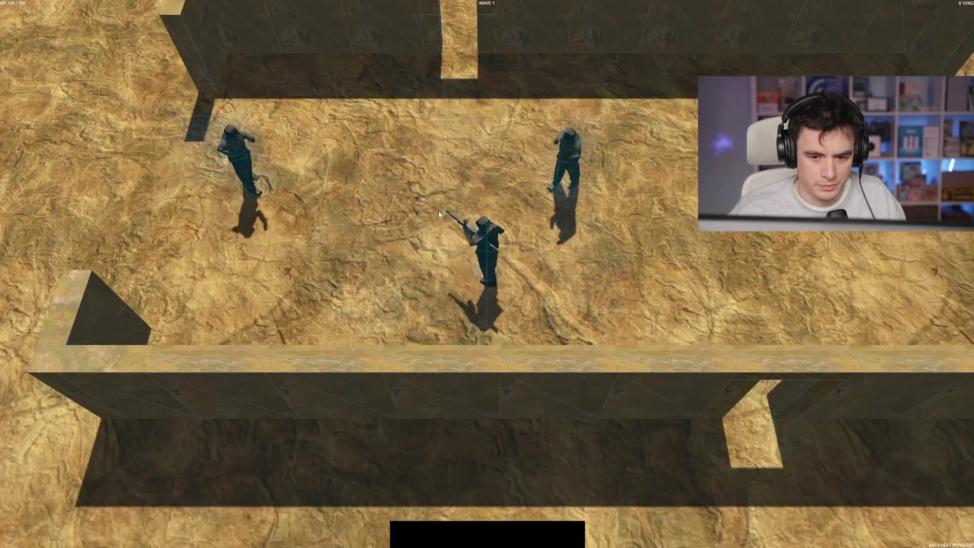
pyautogui.press('d')
pyautogui.press('w')
pyautogui.click(177, 287)
pyautogui.click(177, 287)
pyautogui.press('d')
pyautogui.click(320, 281)
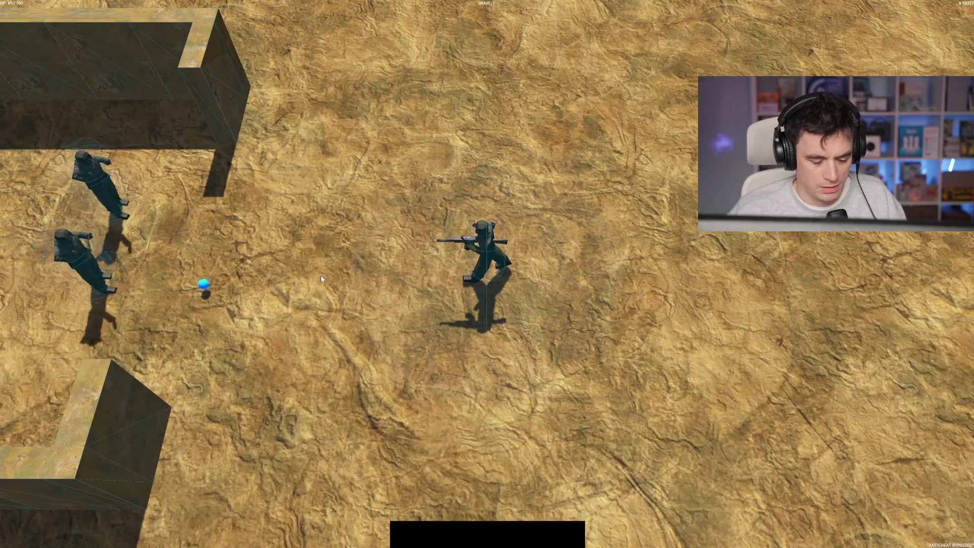
pyautogui.press('F8')
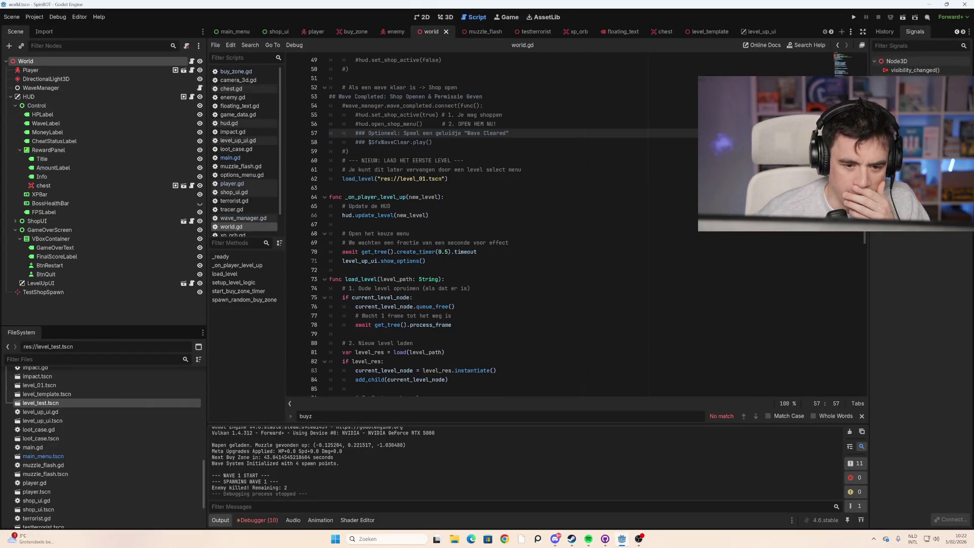
# Step: Scroll the scene tab bar to its end to reveal all open scenes
pyautogui.scroll(-2, 507, 223)
pyautogui.scroll(18, 507, 224)
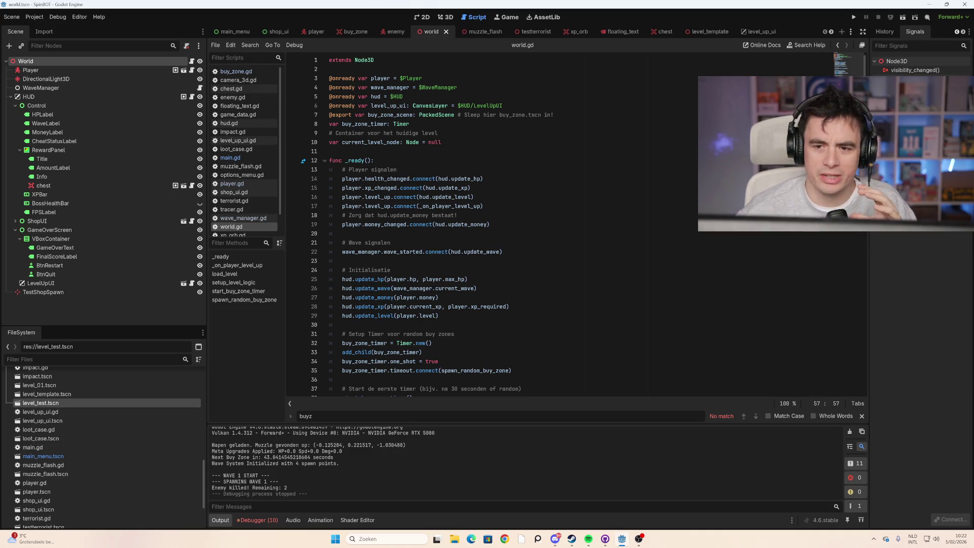
pyautogui.click(833, 32)
pyautogui.click(833, 32)
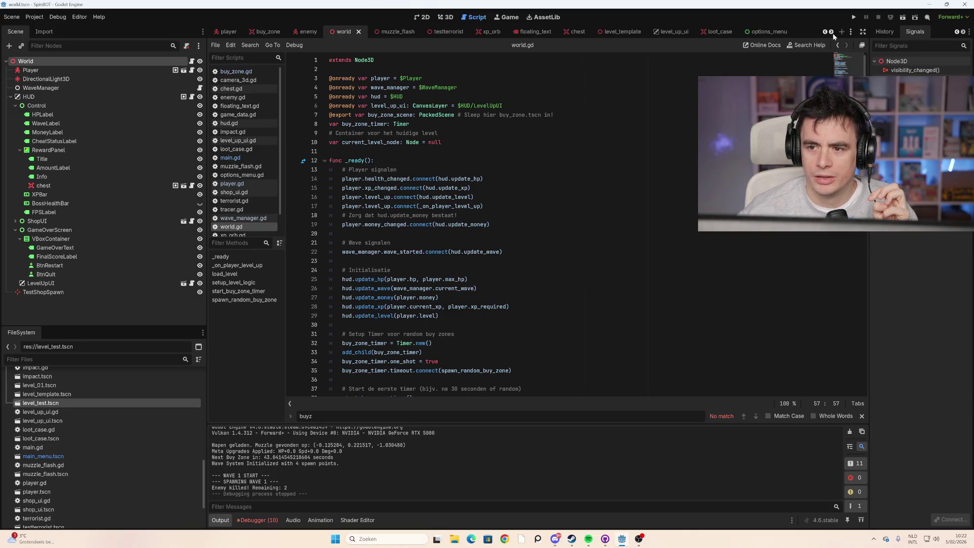
pyautogui.click(833, 33)
pyautogui.click(832, 32)
pyautogui.click(832, 32)
pyautogui.click(833, 32)
pyautogui.click(833, 33)
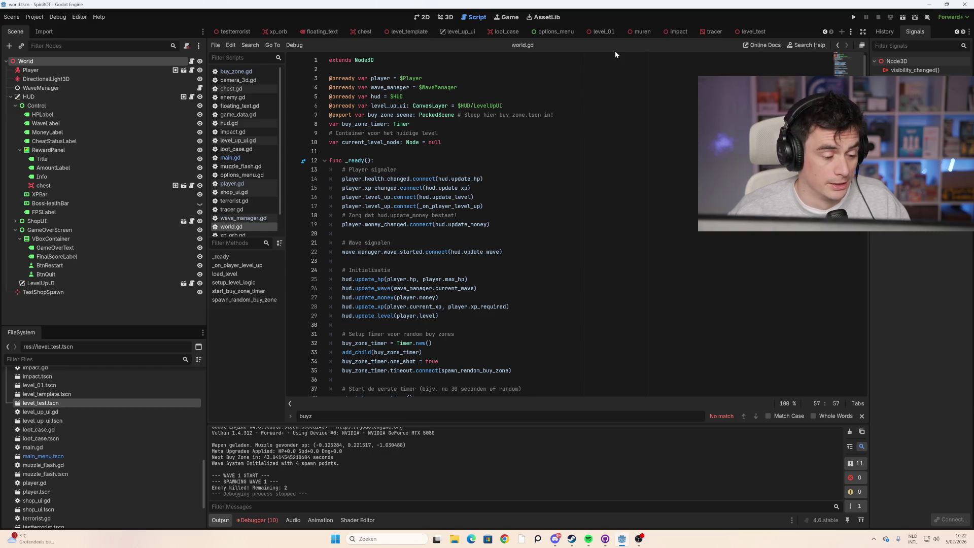
pyautogui.click(257, 30)
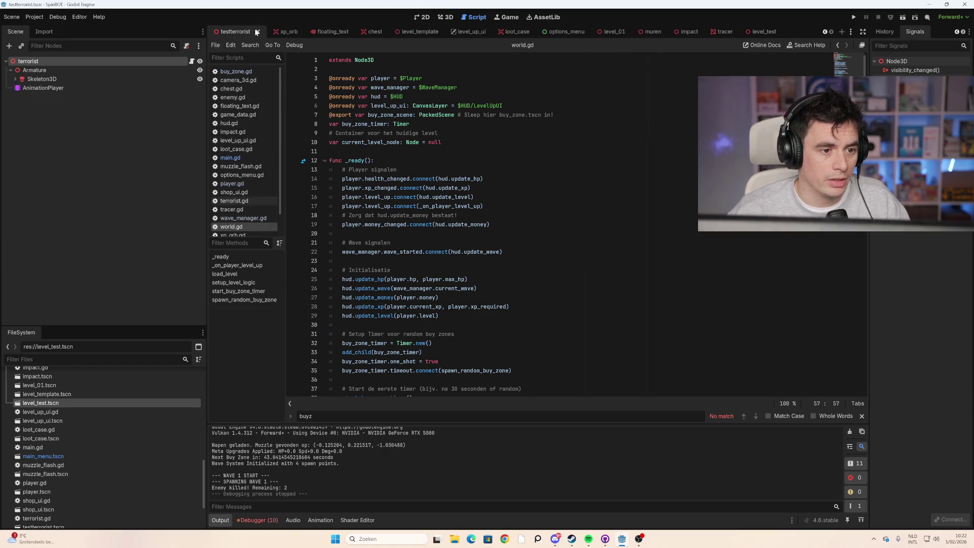
pyautogui.click(230, 32)
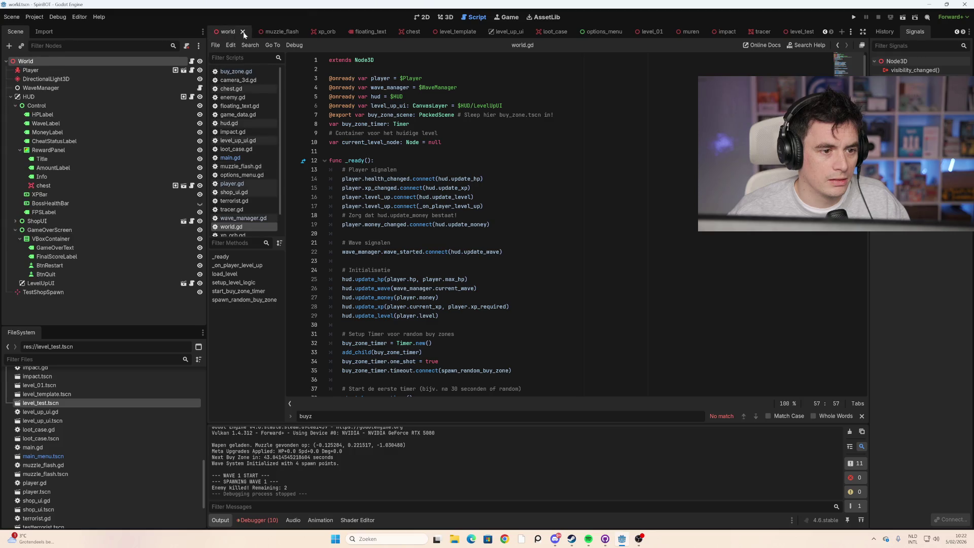
# Step: Close all seventeen open scenes, from world through level_test, until only [empty] remains
pyautogui.click(243, 32)
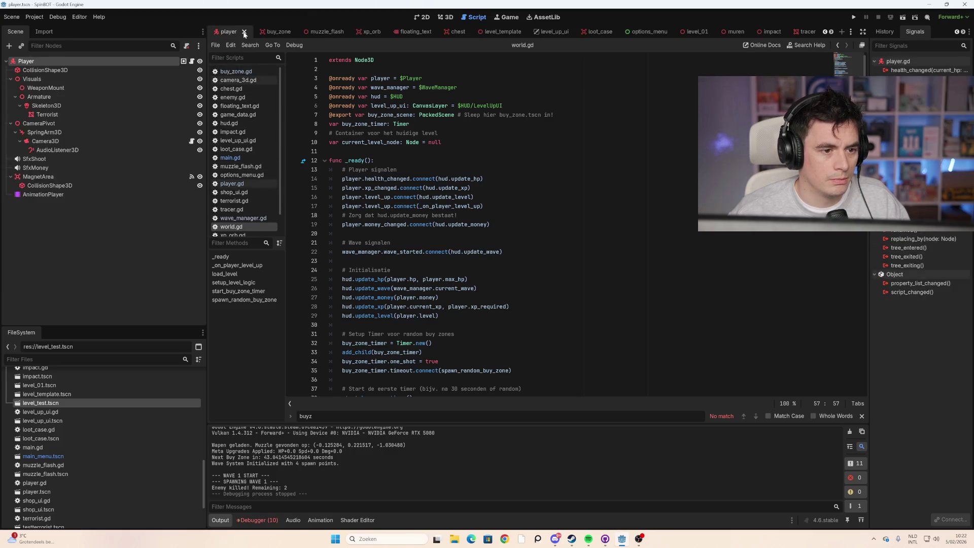
pyautogui.click(243, 32)
pyautogui.click(257, 32)
pyautogui.click(256, 32)
pyautogui.click(257, 32)
pyautogui.click(245, 32)
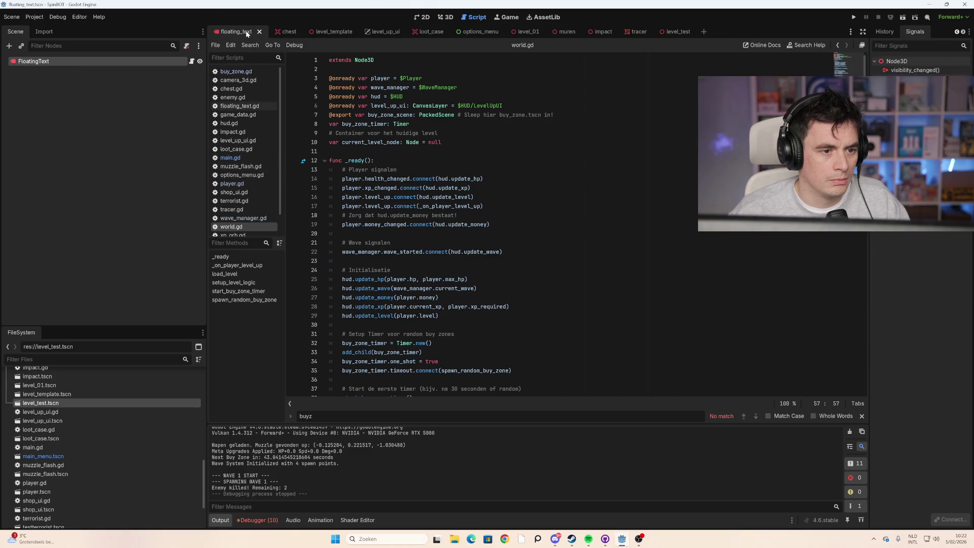
pyautogui.click(257, 31)
pyautogui.click(245, 31)
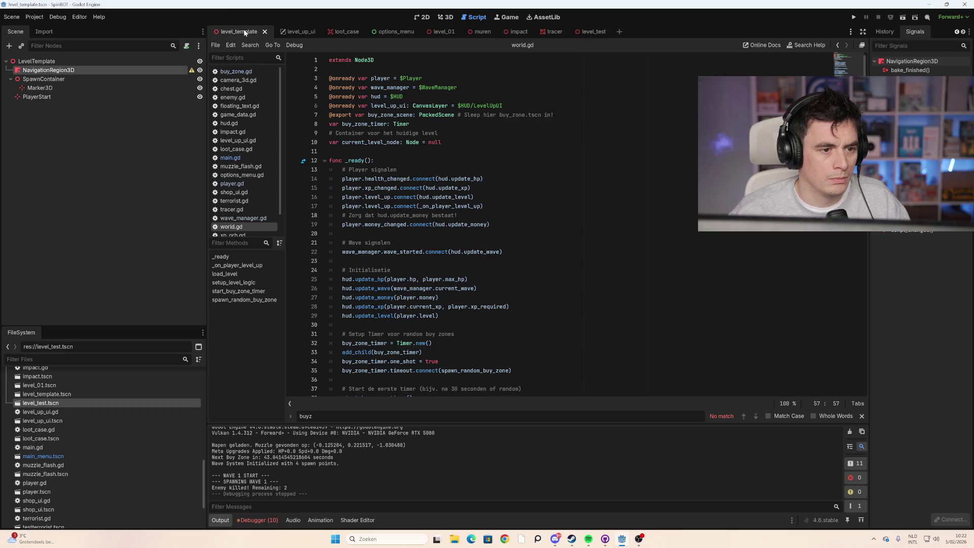
pyautogui.click(263, 31)
pyautogui.click(256, 32)
pyautogui.click(251, 31)
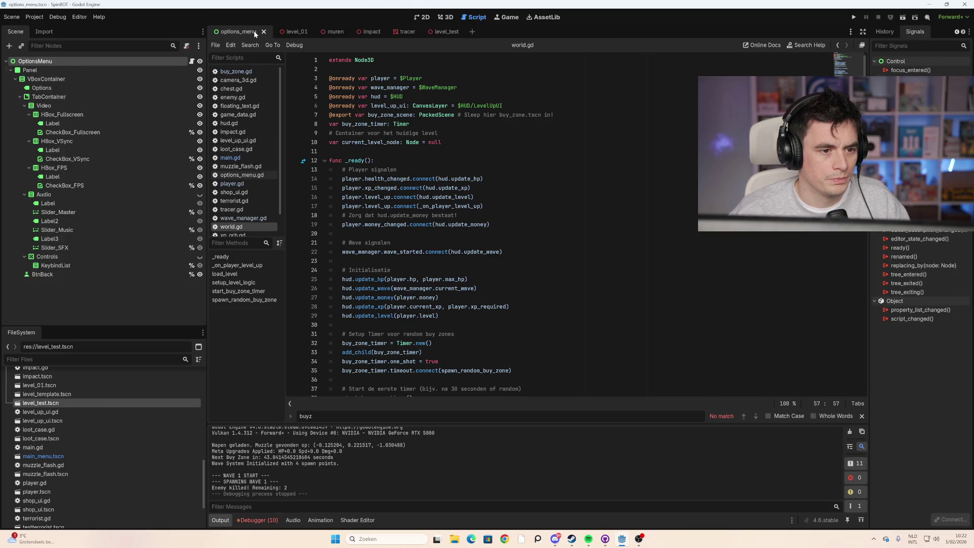
pyautogui.click(258, 31)
pyautogui.click(251, 30)
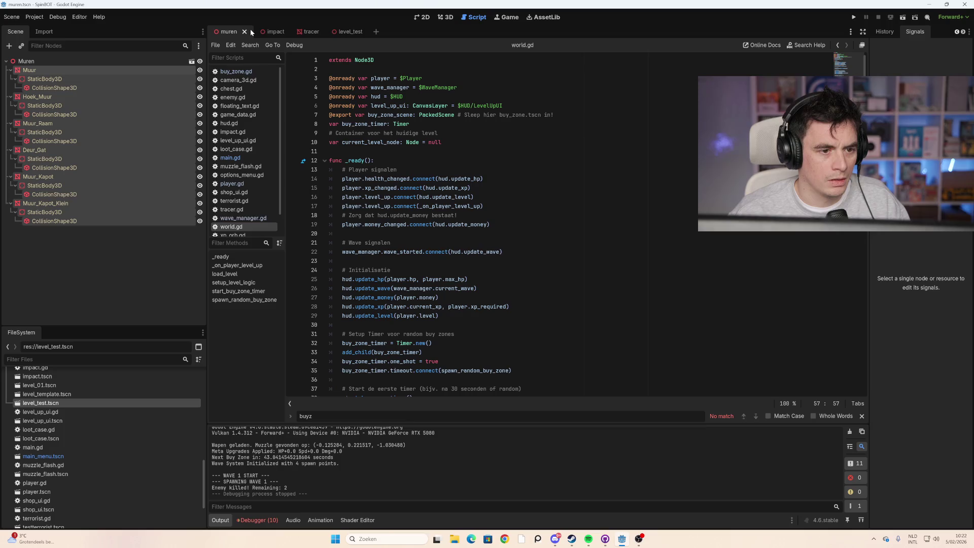
pyautogui.click(251, 29)
pyautogui.click(248, 31)
pyautogui.click(246, 30)
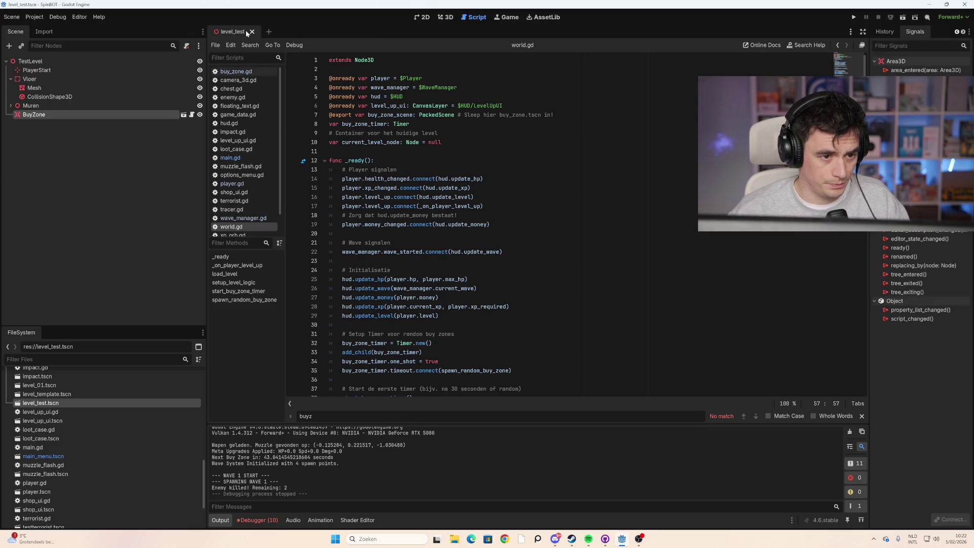
pyautogui.click(251, 32)
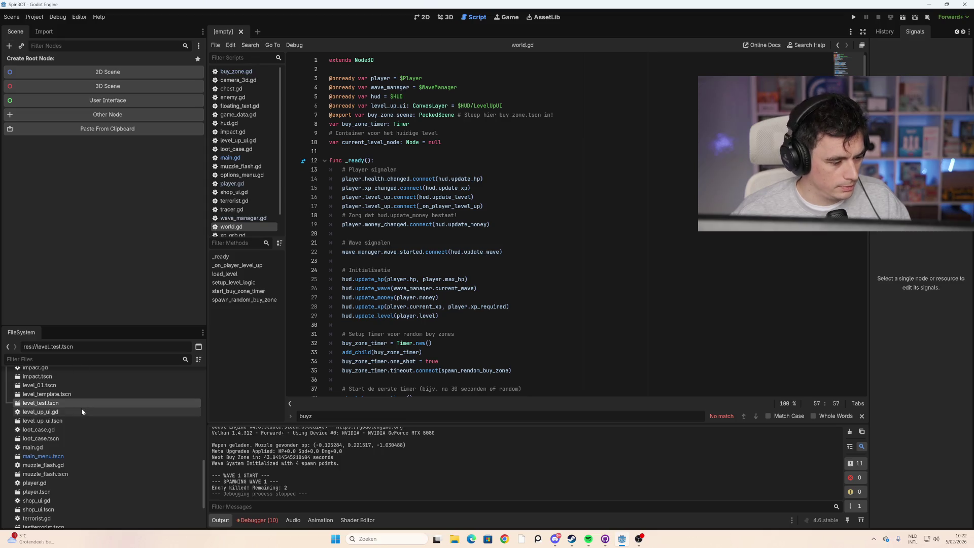
# Step: Collapse the Fonts, Themes, ToDo and ui folders in the FileSystem dock
pyautogui.scroll(-3, 67, 487)
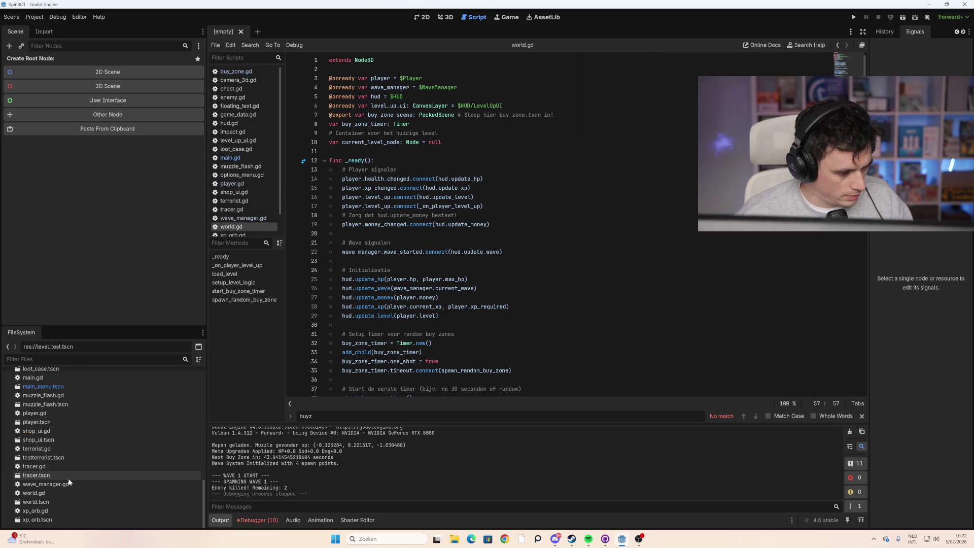
pyautogui.scroll(2, 64, 404)
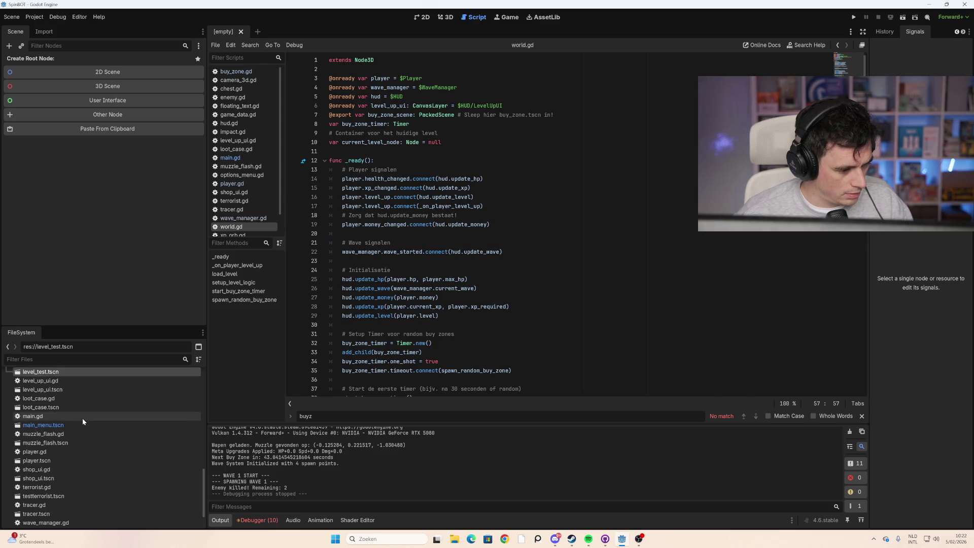
pyautogui.scroll(2, 82, 418)
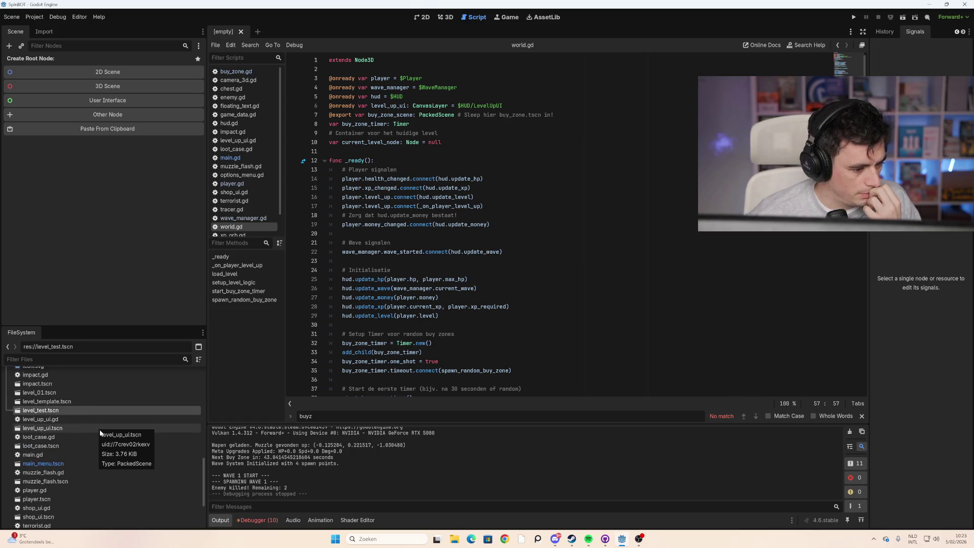
pyautogui.scroll(1, 84, 425)
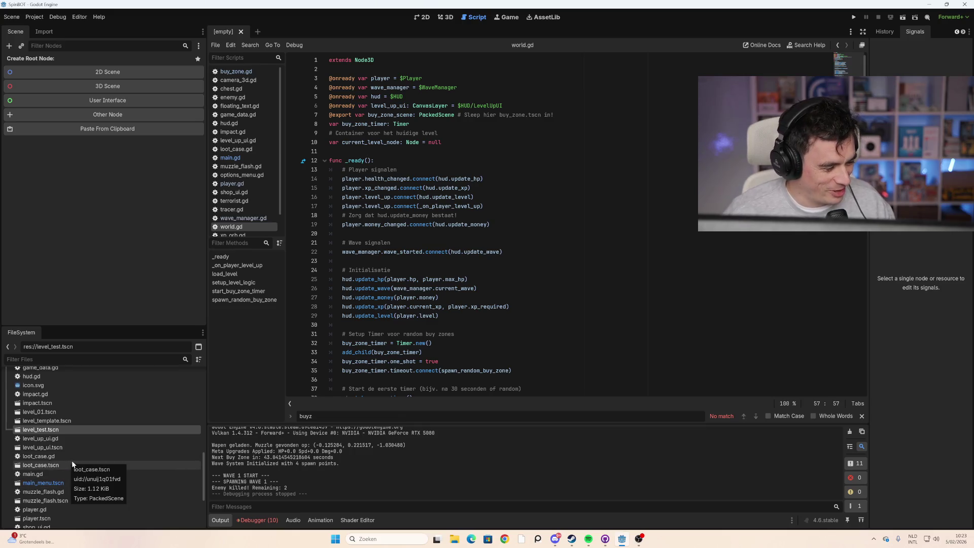
pyautogui.scroll(-3, 75, 464)
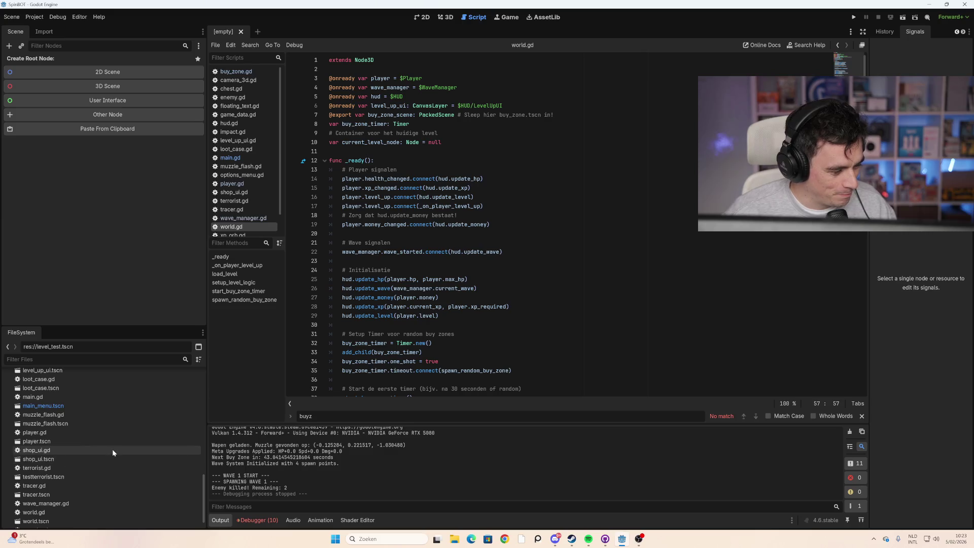
pyautogui.scroll(-1, 76, 466)
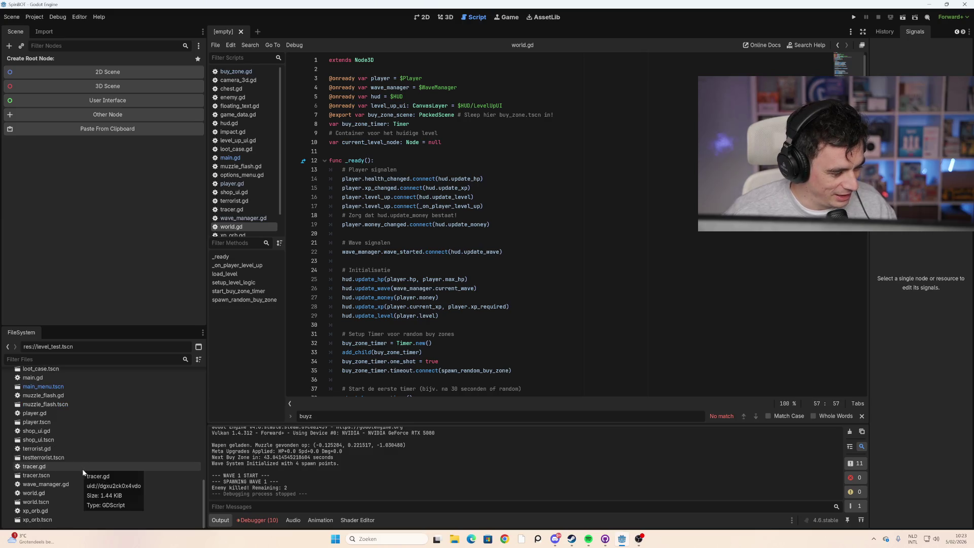
pyautogui.scroll(2, 90, 491)
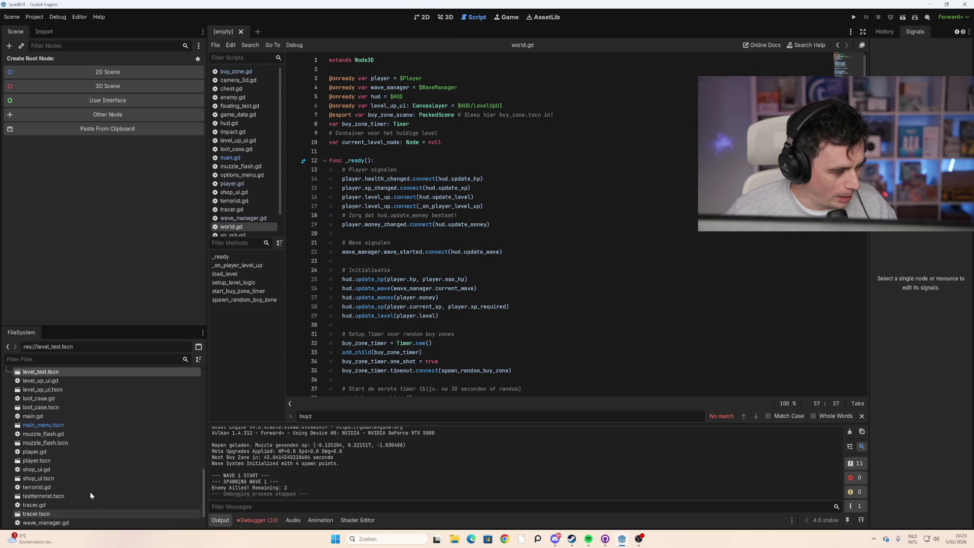
pyautogui.scroll(4, 87, 455)
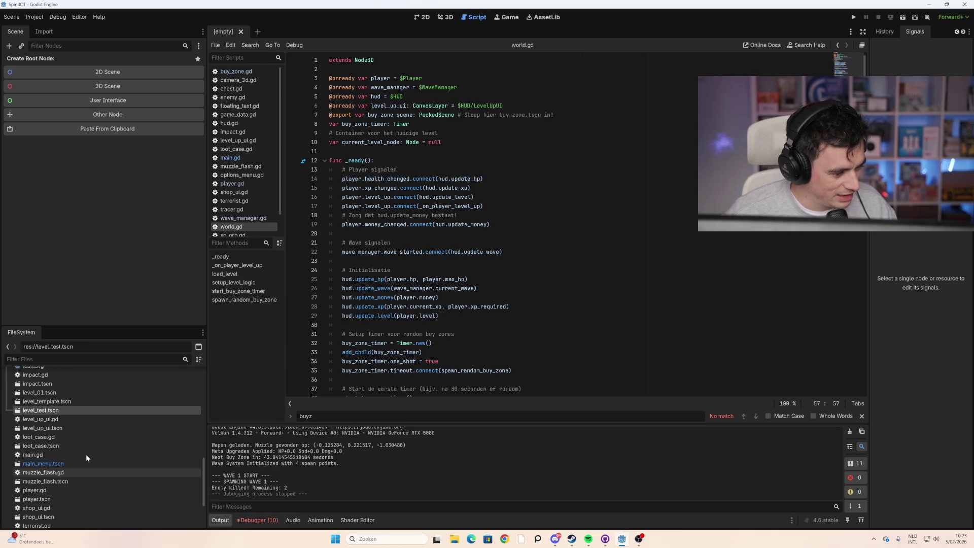
pyautogui.scroll(3, 86, 455)
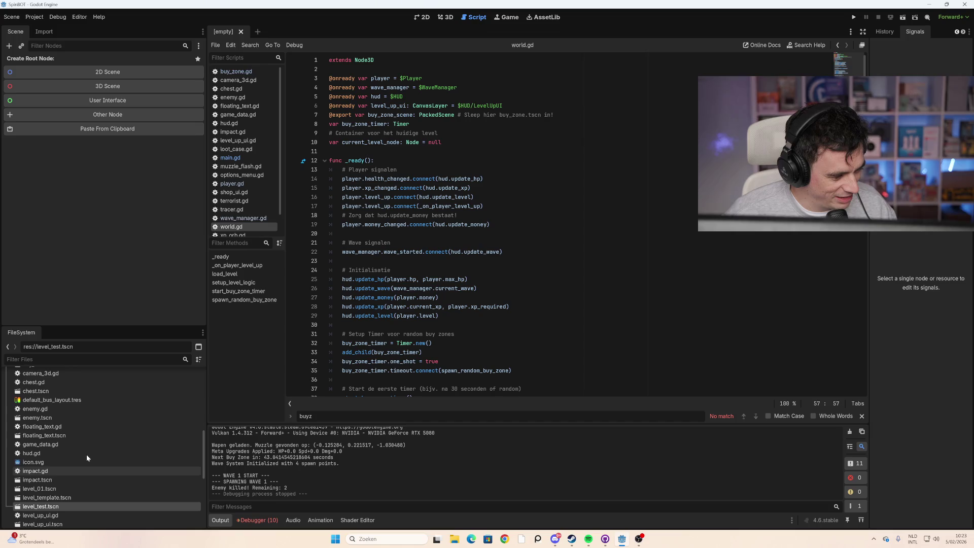
pyautogui.scroll(3, 69, 432)
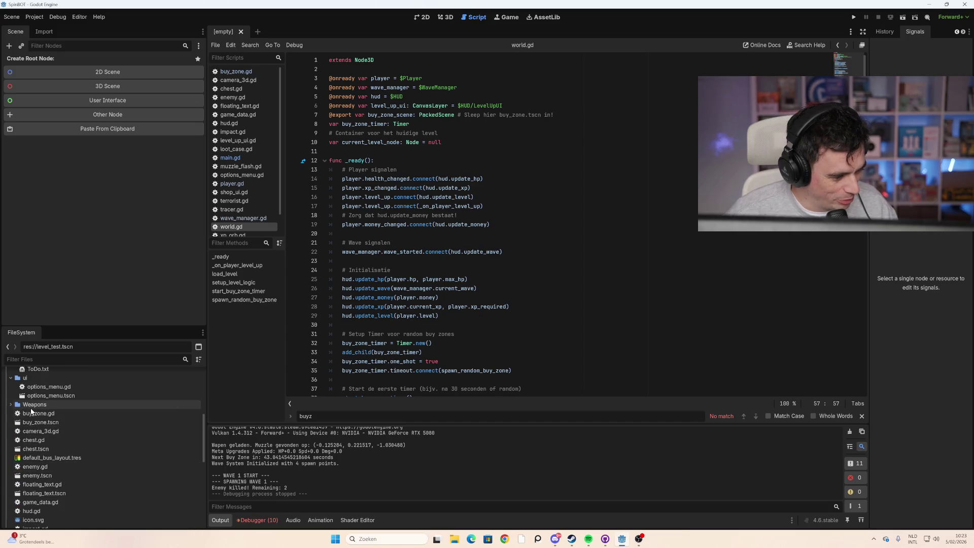
pyautogui.scroll(5, 64, 437)
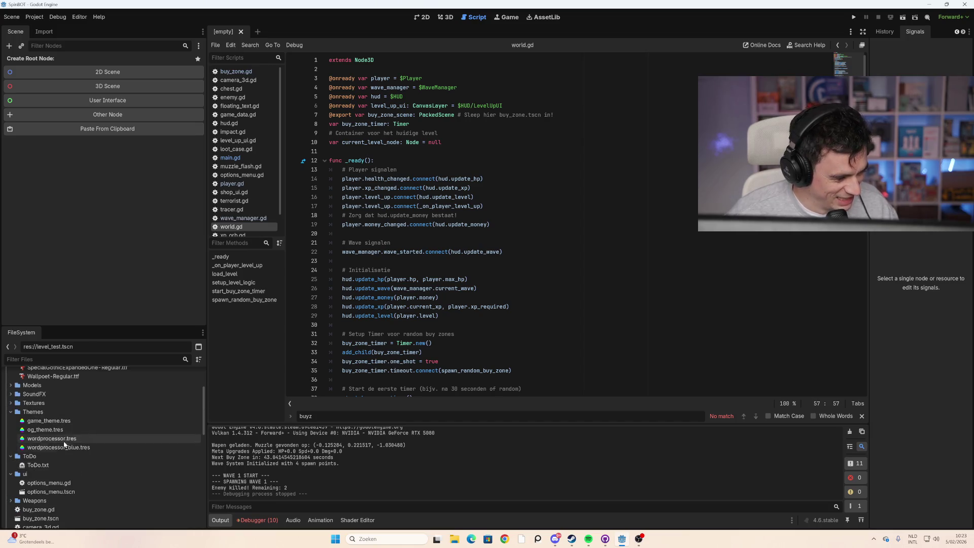
pyautogui.scroll(4, 31, 406)
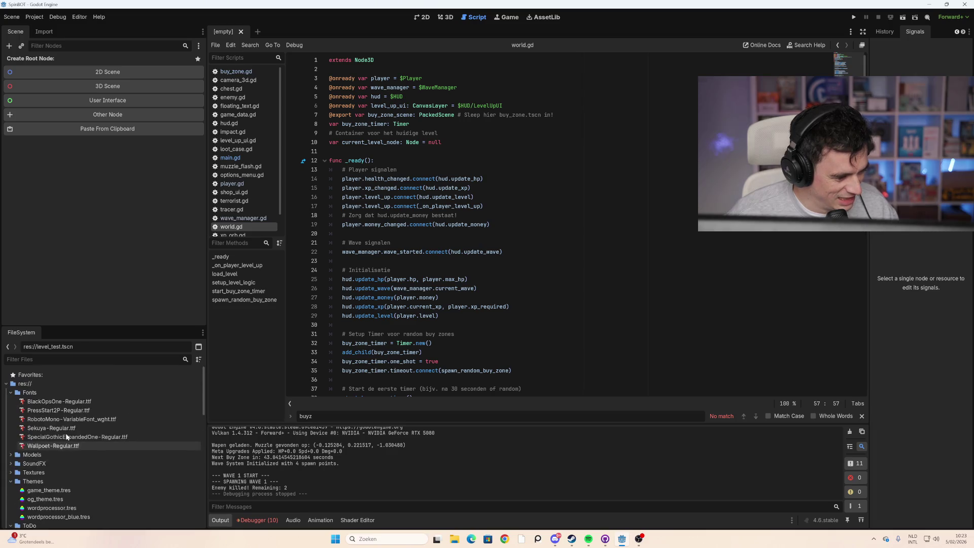
pyautogui.click(11, 392)
pyautogui.click(11, 428)
pyautogui.click(10, 437)
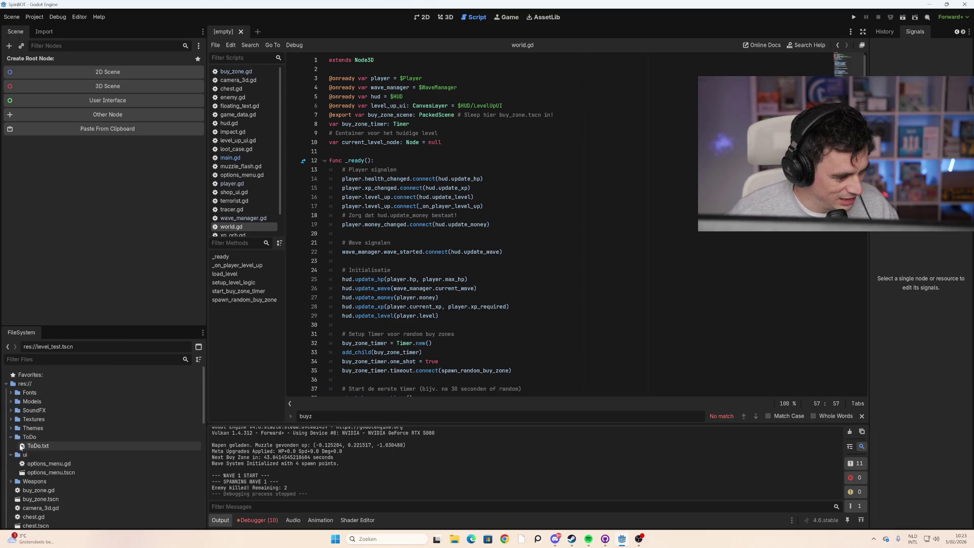
pyautogui.click(11, 438)
pyautogui.click(11, 447)
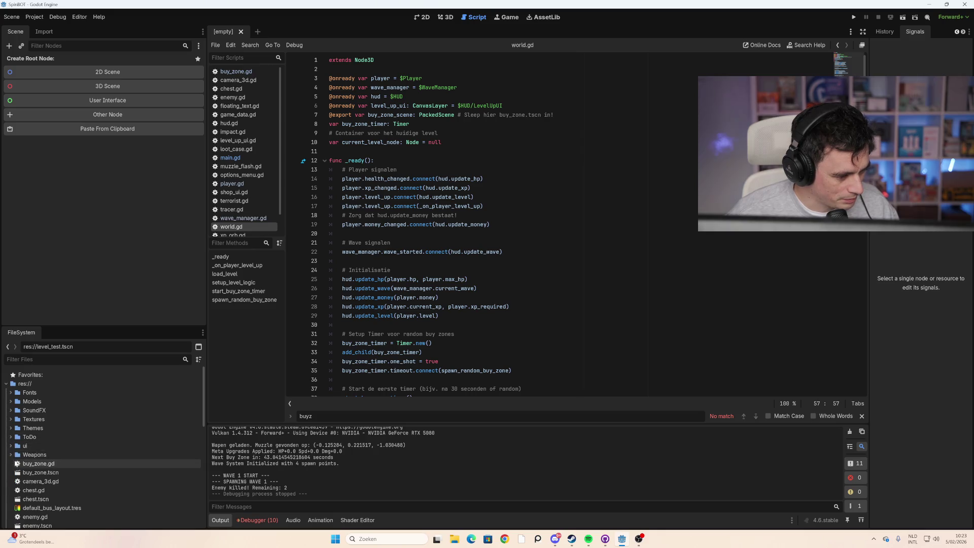
# Step: Find impact.tscn in the FileSystem dock and open it
pyautogui.scroll(-3, 63, 477)
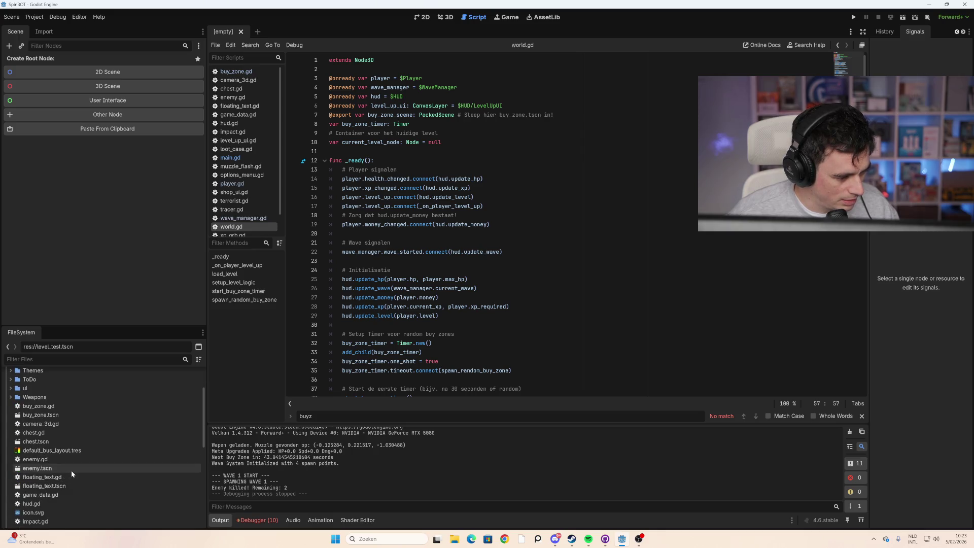
pyautogui.scroll(-3, 71, 470)
pyautogui.scroll(-1, 71, 470)
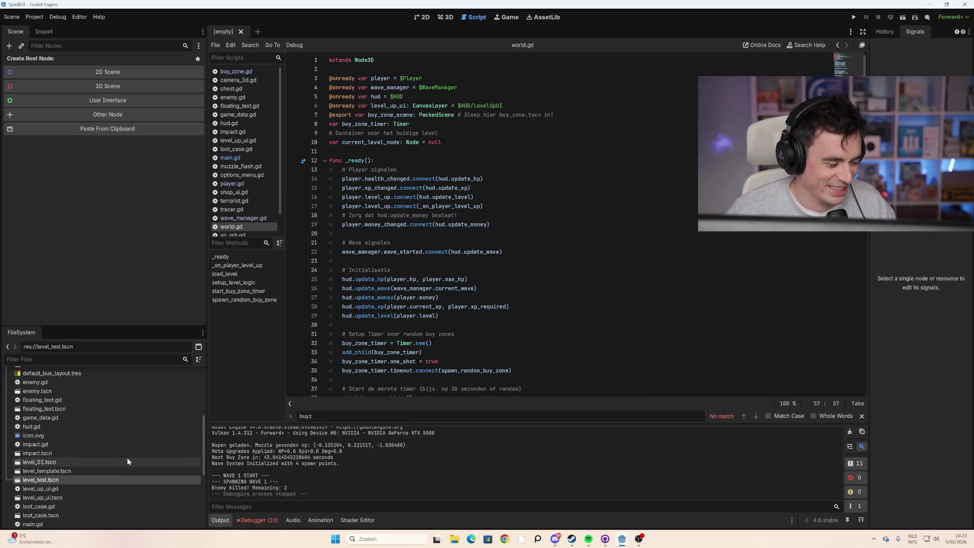
pyautogui.scroll(-1, 127, 460)
pyautogui.scroll(-2, 130, 461)
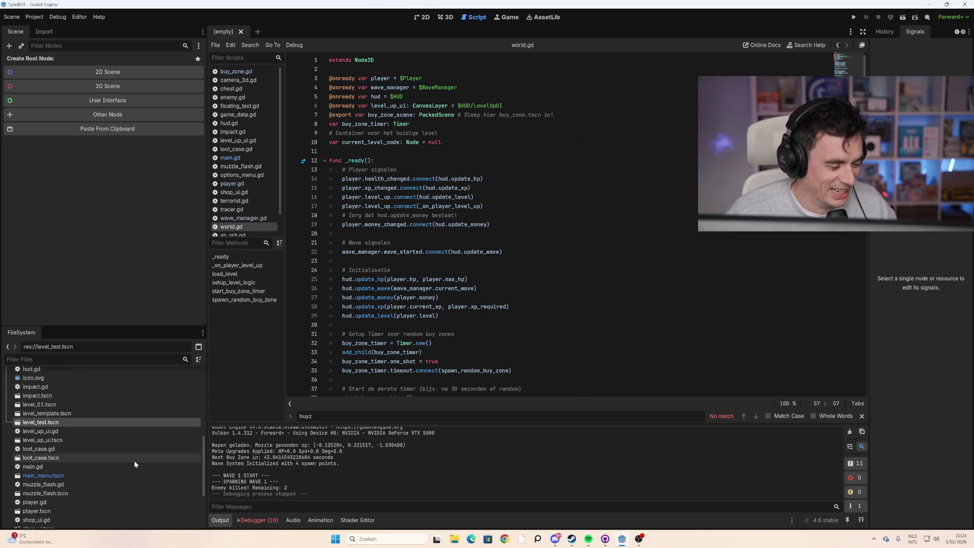
pyautogui.scroll(-1, 129, 468)
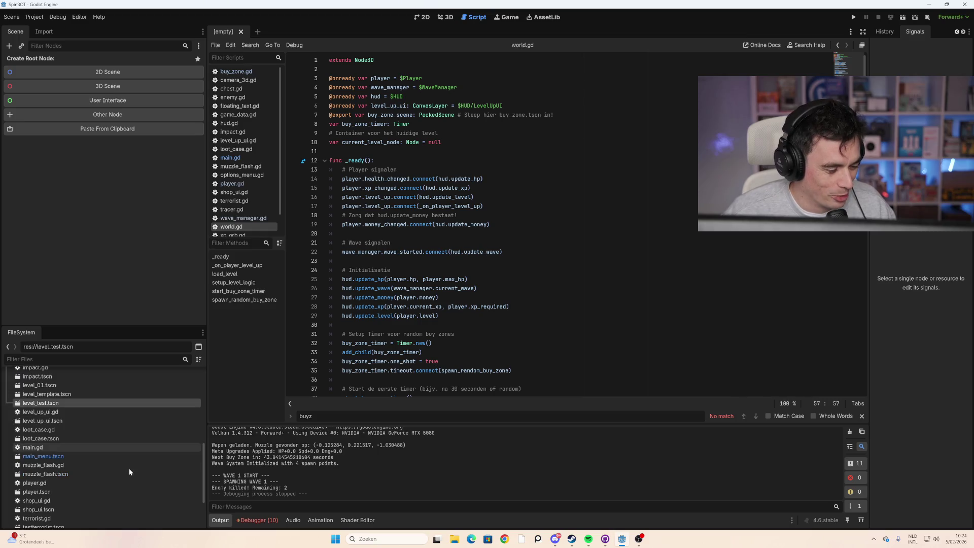
pyautogui.scroll(-1, 127, 460)
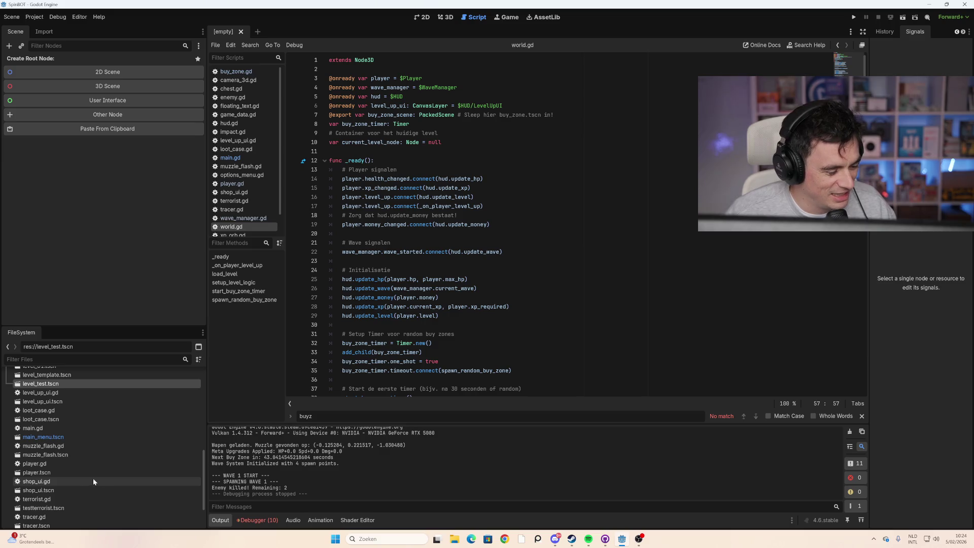
pyautogui.scroll(-1, 91, 480)
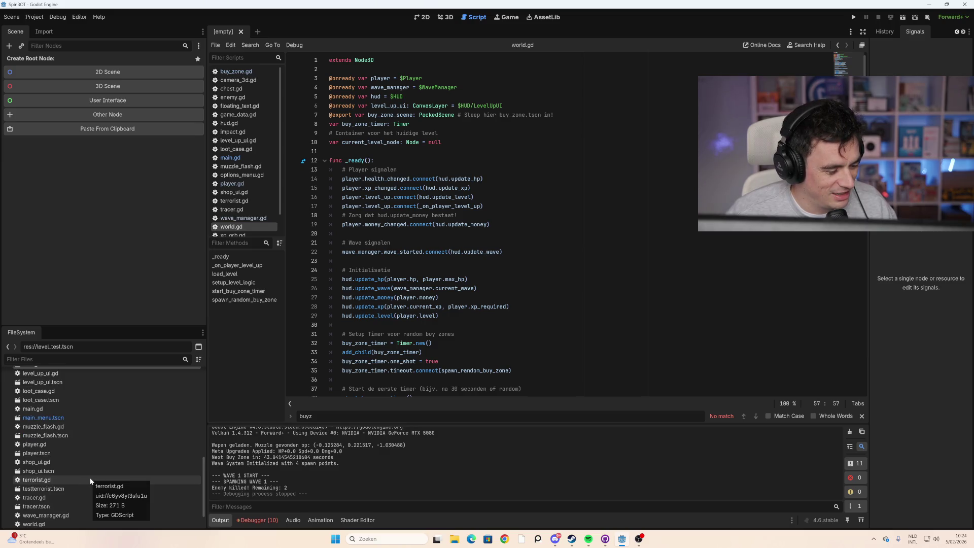
pyautogui.scroll(-1, 90, 480)
pyautogui.scroll(-1, 90, 480)
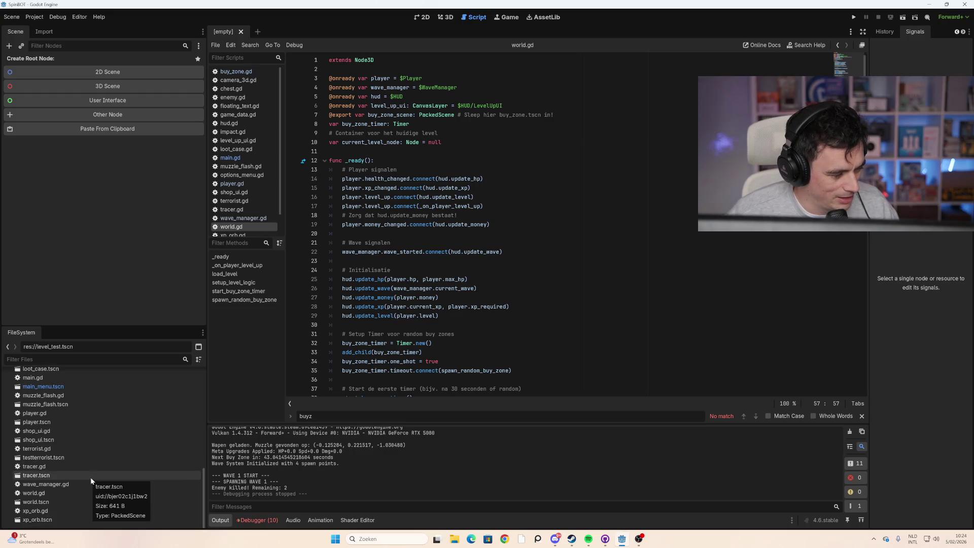
pyautogui.scroll(2, 91, 467)
pyautogui.scroll(3, 89, 470)
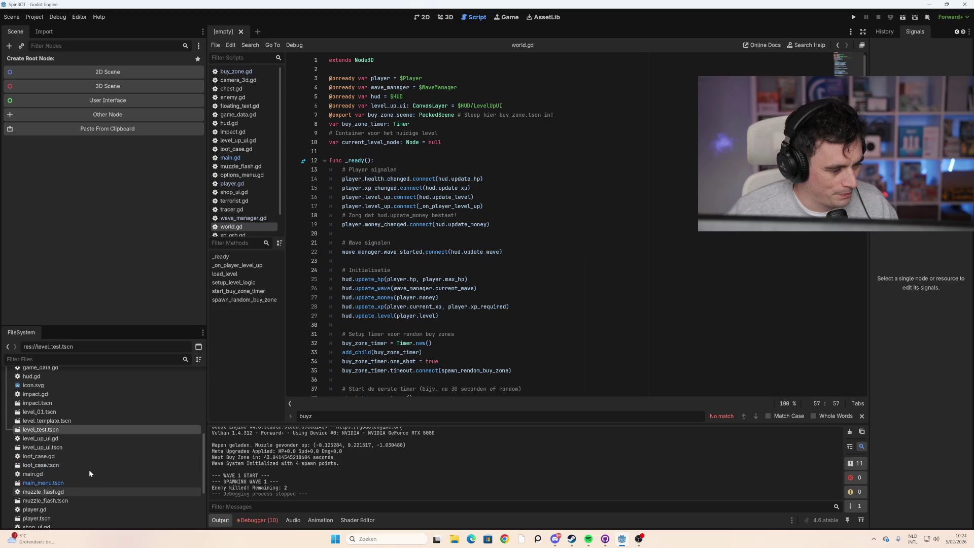
pyautogui.click(67, 404)
pyautogui.doubleClick(67, 404)
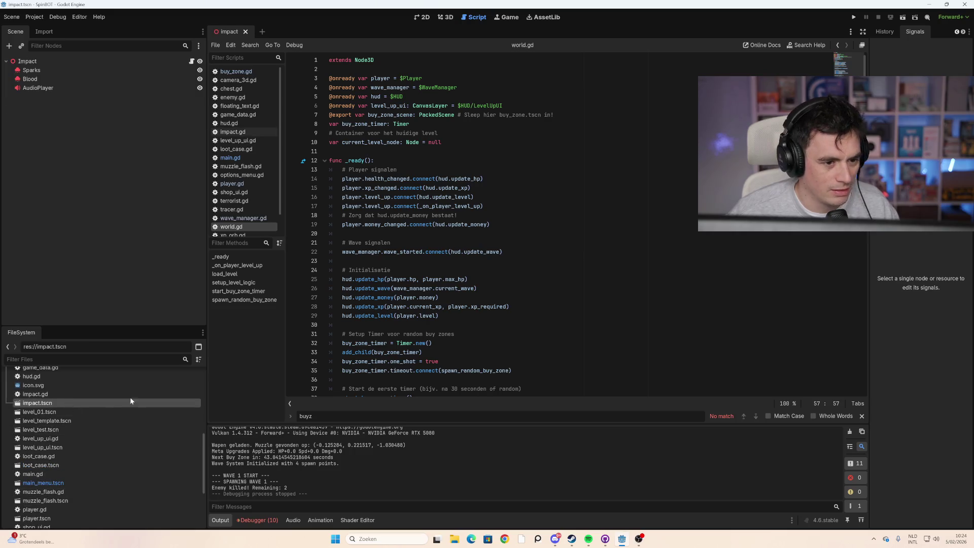
# Step: Switch to the 3D view, frame the Impact root node, and show a widened Inspector
pyautogui.click(448, 18)
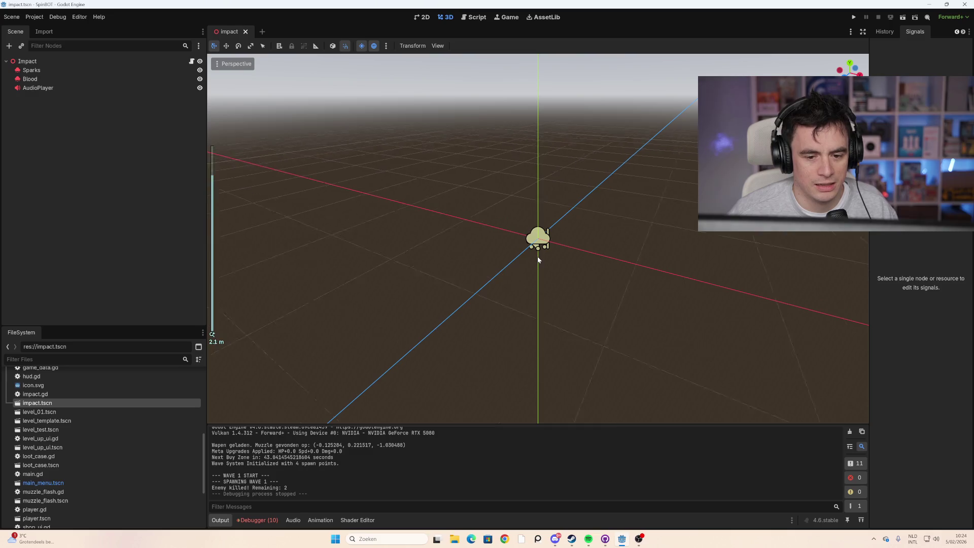
pyautogui.click(51, 60)
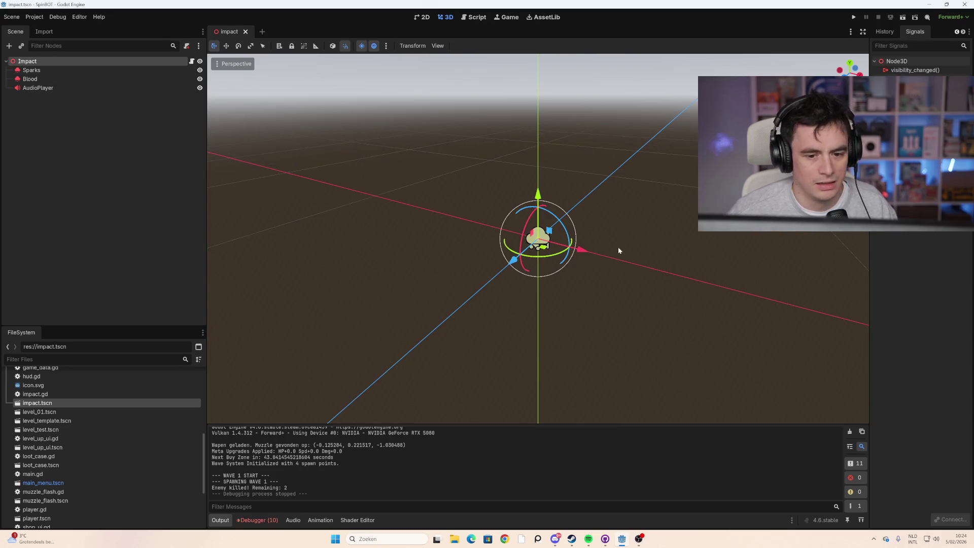
pyautogui.press('f')
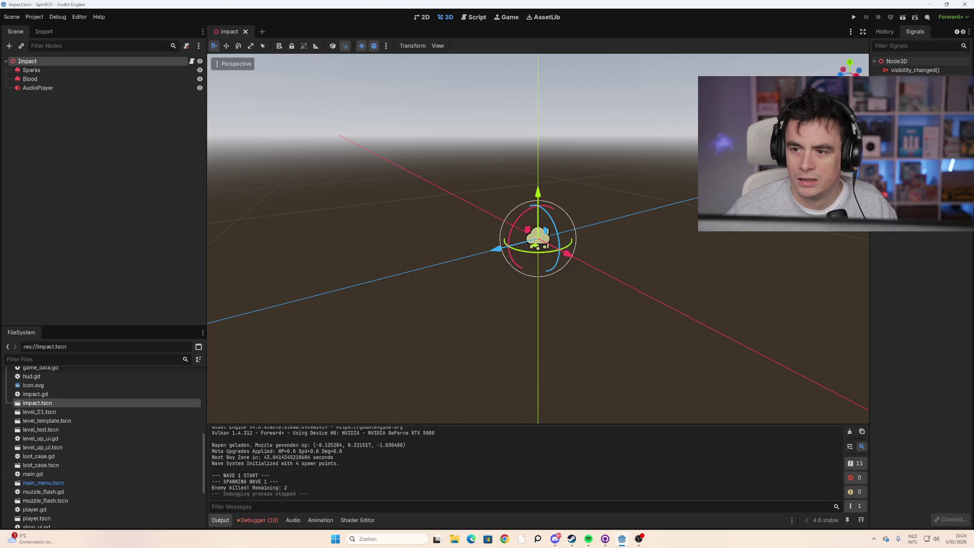
pyautogui.click(957, 32)
pyautogui.moveTo(869, 277)
pyautogui.mouseDown()
pyautogui.moveTo(733, 277)
pyautogui.moveTo(808, 277)
pyautogui.mouseUp()
pyautogui.click(827, 32)
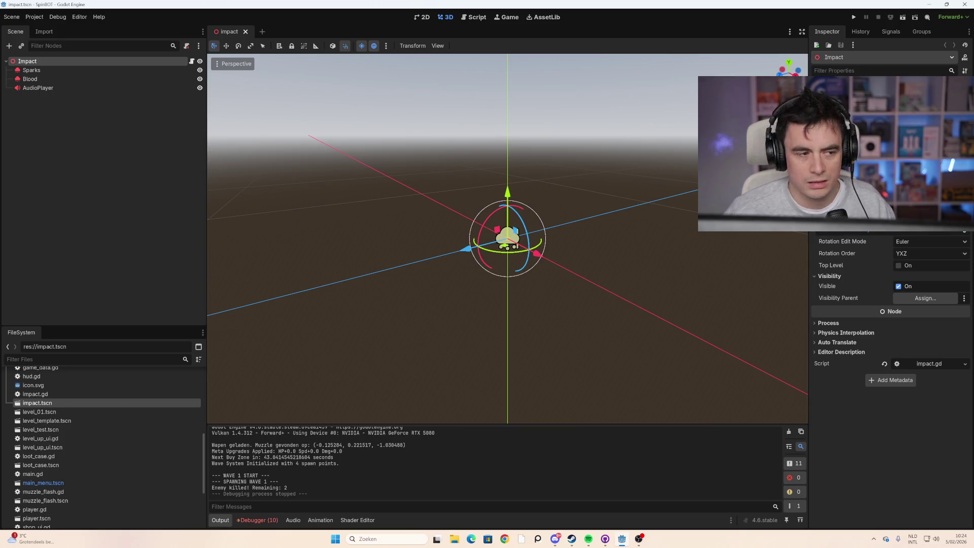
# Step: Replay the Blood emitter's particle burst several times, then duplicate it as Blood2
pyautogui.click(85, 80)
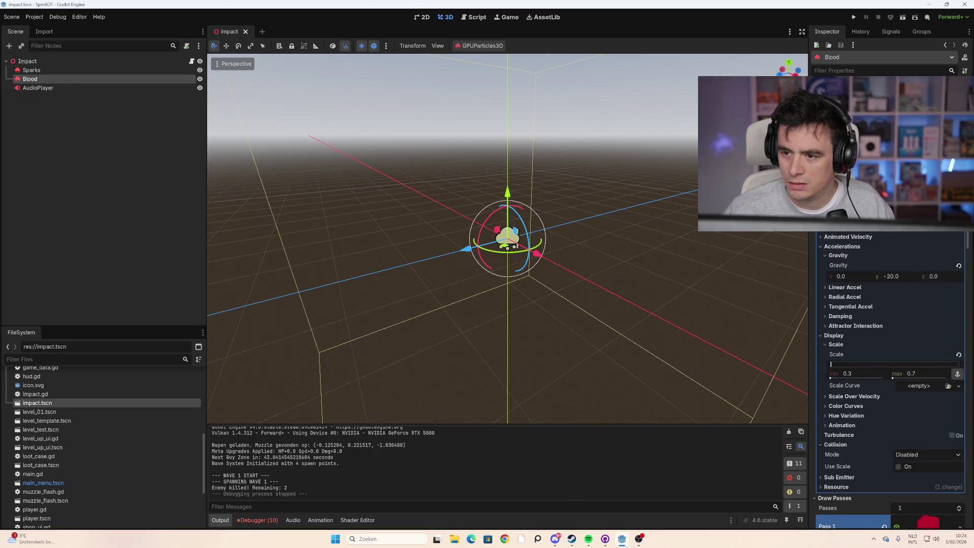
pyautogui.hotkey('ctrl', 'r')
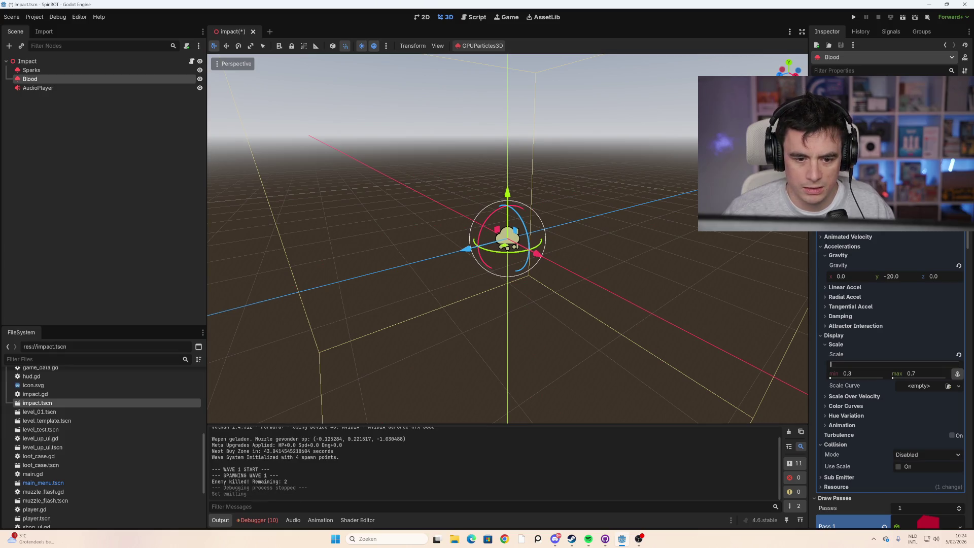
pyautogui.hotkey('ctrl', 'r')
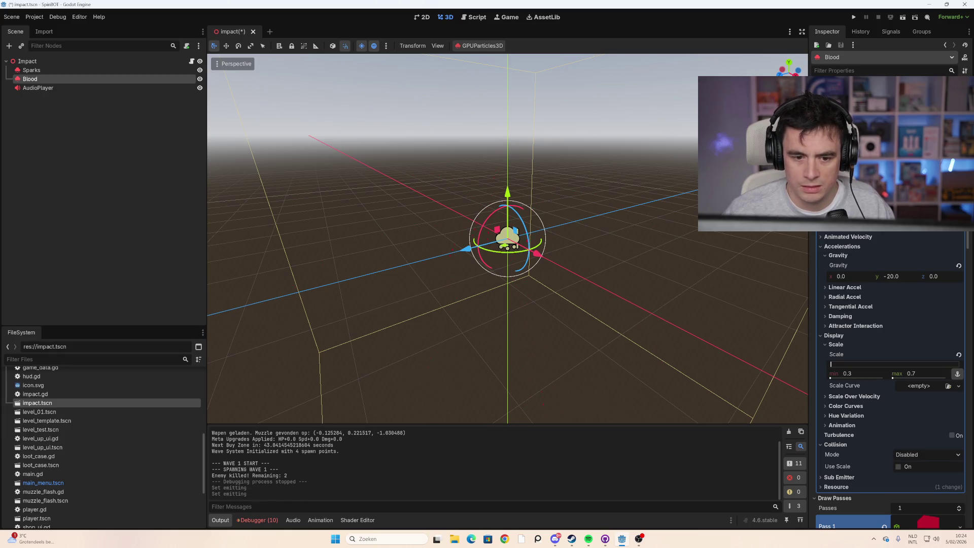
pyautogui.hotkey('ctrl', 'r')
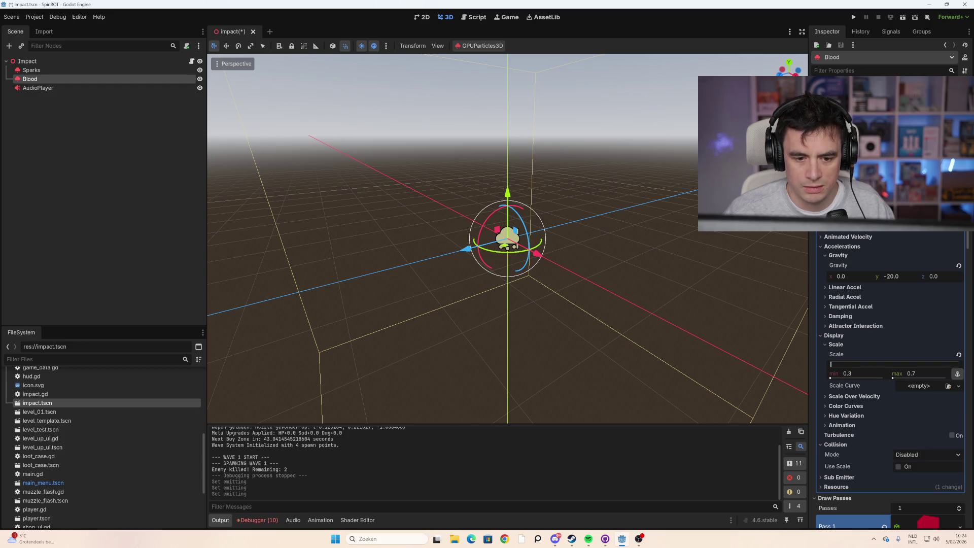
pyautogui.hotkey('ctrl', 'r')
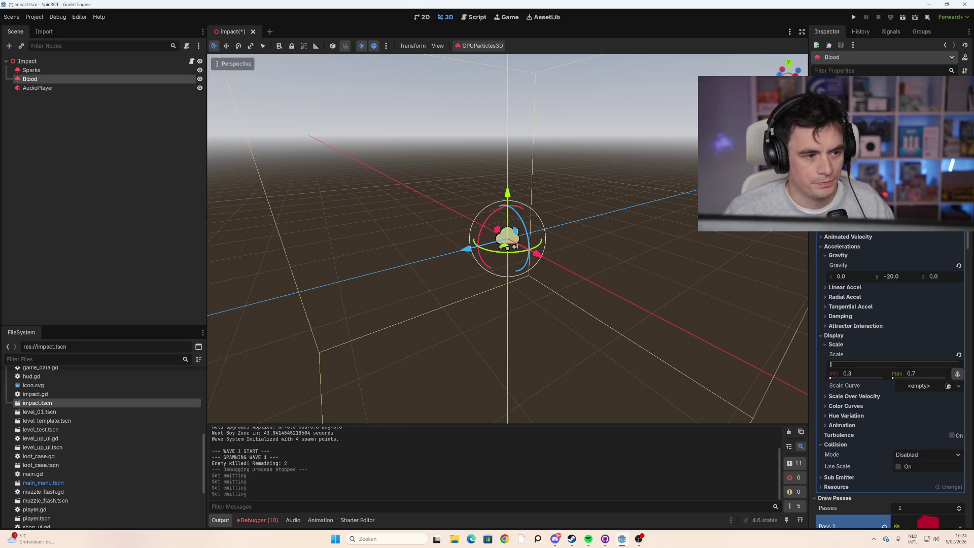
pyautogui.hotkey('ctrl', 'r')
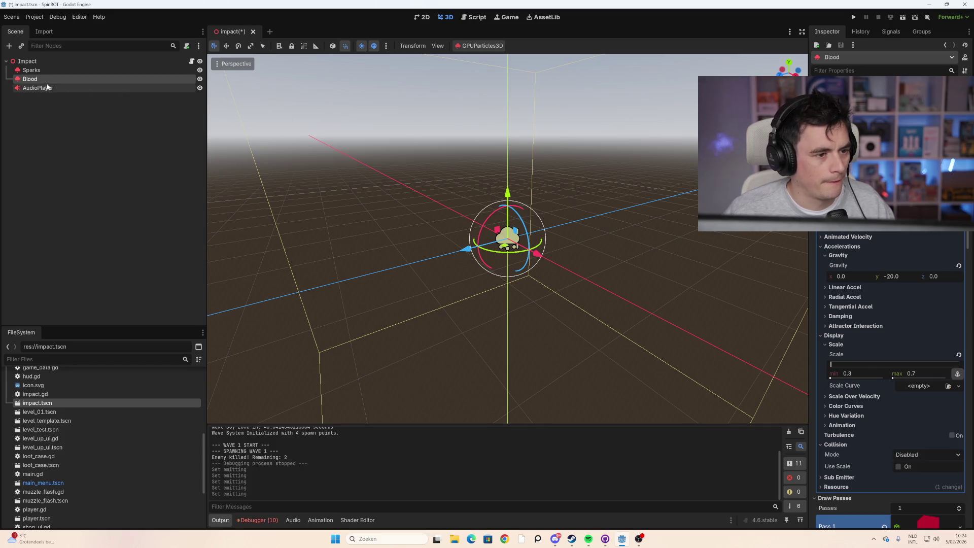
pyautogui.click(53, 79)
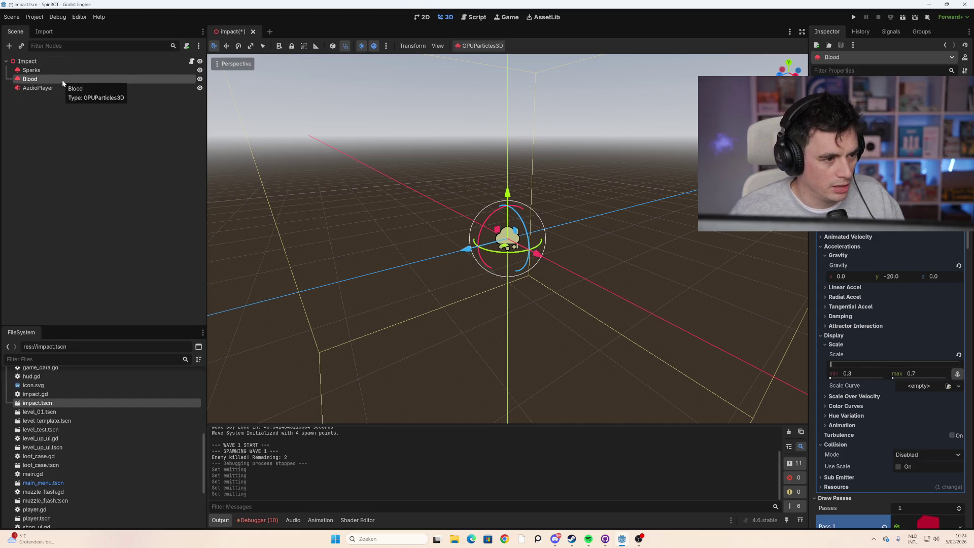
pyautogui.hotkey('ctrl', 'd')
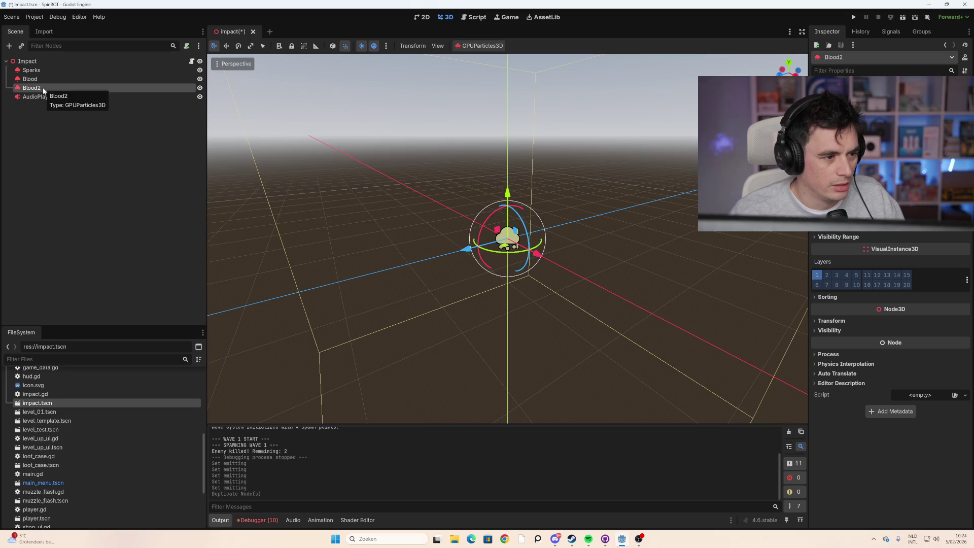
# Step: Keep the name Blood2, restart its emission, and drag its Speed Scale to a new value
pyautogui.doubleClick(43, 89)
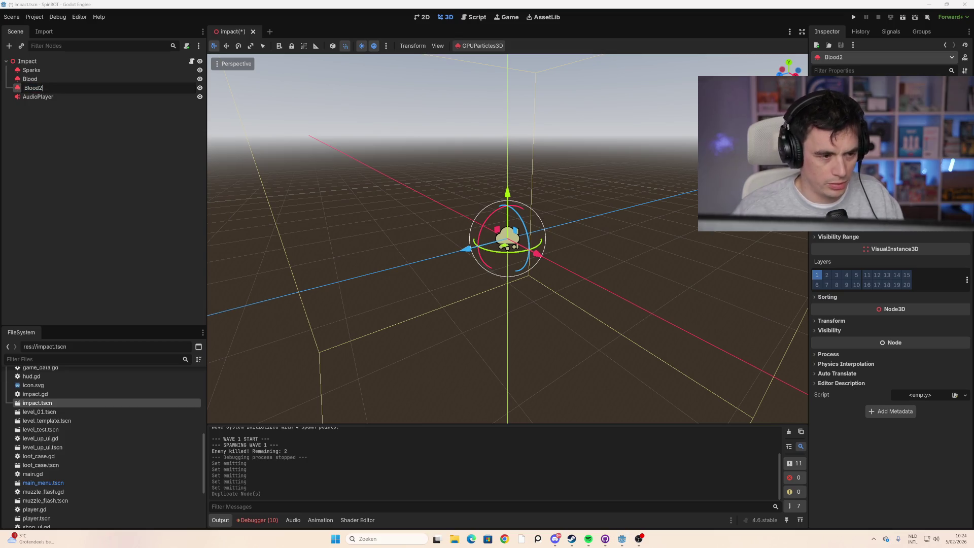
pyautogui.press('Return')
pyautogui.scroll(2, 614, 222)
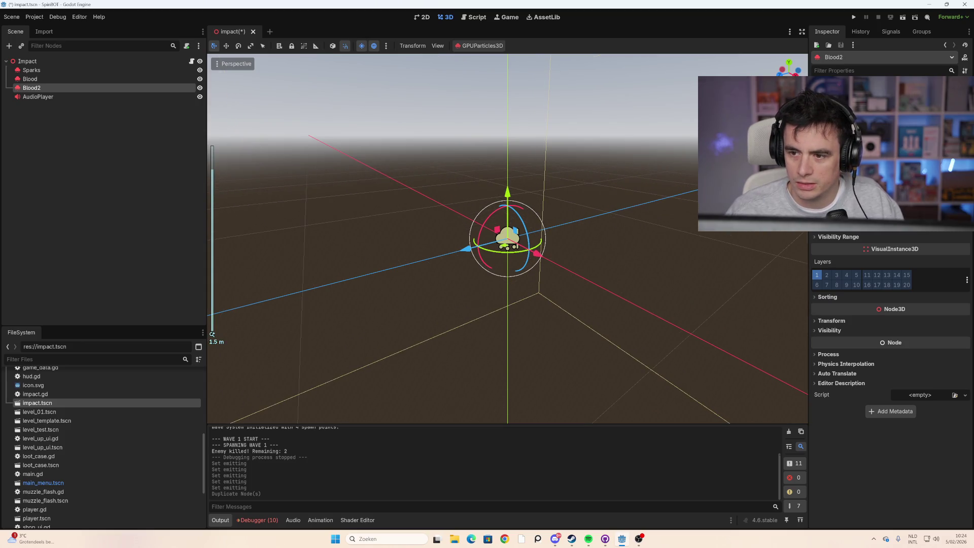
pyautogui.scroll(-2, 617, 239)
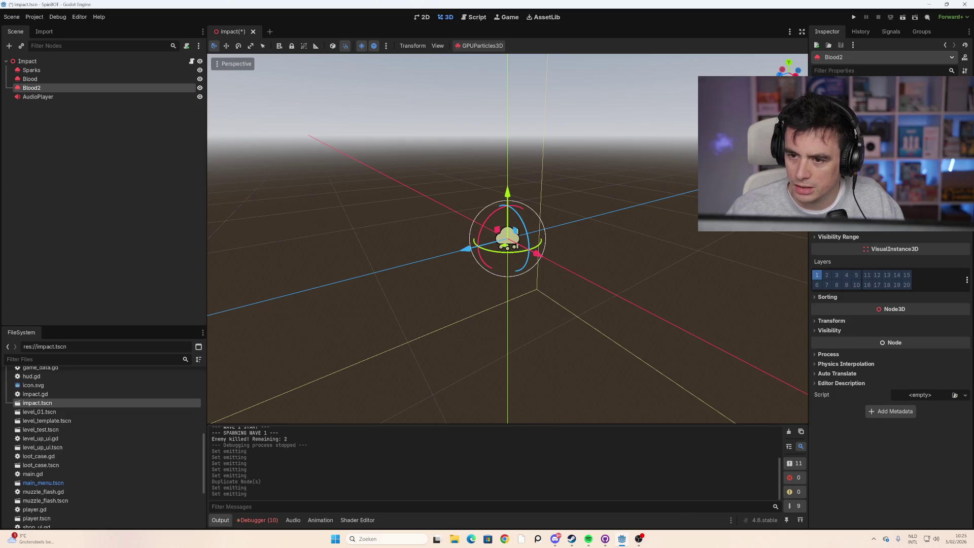
pyautogui.scroll(3, 891, 368)
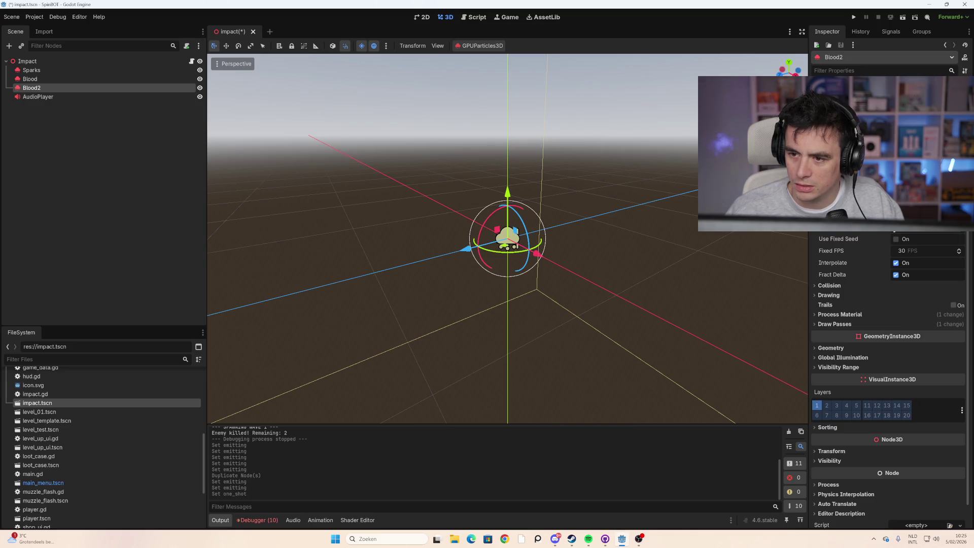
pyautogui.click(897, 99)
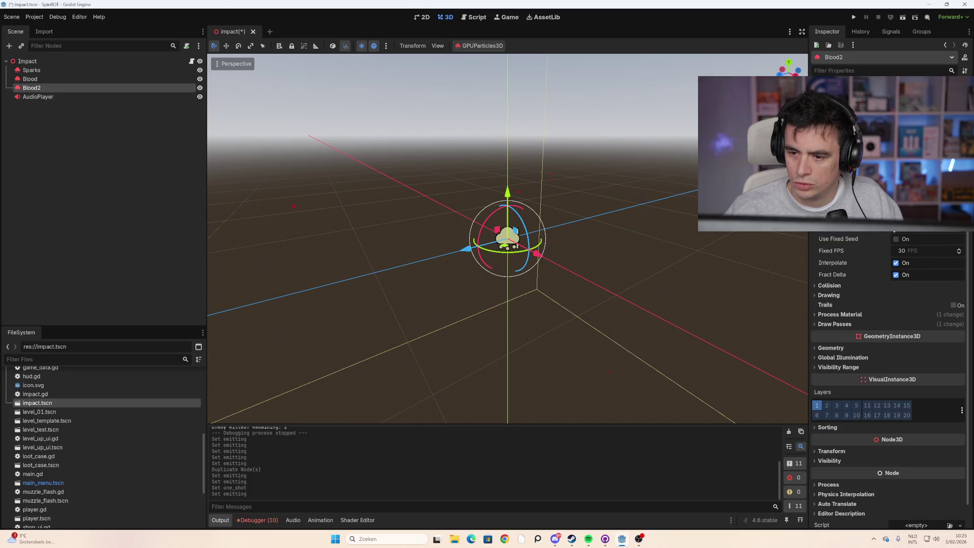
pyautogui.moveTo(928, 203); pyautogui.dragTo(944, 203)
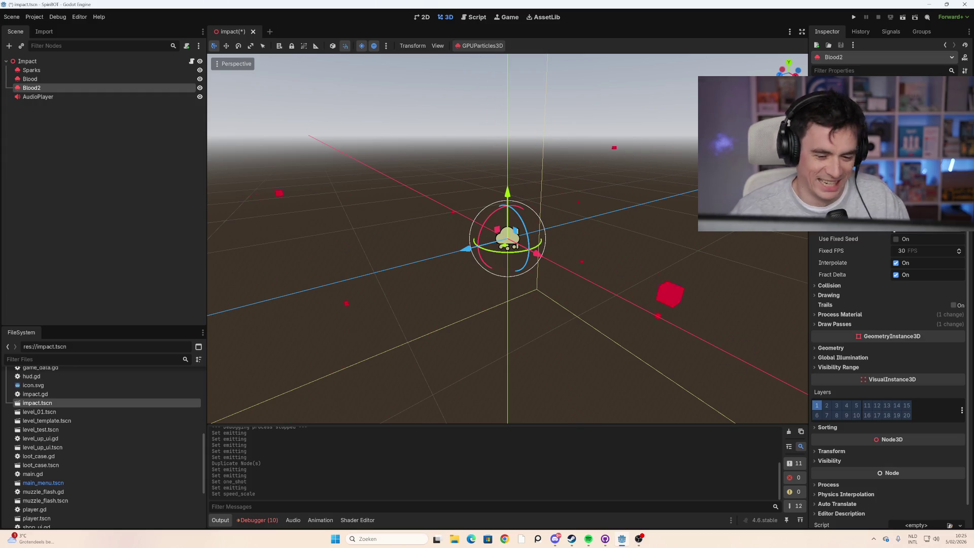
# Step: Adjust Blood2's Randomness and Explosiveness values in the Inspector
pyautogui.click(896, 231)
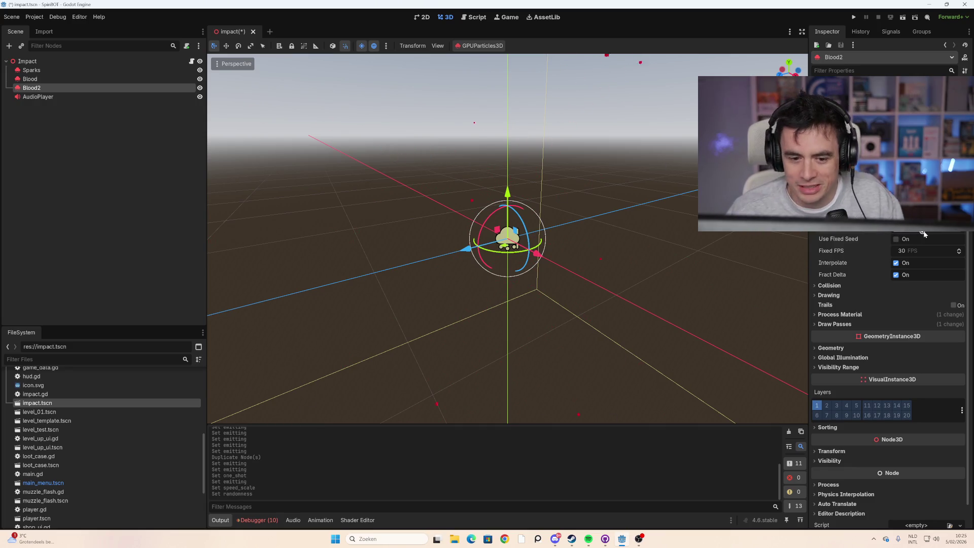
pyautogui.click(913, 234)
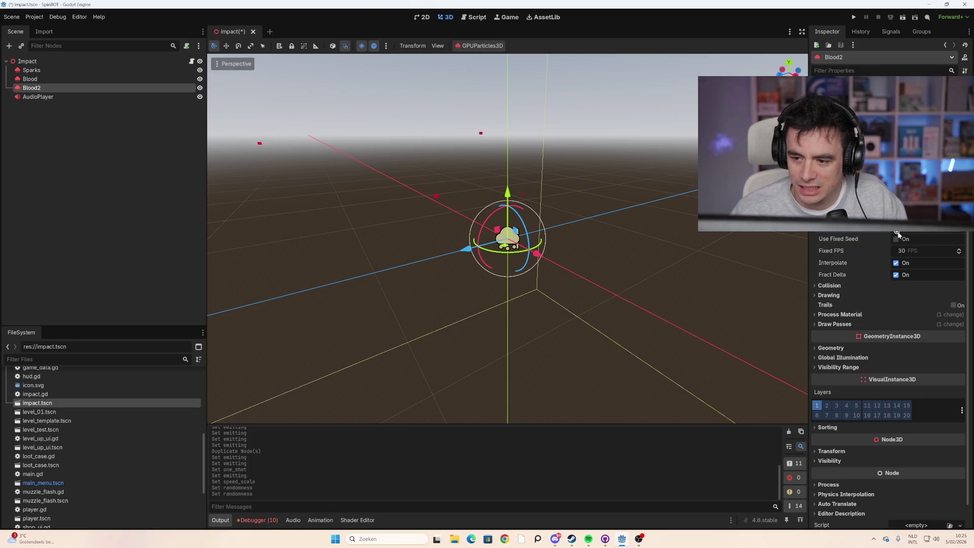
pyautogui.click(908, 215)
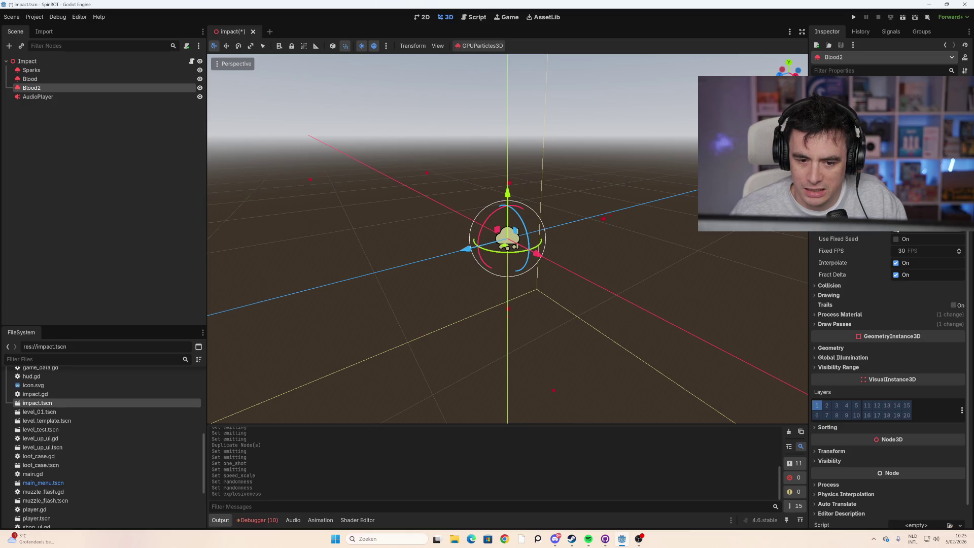
pyautogui.click(908, 215)
pyautogui.click(908, 215)
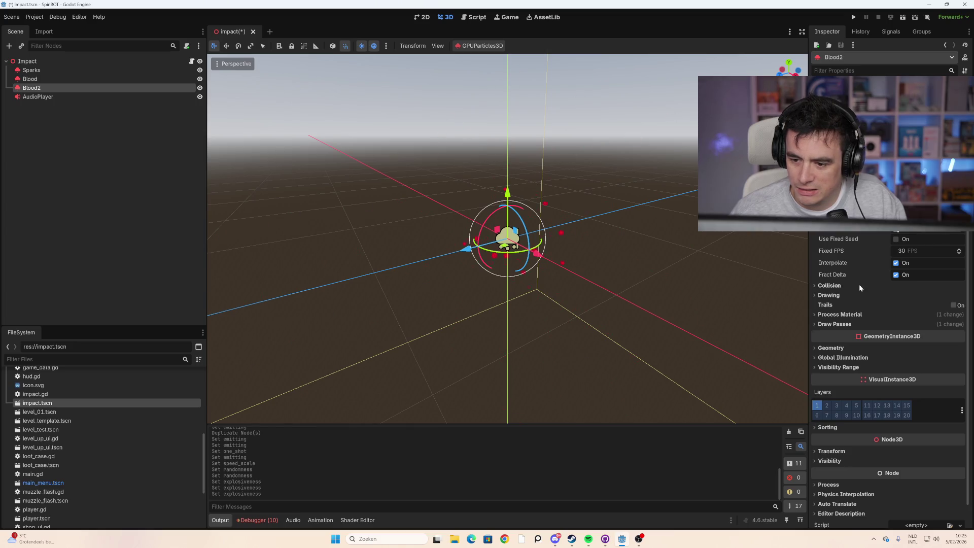
# Step: Expand Blood2's Collision, Drawing, Process Material and Draw Passes sections and inspect its ParticleProcessMaterial
pyautogui.click(839, 287)
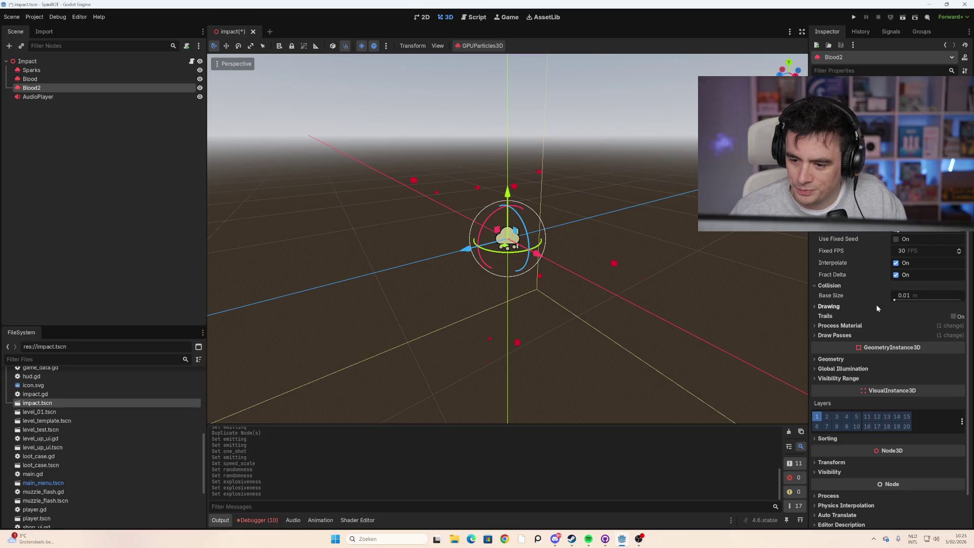
pyautogui.click(831, 307)
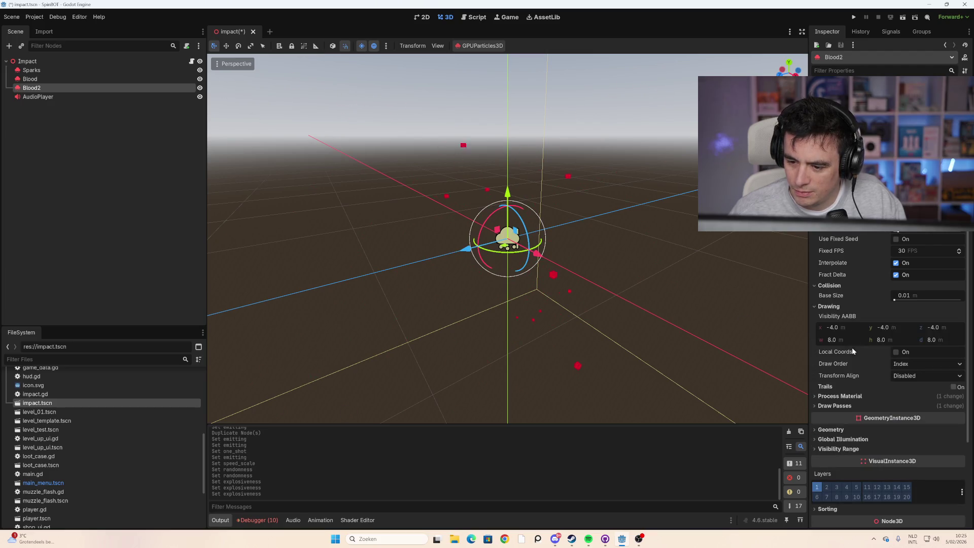
pyautogui.scroll(-2, 846, 367)
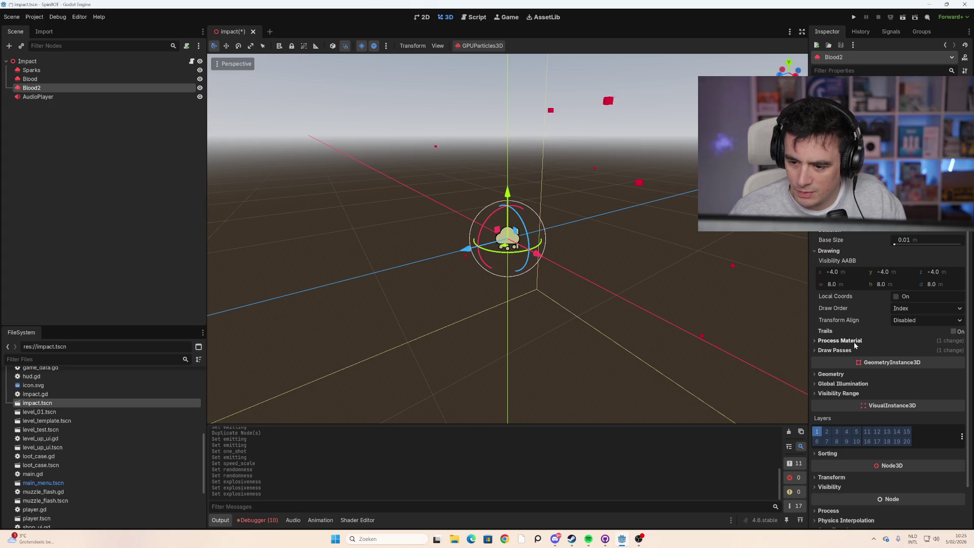
pyautogui.click(855, 342)
pyautogui.click(853, 359)
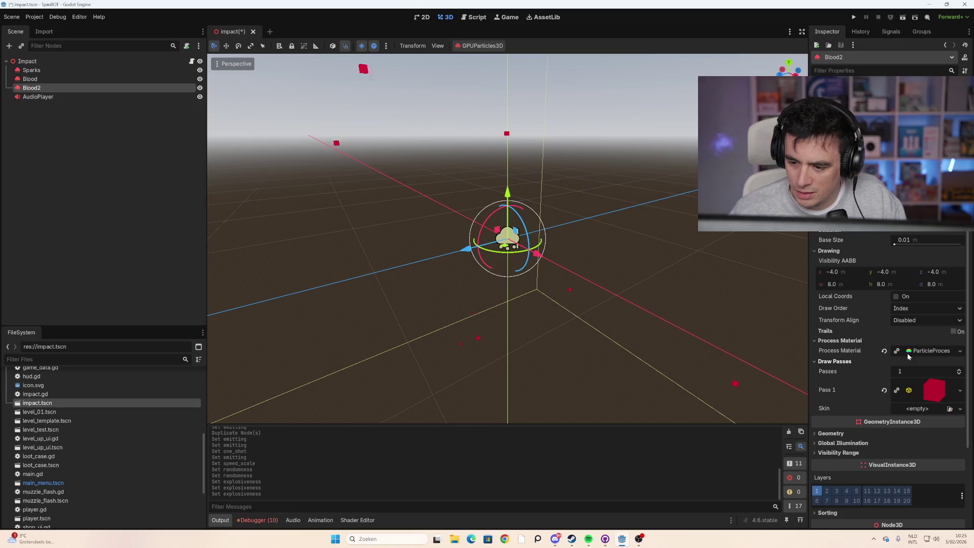
pyautogui.scroll(-2, 915, 363)
pyautogui.click(927, 296)
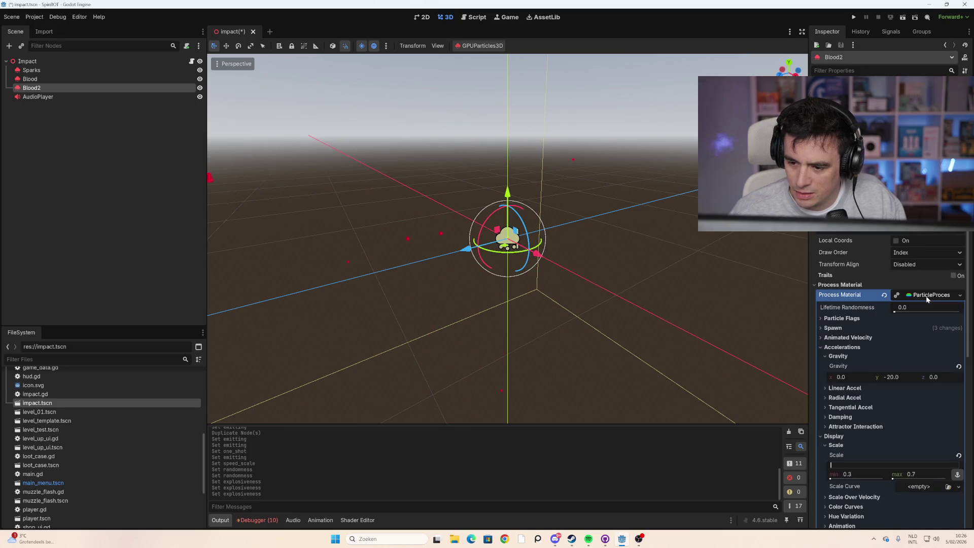
pyautogui.scroll(-2, 900, 339)
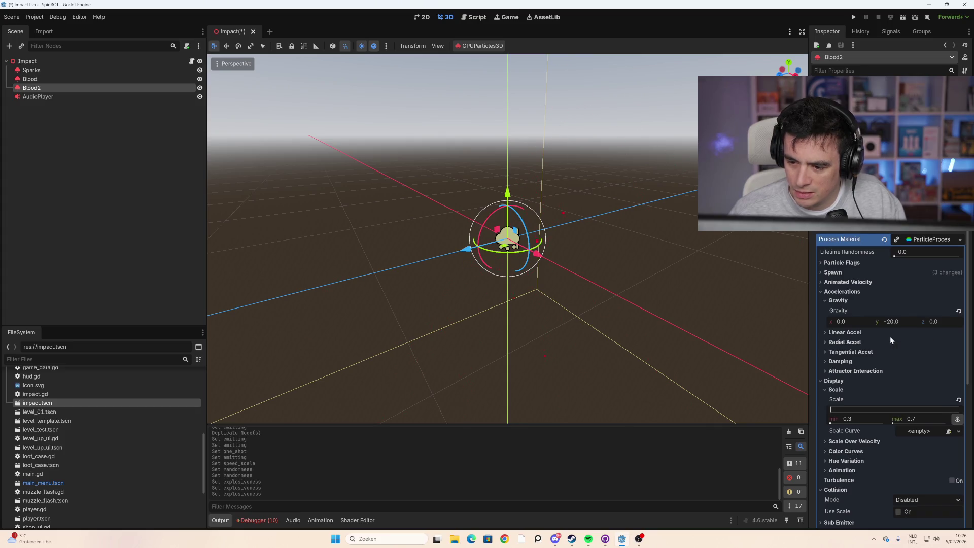
pyautogui.scroll(-3, 888, 341)
pyautogui.scroll(3, 886, 345)
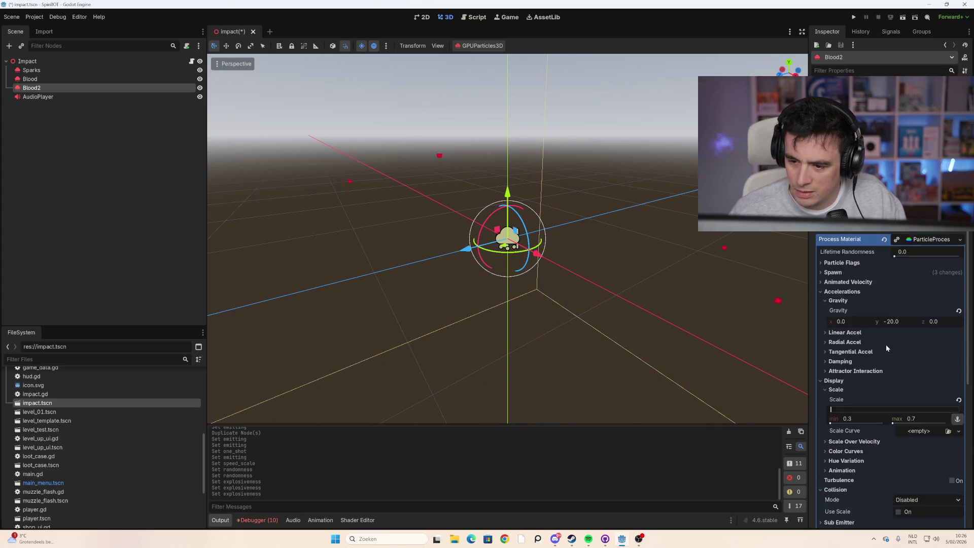
pyautogui.scroll(-3, 887, 345)
pyautogui.scroll(-2, 889, 381)
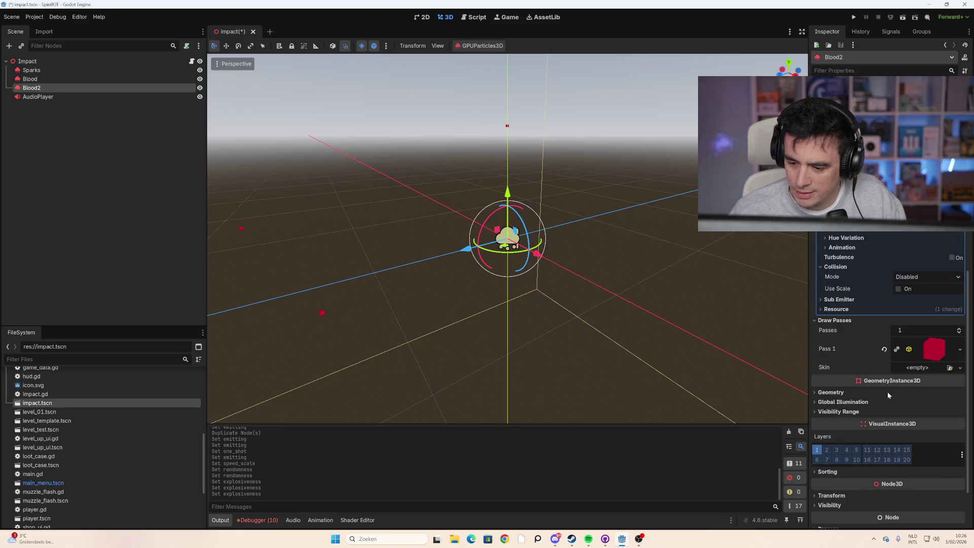
pyautogui.rightClick(36, 89)
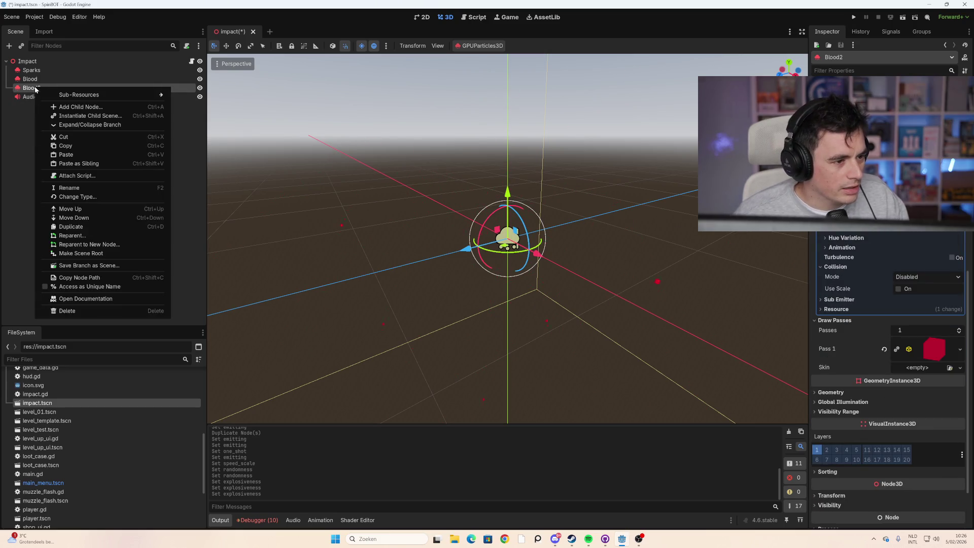
# Step: Add a GPUParticlesCollisionBox3D child under Blood2 via a 'particle' search and select it
pyautogui.moveTo(81, 100)
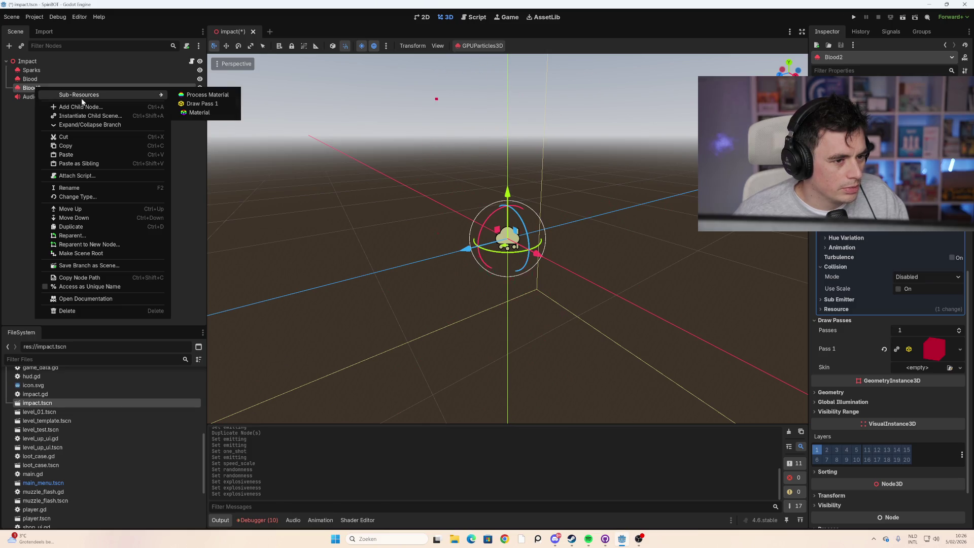
pyautogui.click(84, 107)
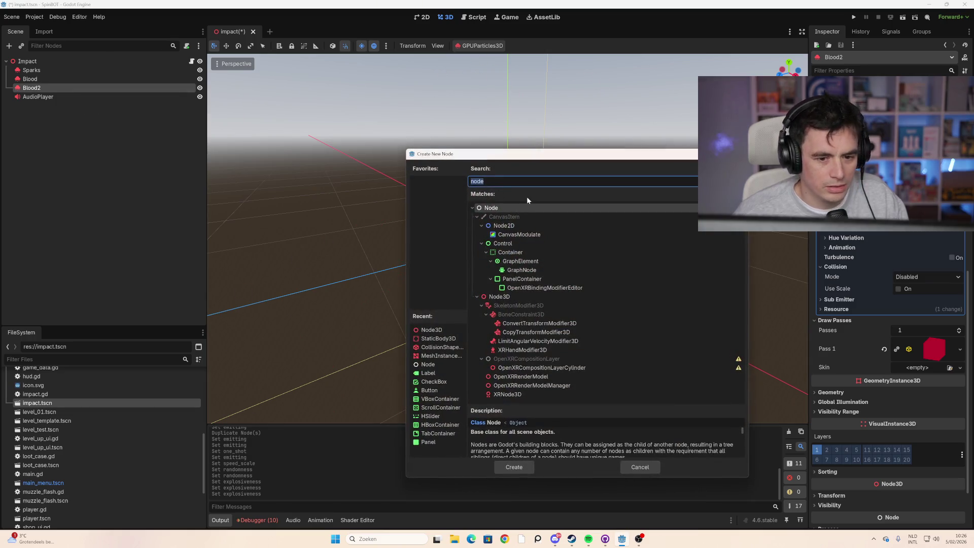
pyautogui.write('pa')
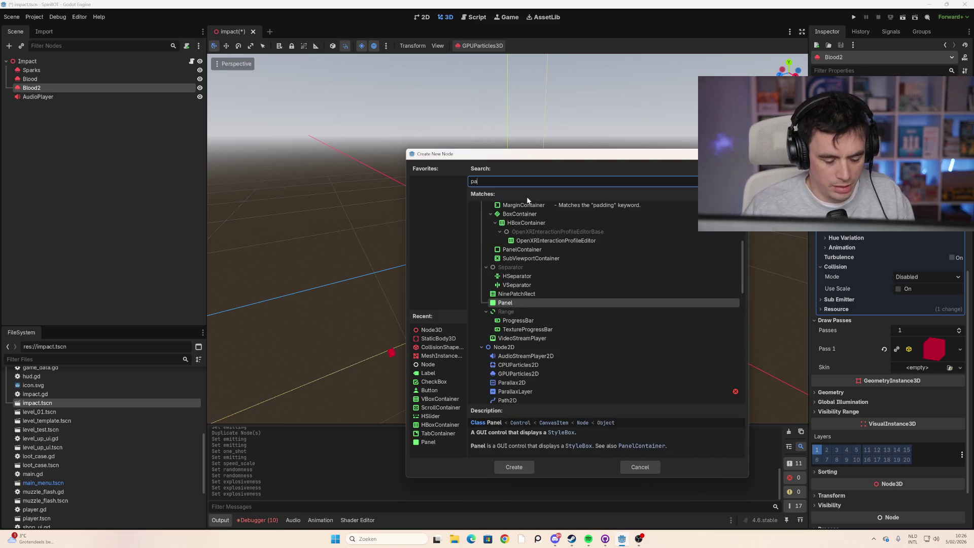
pyautogui.write('rticle')
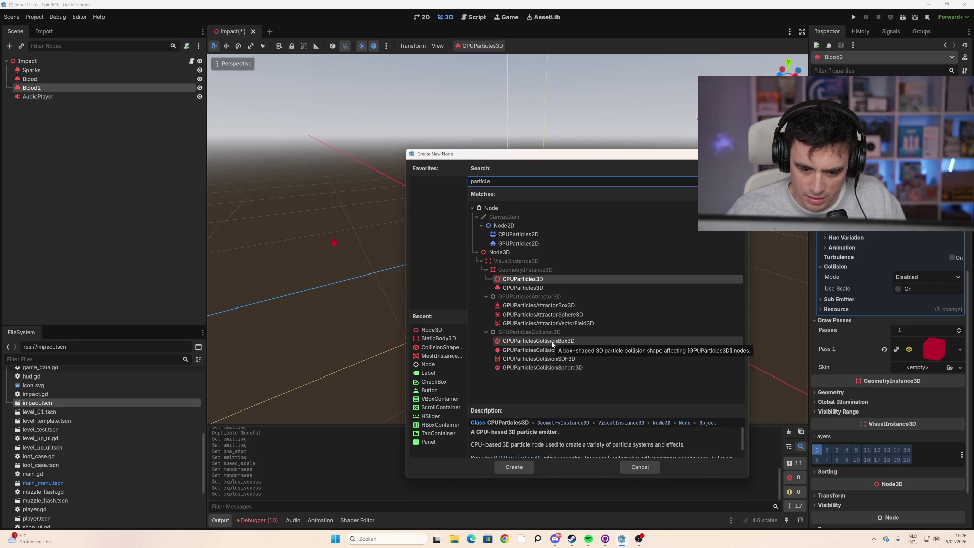
pyautogui.doubleClick(553, 343)
pyautogui.click(56, 90)
pyautogui.click(57, 97)
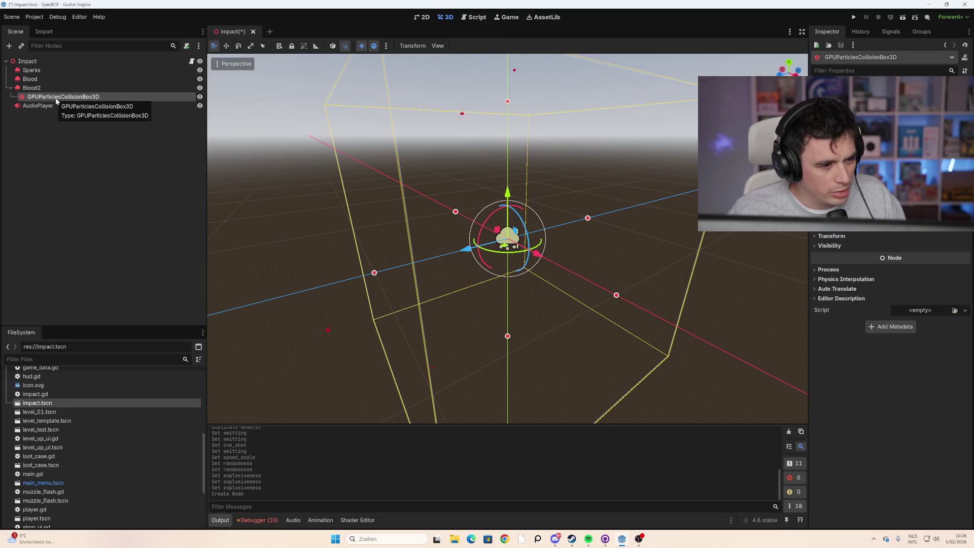
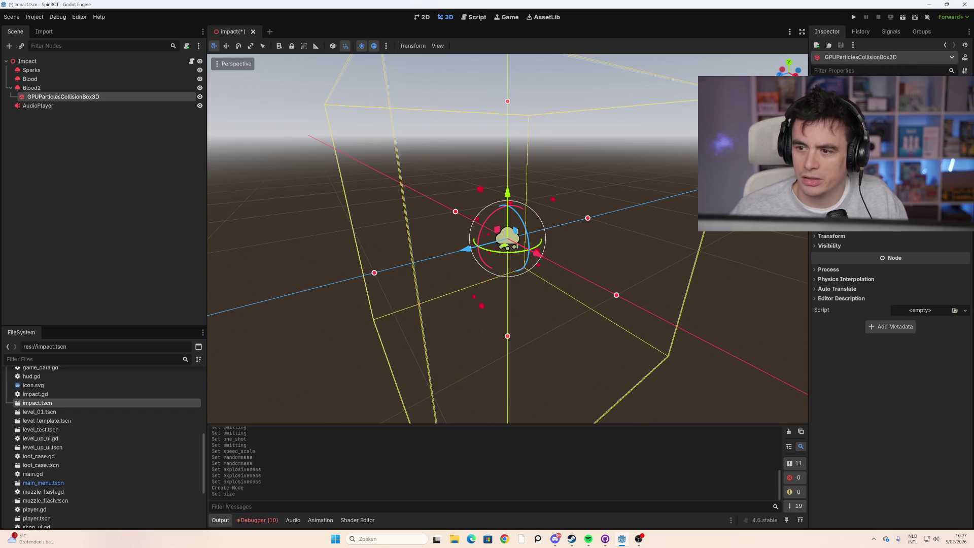
# Step: Flatten the particle collision box into a thin slab
pyautogui.moveTo(893, 126)
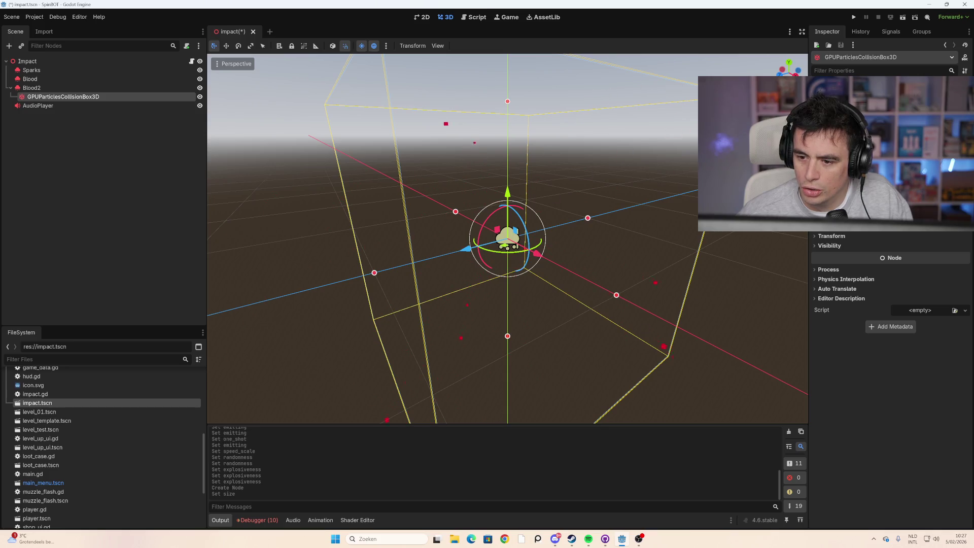
pyautogui.click(832, 236)
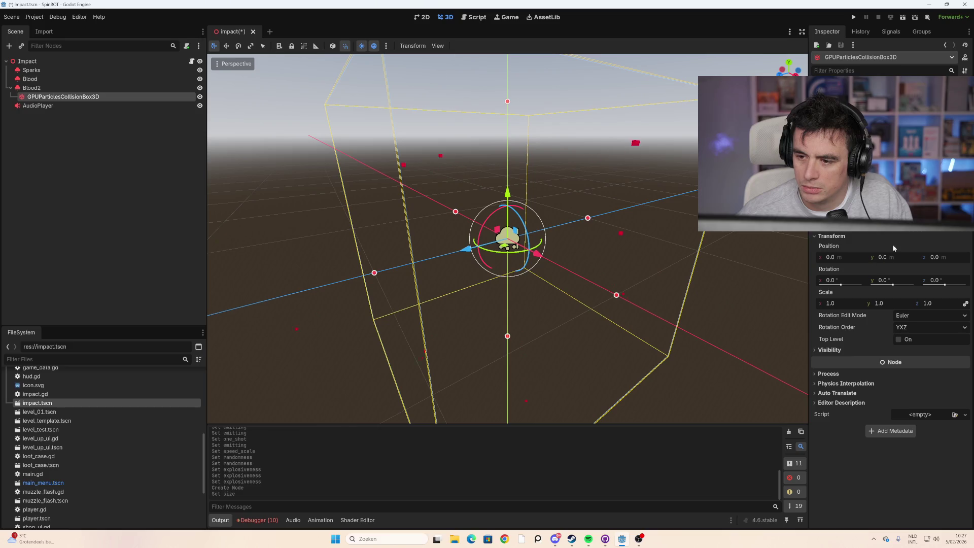
pyautogui.moveTo(507, 101); pyautogui.dragTo(507, 239)
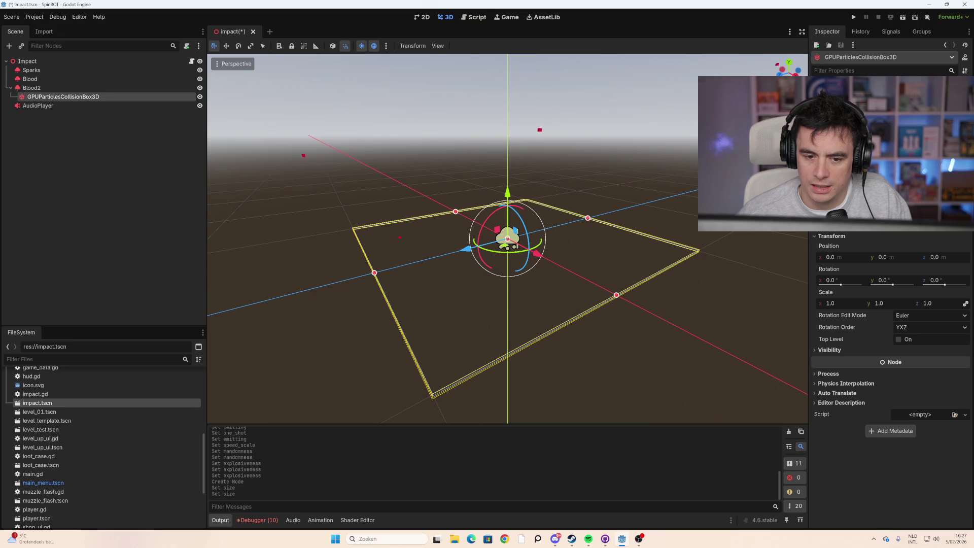
pyautogui.moveTo(617, 180); pyautogui.dragTo(672, 174)
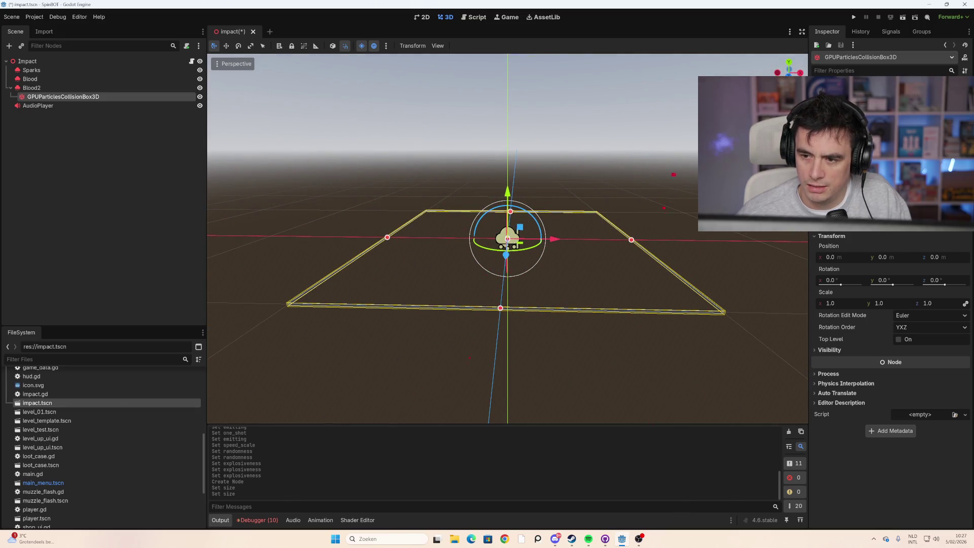
pyautogui.moveTo(670, 193); pyautogui.dragTo(592, 179)
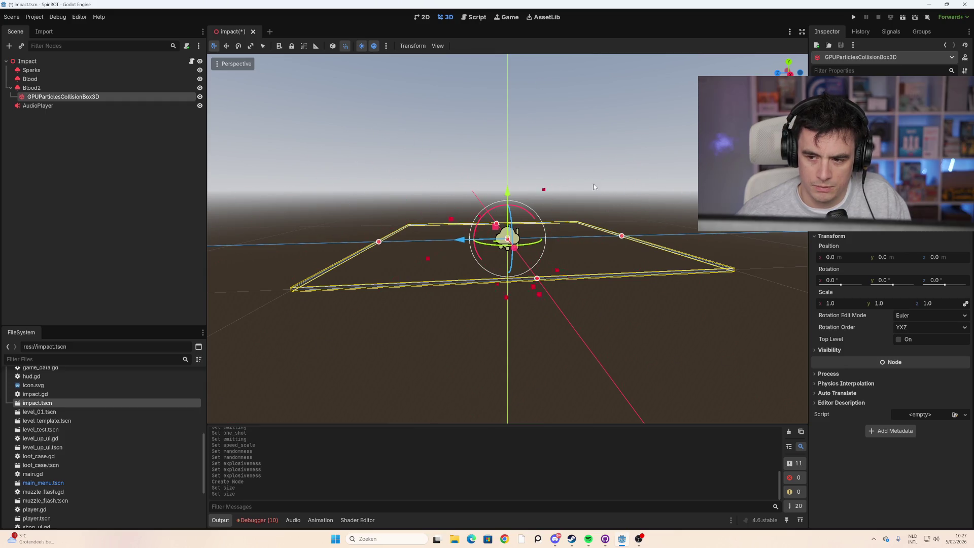
pyautogui.moveTo(593, 183); pyautogui.dragTo(624, 189)
pyautogui.hotkey('ctrl', 'z')
pyautogui.hotkey('ctrl', 'z')
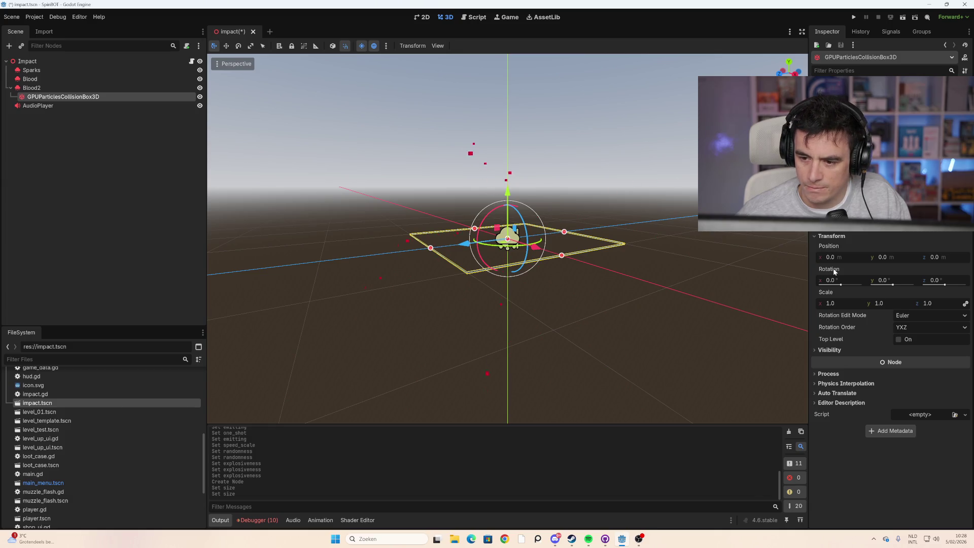
# Step: Lower the collision box to about y -1.015 and widen it toward the camera and sides
pyautogui.moveTo(884, 257)
pyautogui.mouseDown()
pyautogui.moveTo(868, 256)
pyautogui.moveTo(919, 257)
pyautogui.moveTo(888, 256)
pyautogui.mouseUp()
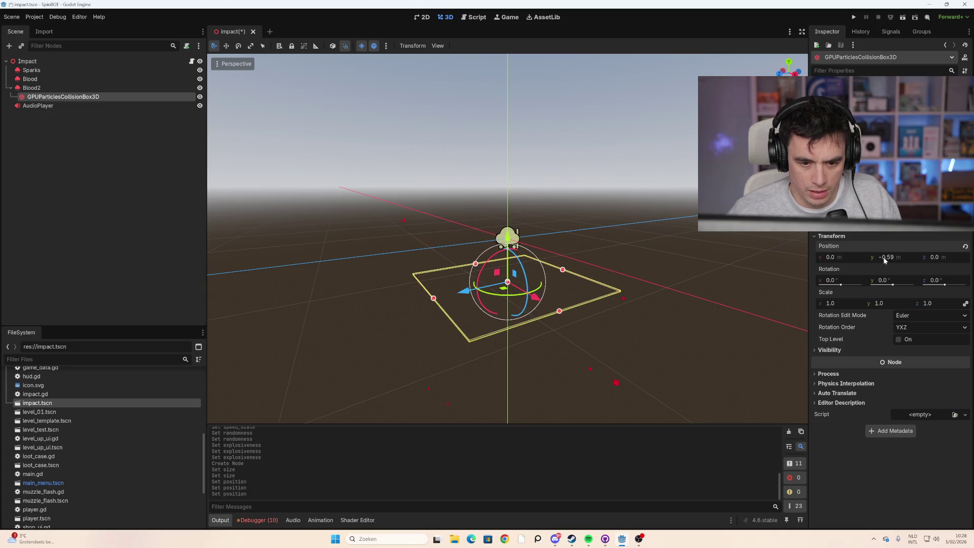
pyautogui.moveTo(704, 250)
pyautogui.mouseDown()
pyautogui.moveTo(671, 243)
pyautogui.moveTo(861, 270)
pyautogui.moveTo(885, 257)
pyautogui.moveTo(858, 257)
pyautogui.mouseUp()
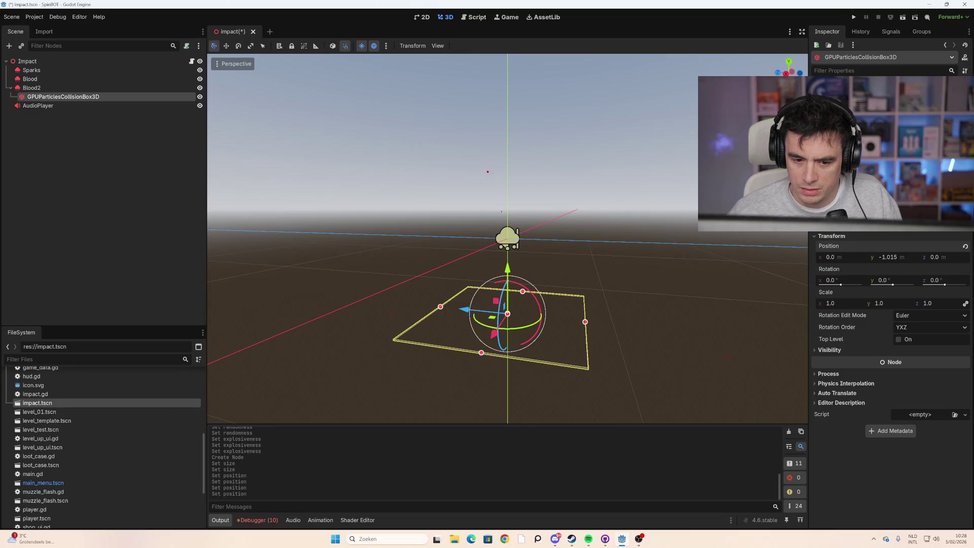
pyautogui.moveTo(482, 353); pyautogui.dragTo(436, 419)
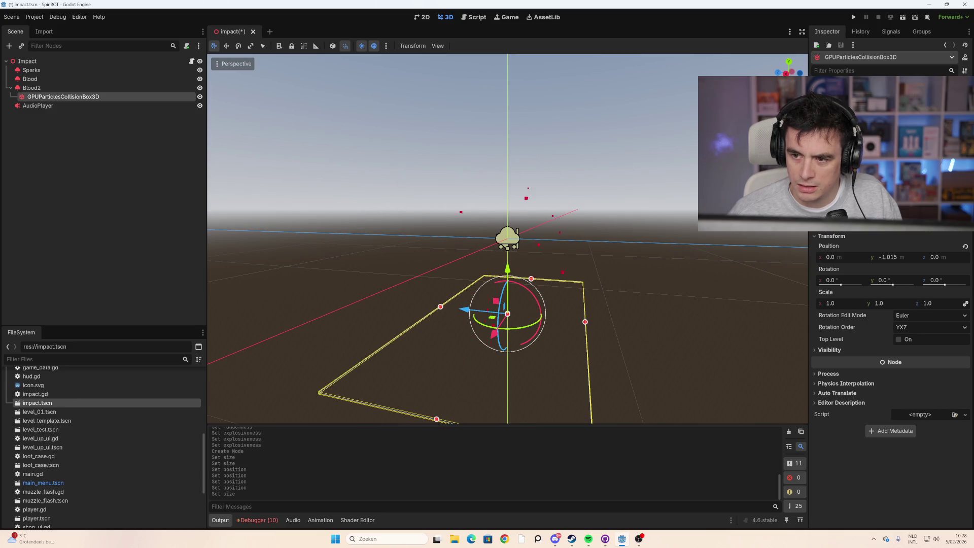
pyautogui.moveTo(507, 314); pyautogui.dragTo(508, 274)
pyautogui.hotkey('ctrl', 'z')
pyautogui.moveTo(585, 321); pyautogui.dragTo(664, 330)
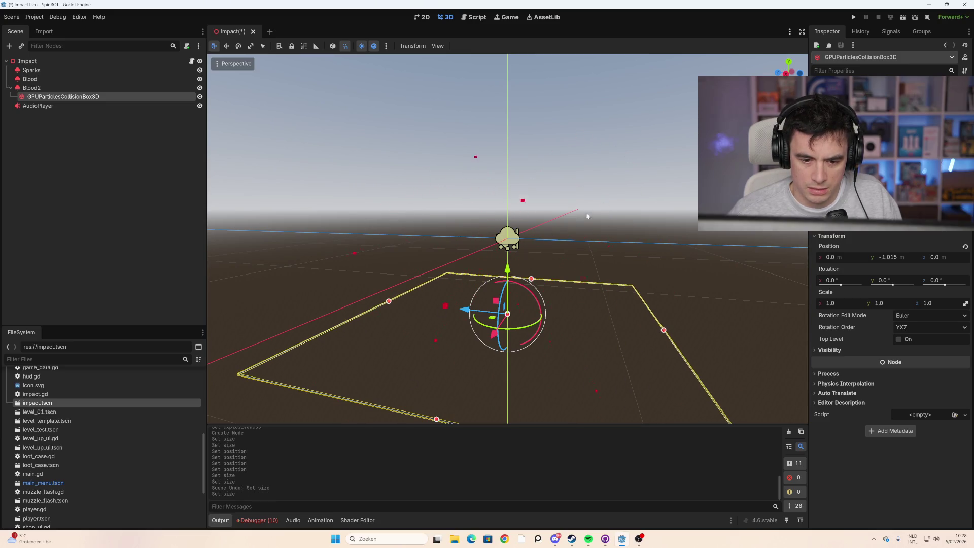
pyautogui.scroll(-5, 536, 200)
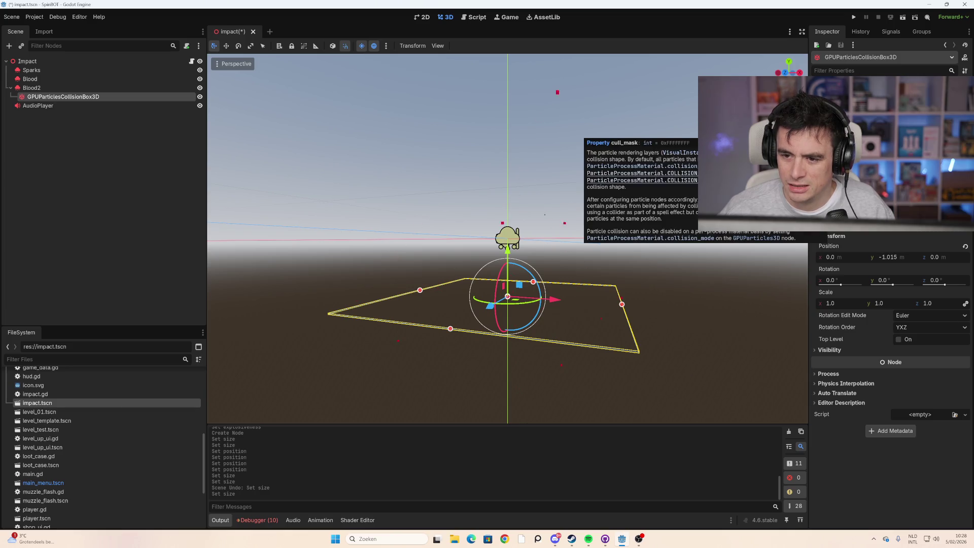
# Step: Change a layer in the collision box's Cull Mask, then select the Blood2 emitter
pyautogui.click(913, 134)
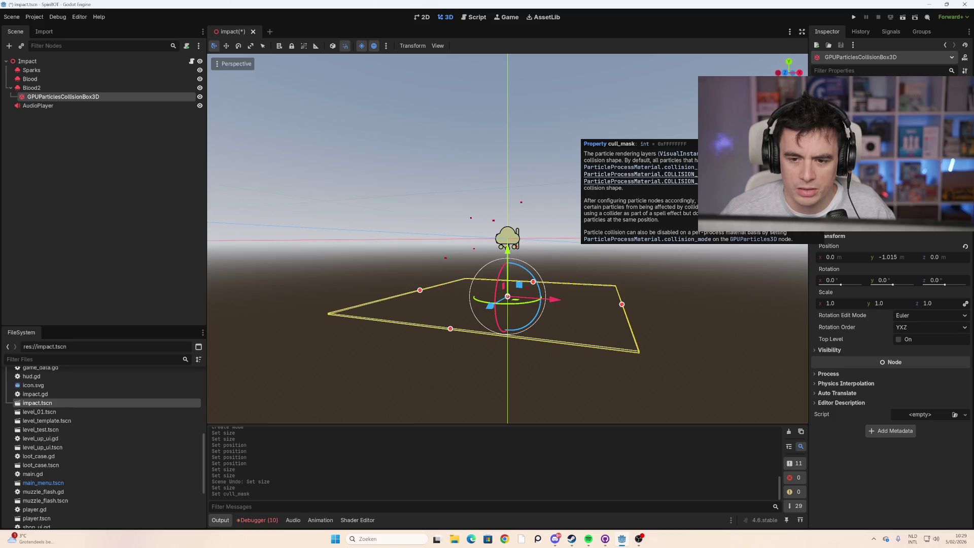
pyautogui.click(78, 86)
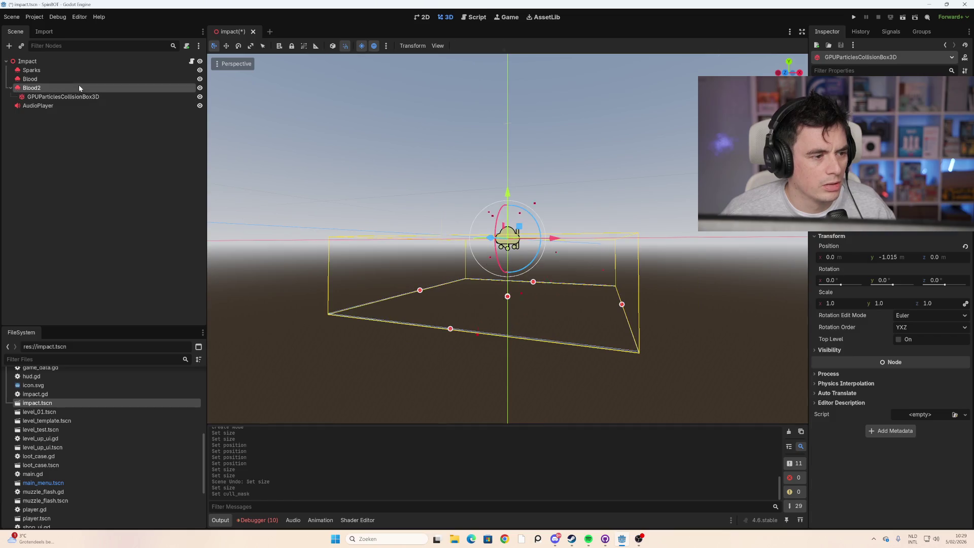
# Step: Set Blood2's particle collision mode to Rigid with friction 1.0
pyautogui.scroll(4, 872, 264)
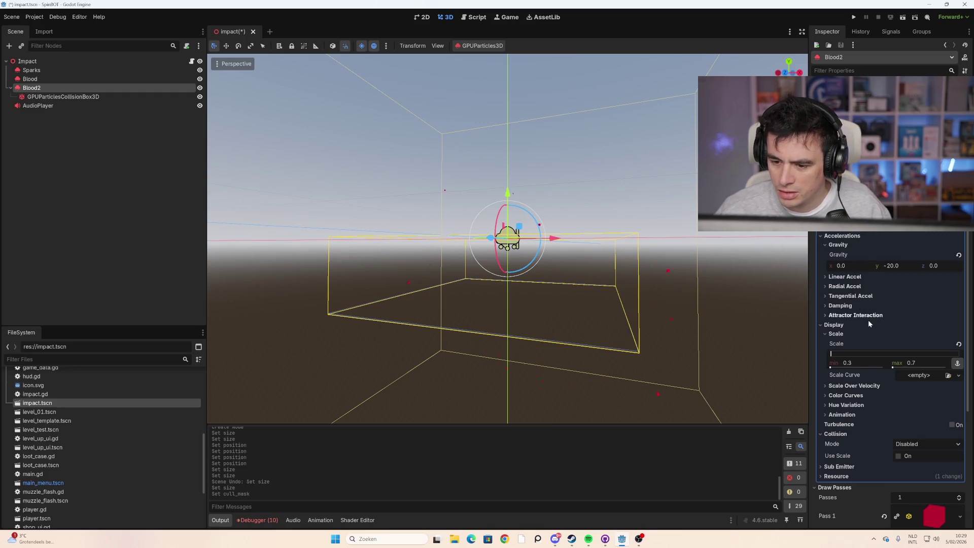
pyautogui.scroll(-3, 869, 323)
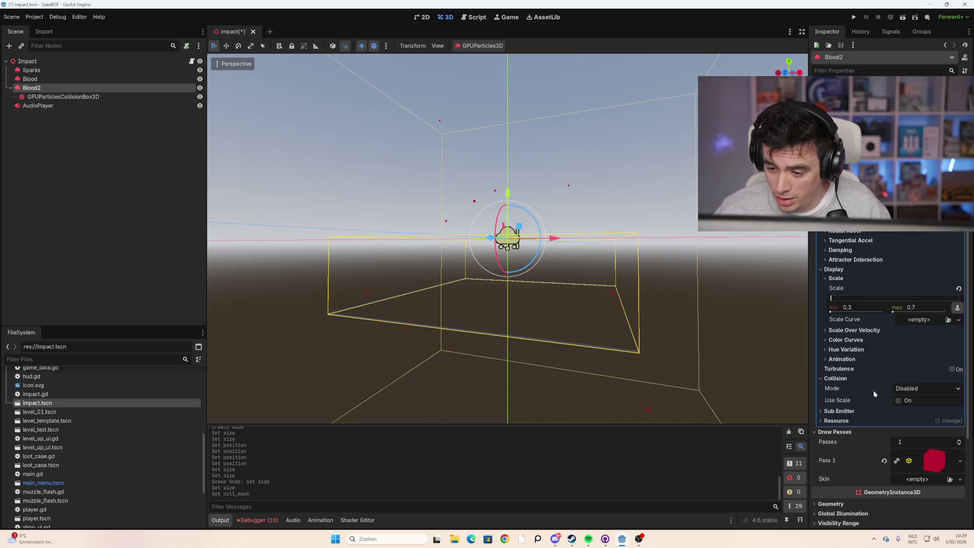
pyautogui.click(924, 389)
pyautogui.click(925, 410)
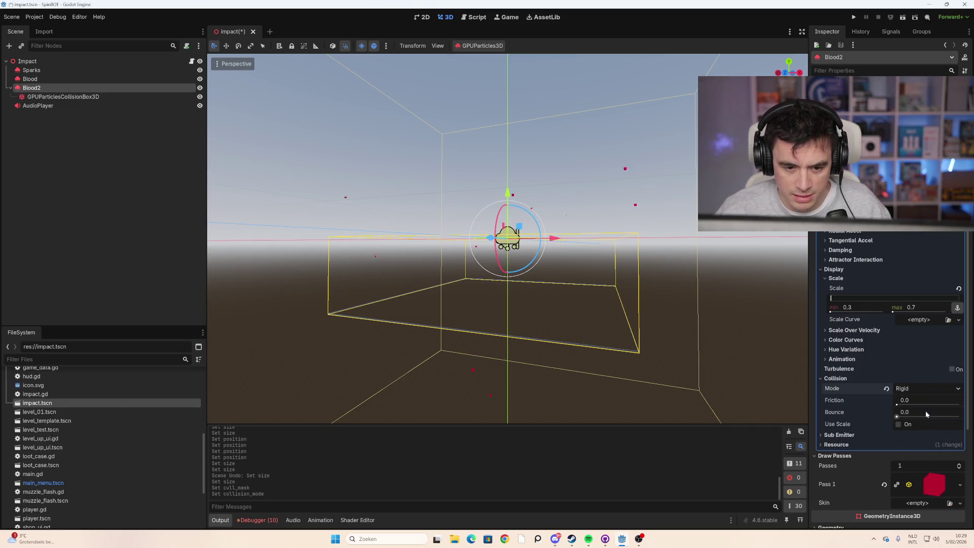
pyautogui.scroll(-3, 630, 296)
pyautogui.moveTo(598, 278)
pyautogui.mouseDown()
pyautogui.moveTo(566, 296)
pyautogui.moveTo(600, 285)
pyautogui.mouseUp()
pyautogui.scroll(3, 554, 243)
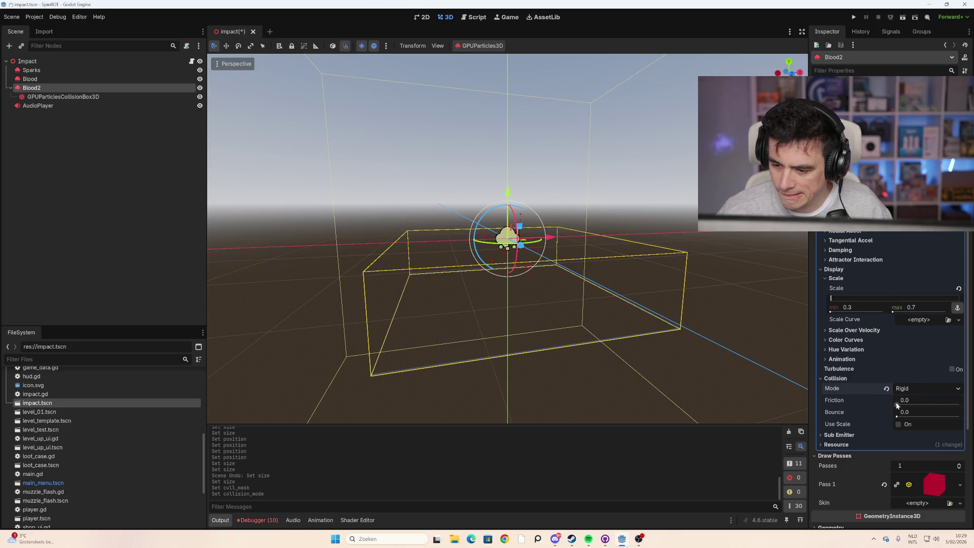
pyautogui.moveTo(898, 405); pyautogui.dragTo(958, 405)
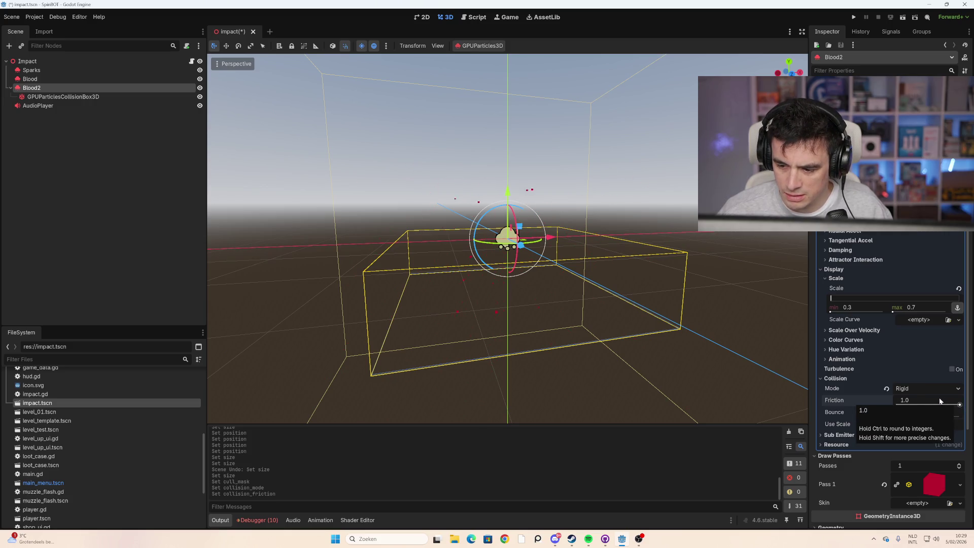
# Step: Change Blood2's collision mode to Hide On Contact and reselect the collision box
pyautogui.moveTo(835, 402)
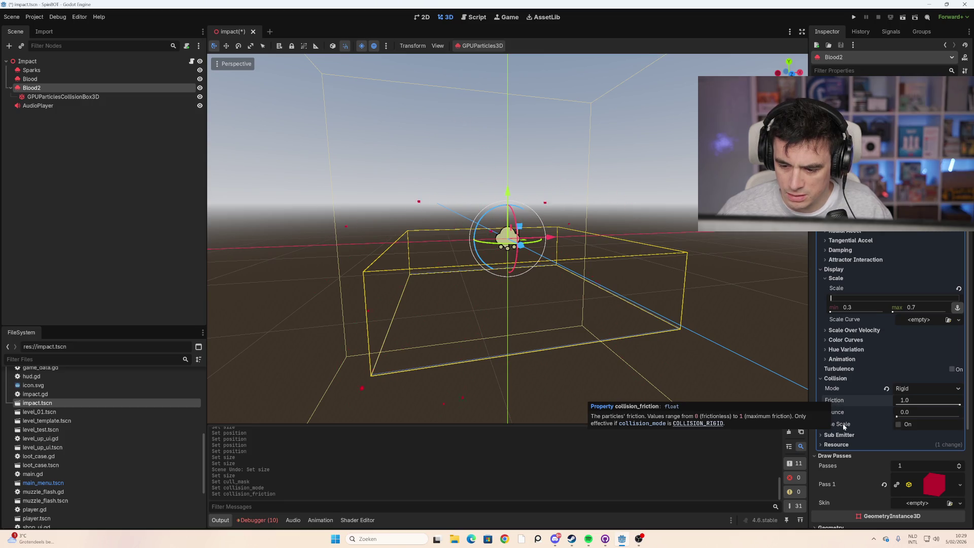
pyautogui.click(915, 387)
pyautogui.click(918, 418)
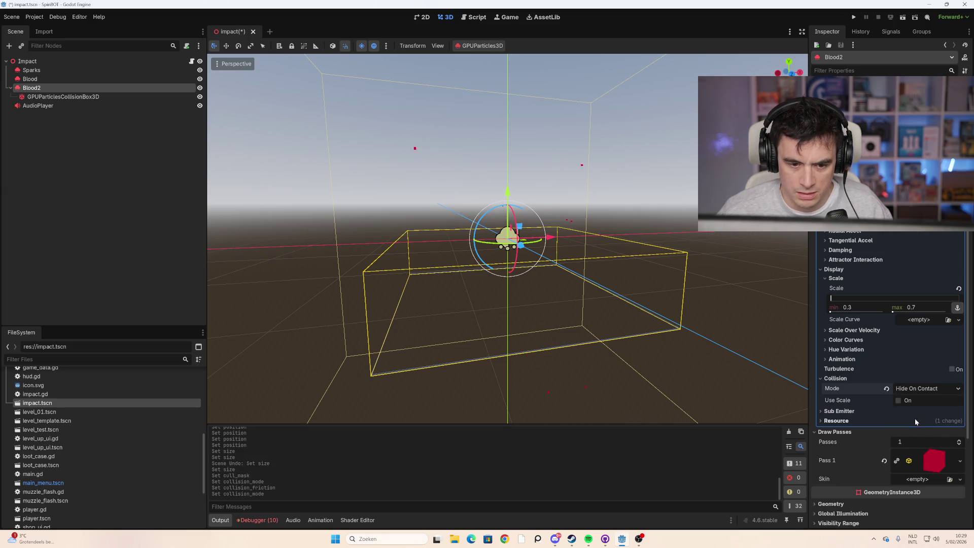
pyautogui.moveTo(636, 315); pyautogui.dragTo(684, 310)
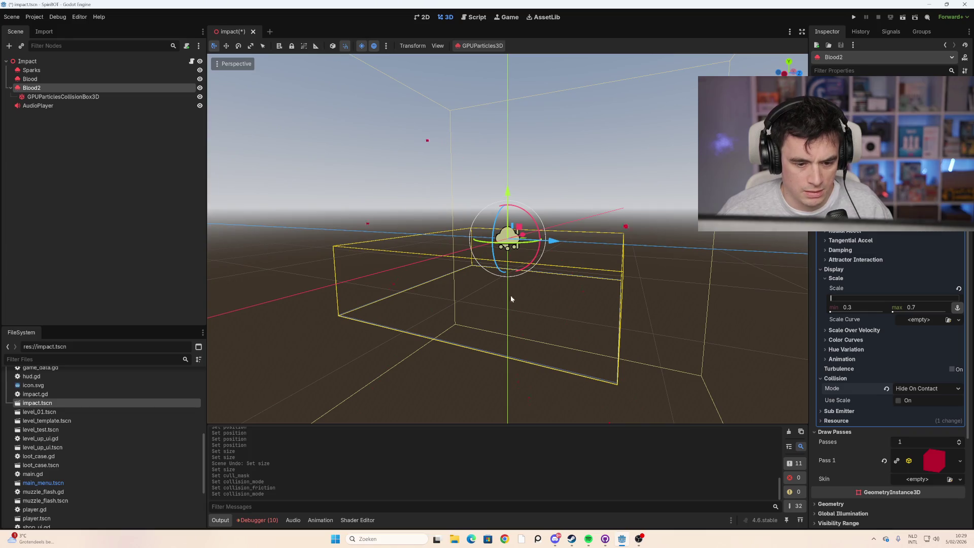
pyautogui.moveTo(517, 294); pyautogui.dragTo(535, 285)
pyautogui.scroll(-2, 536, 286)
pyautogui.scroll(-5, 536, 286)
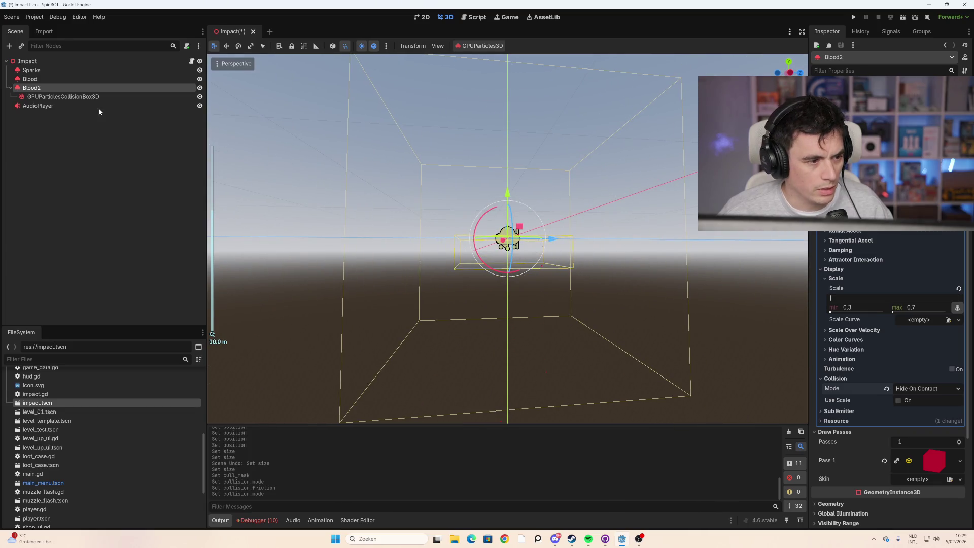
pyautogui.click(88, 99)
pyautogui.scroll(3, 385, 224)
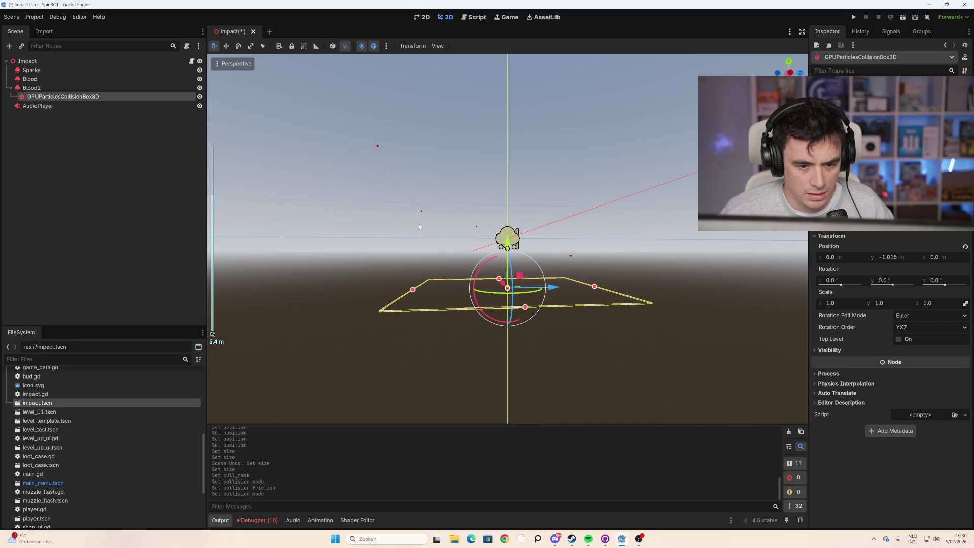
pyautogui.moveTo(383, 233)
pyautogui.mouseDown()
pyautogui.moveTo(443, 231)
pyautogui.moveTo(417, 220)
pyautogui.moveTo(409, 228)
pyautogui.mouseUp()
pyautogui.click(71, 88)
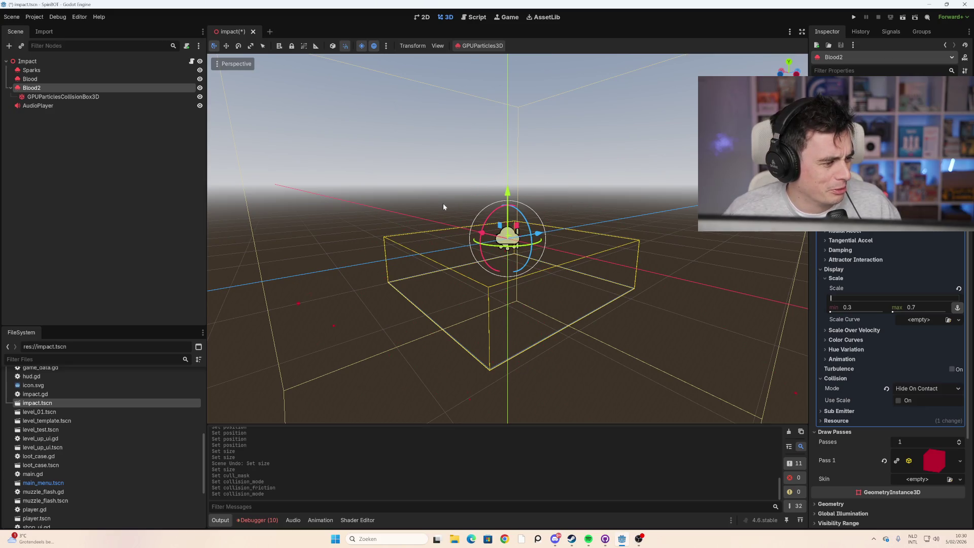
pyautogui.moveTo(505, 260)
pyautogui.mouseDown()
pyautogui.moveTo(513, 274)
pyautogui.moveTo(449, 256)
pyautogui.mouseUp()
pyautogui.click(96, 97)
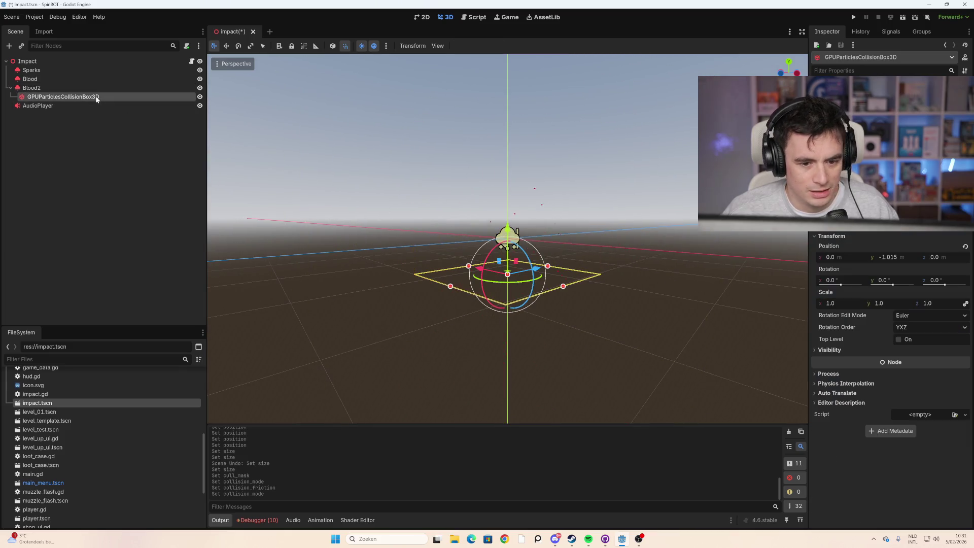
# Step: Raise the collision box one unit on Y to about -0.015
pyautogui.press('g')
pyautogui.press('g')
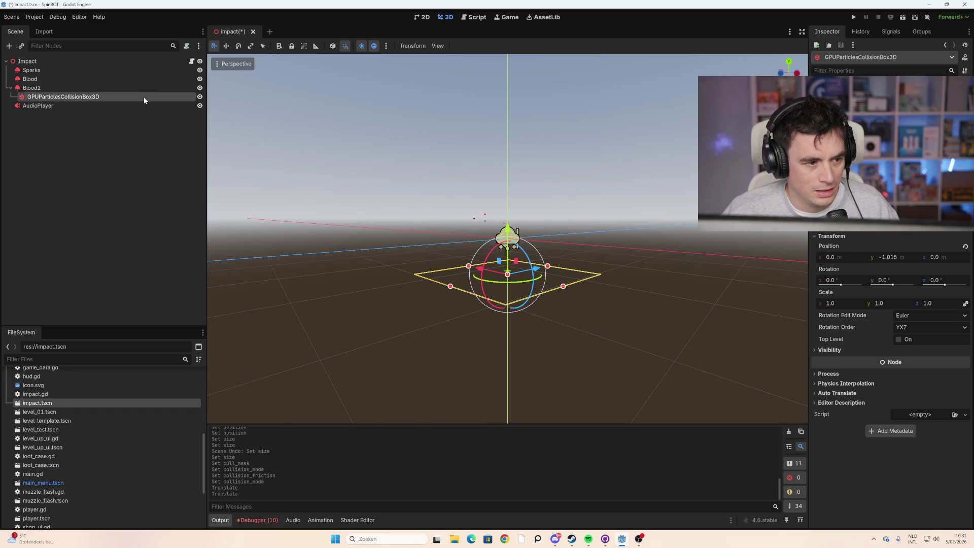
pyautogui.press('g')
pyautogui.press('y')
pyautogui.press('1')
pyautogui.press('Return')
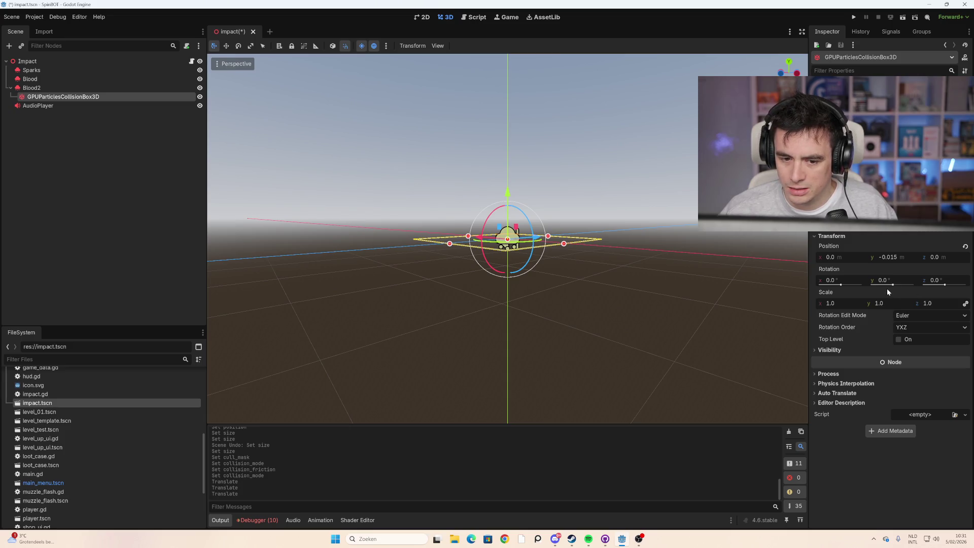
# Step: Attempt to reparent the collision box under Blood2, then deselect it
pyautogui.scroll(3, 608, 241)
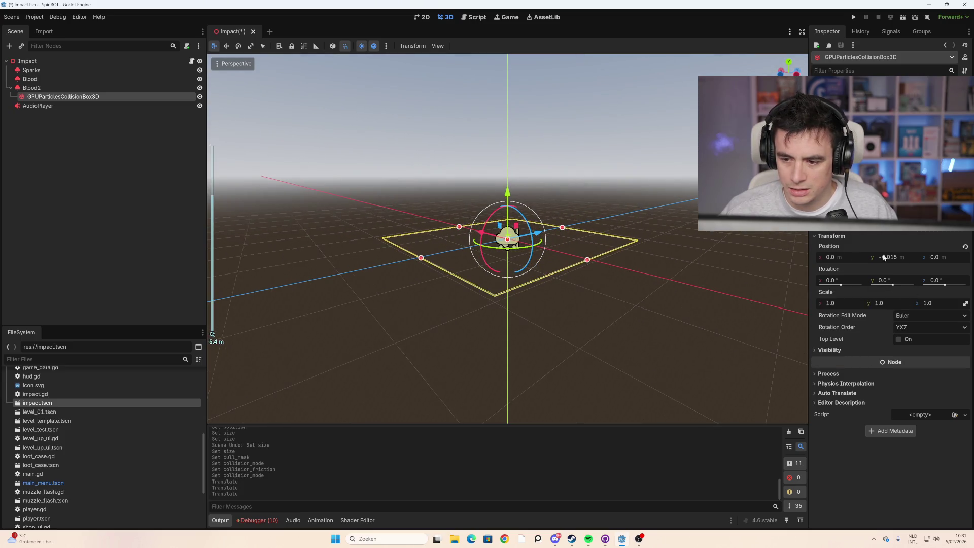
pyautogui.moveTo(73, 100)
pyautogui.mouseDown()
pyautogui.moveTo(21, 91)
pyautogui.moveTo(53, 95)
pyautogui.mouseUp()
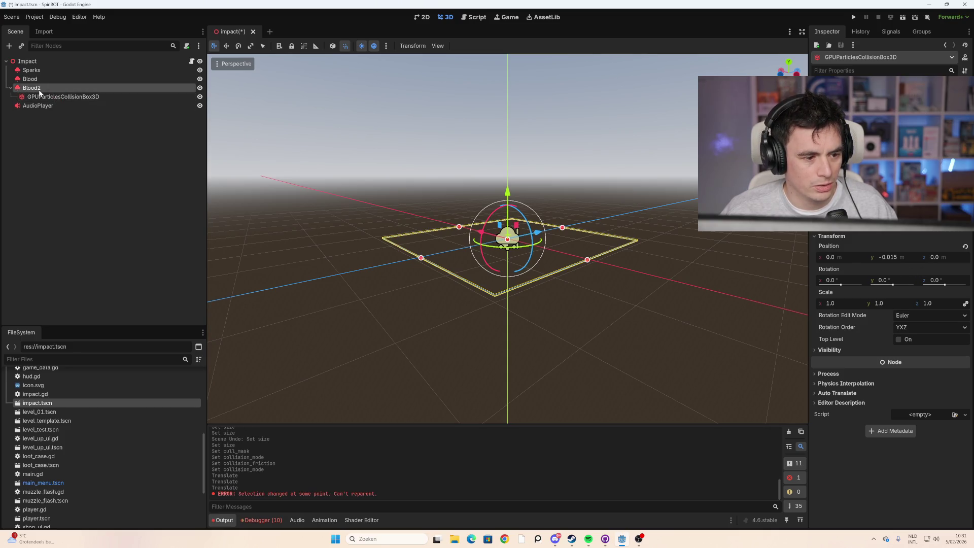
pyautogui.click(49, 99)
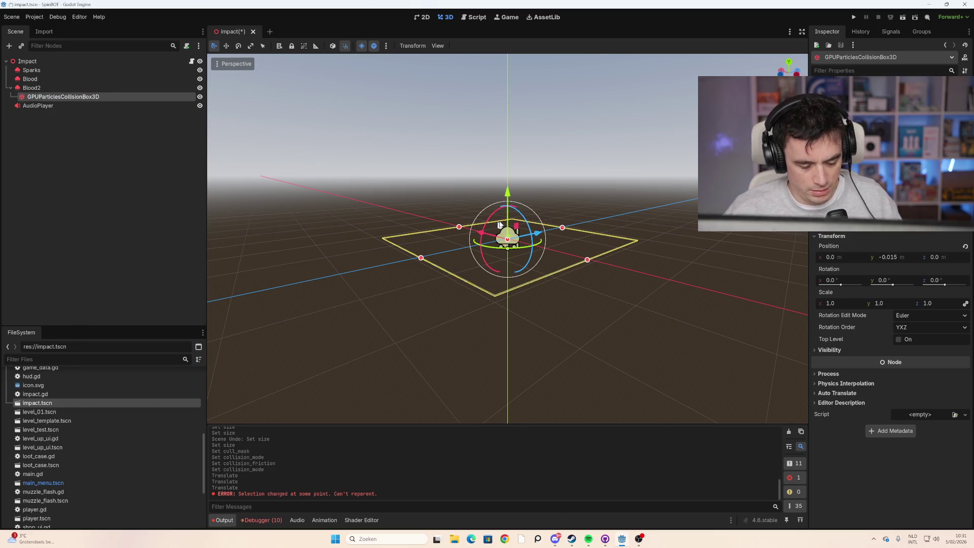
pyautogui.click(576, 166)
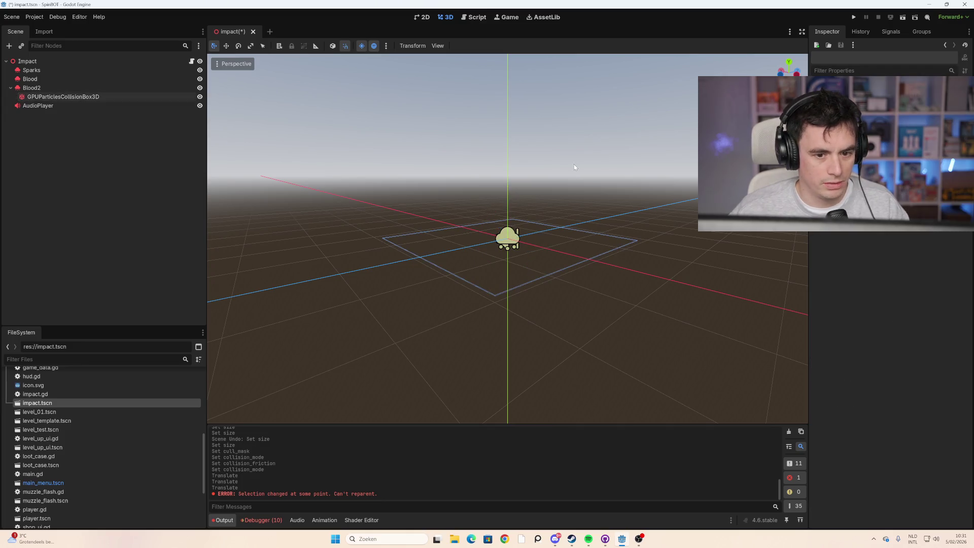
pyautogui.press('F1')
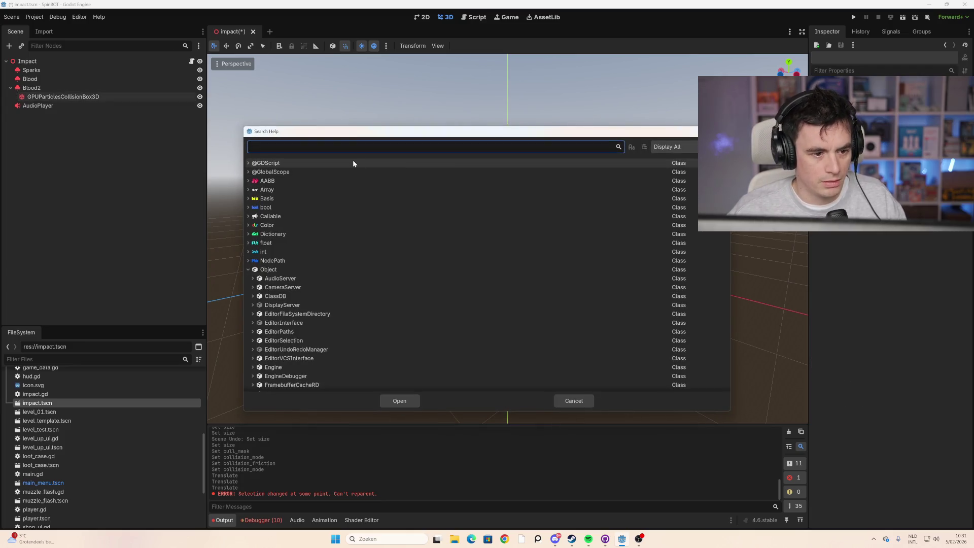
pyautogui.write('gpuparticles')
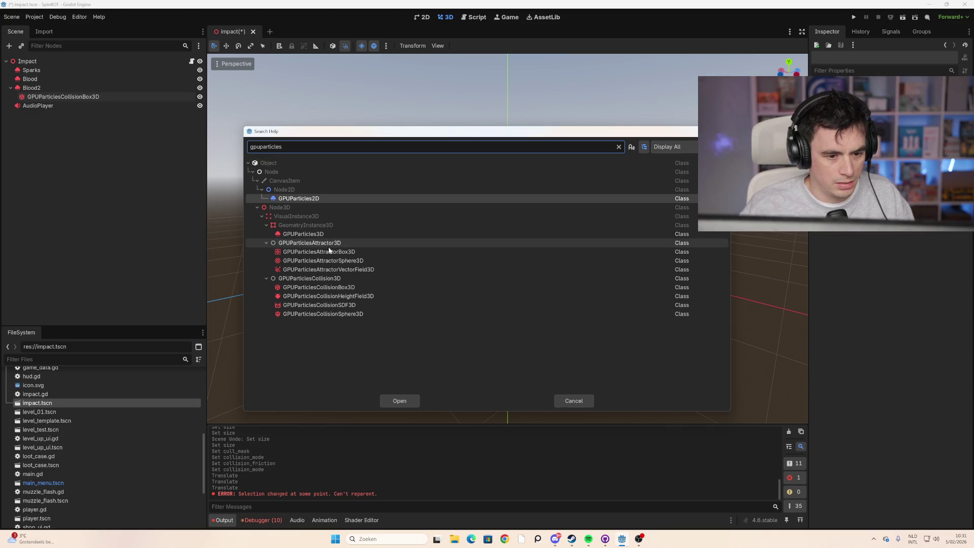
pyautogui.doubleClick(337, 287)
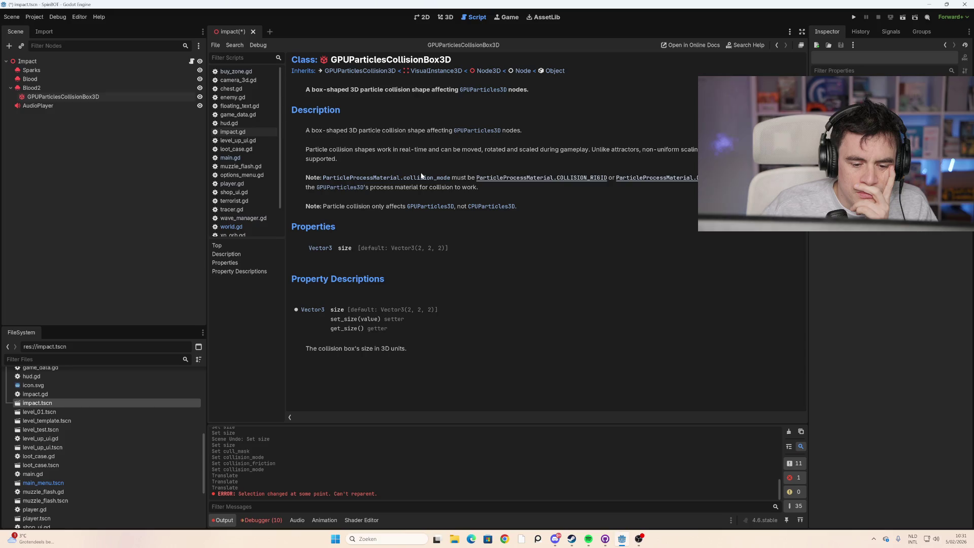
pyautogui.click(106, 89)
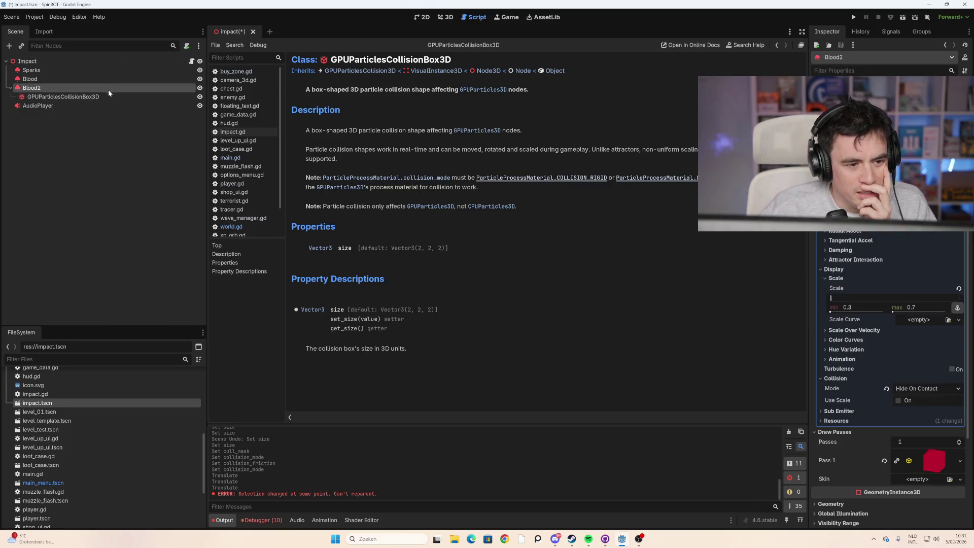
pyautogui.click(105, 97)
pyautogui.click(446, 17)
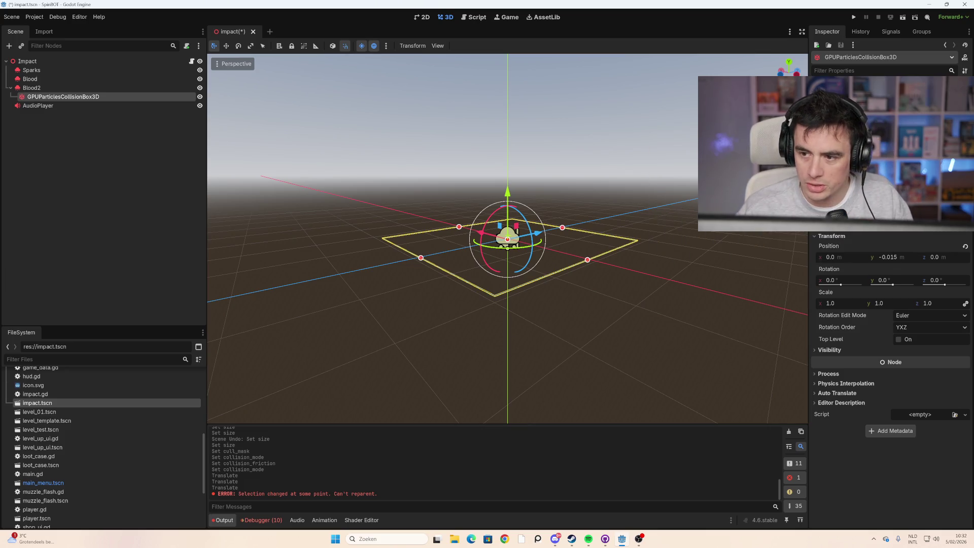
# Step: Stretch the collision box taller and reset its Position Y to 0
pyautogui.moveTo(507, 239); pyautogui.dragTo(508, 203)
pyautogui.scroll(2, 545, 258)
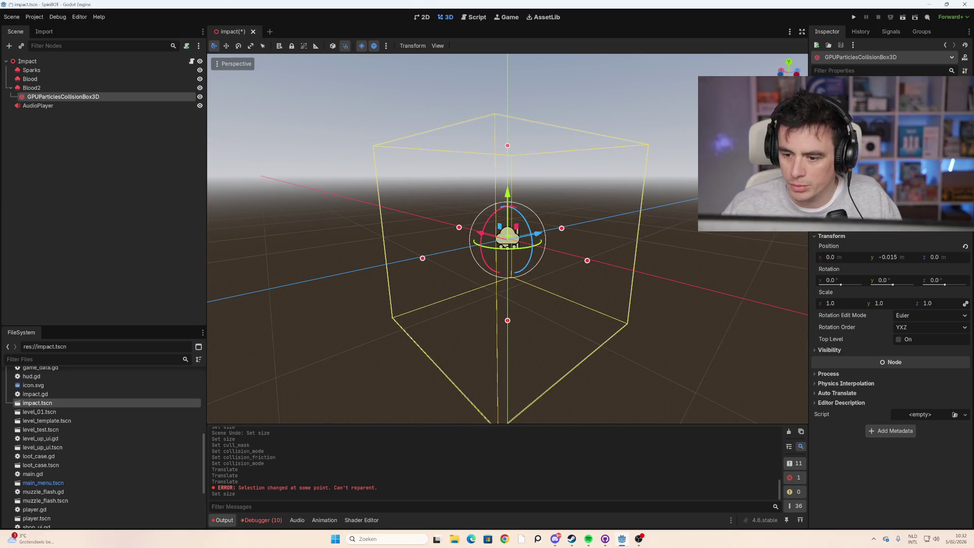
pyautogui.click(966, 246)
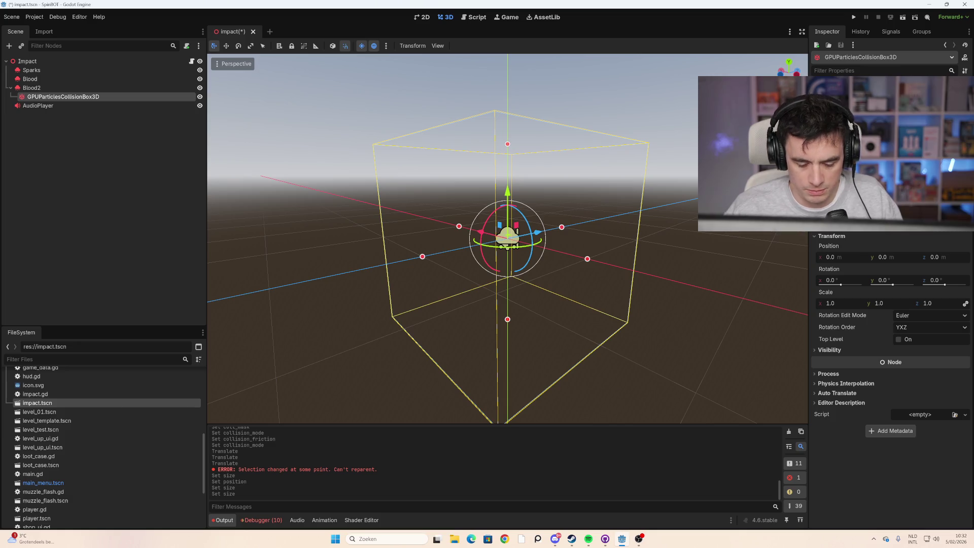
# Step: Select Blood2 and compare it with the Blood particle node
pyautogui.scroll(5, 605, 223)
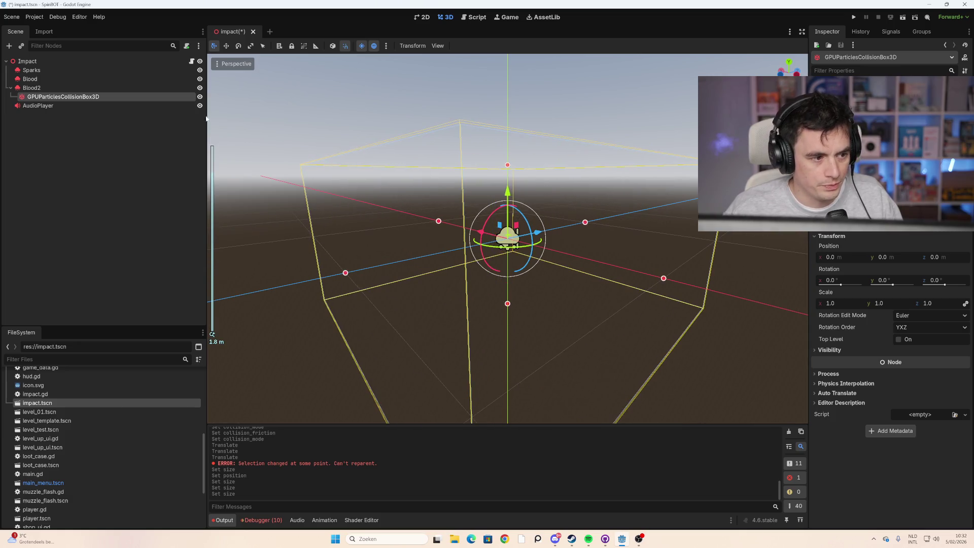
pyautogui.click(107, 88)
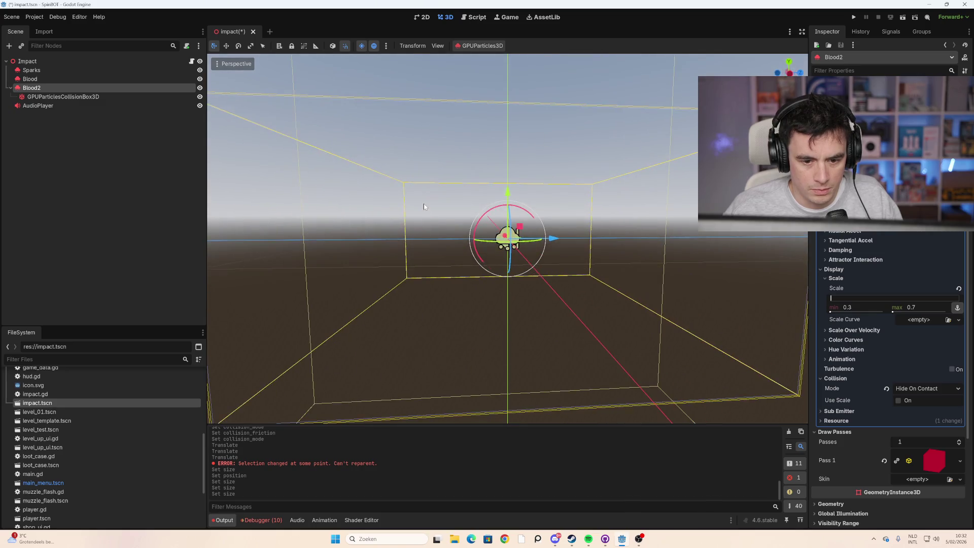
pyautogui.moveTo(424, 205); pyautogui.dragTo(569, 235)
pyautogui.click(138, 78)
pyautogui.click(140, 89)
pyautogui.scroll(-5, 551, 244)
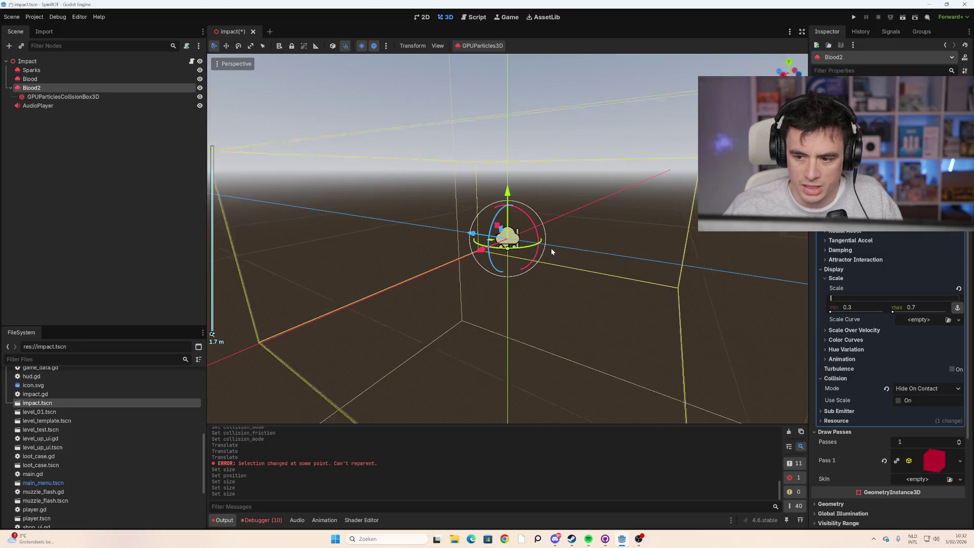
pyautogui.scroll(5, 859, 351)
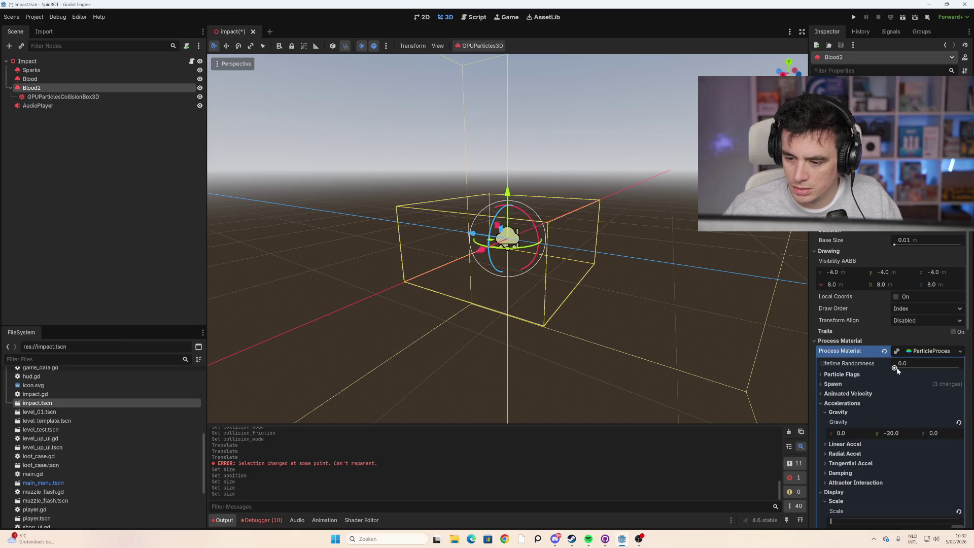
pyautogui.moveTo(897, 368); pyautogui.dragTo(911, 371)
pyautogui.click(884, 364)
pyautogui.scroll(2, 875, 244)
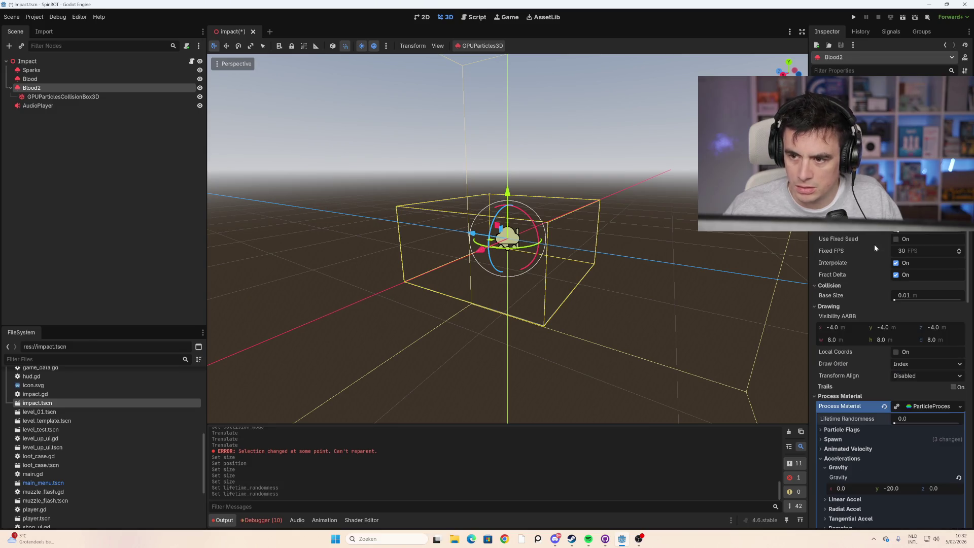
pyautogui.scroll(5, 553, 237)
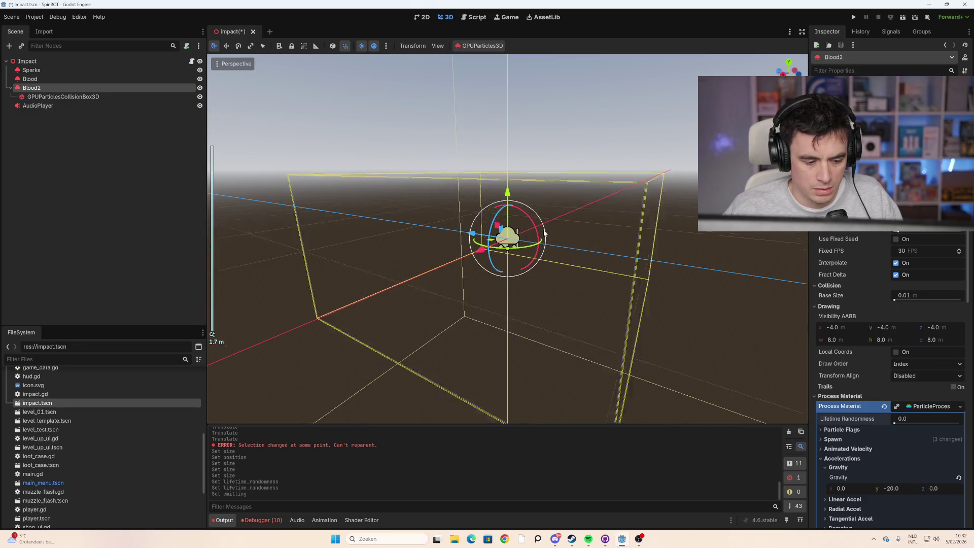
pyautogui.click(73, 79)
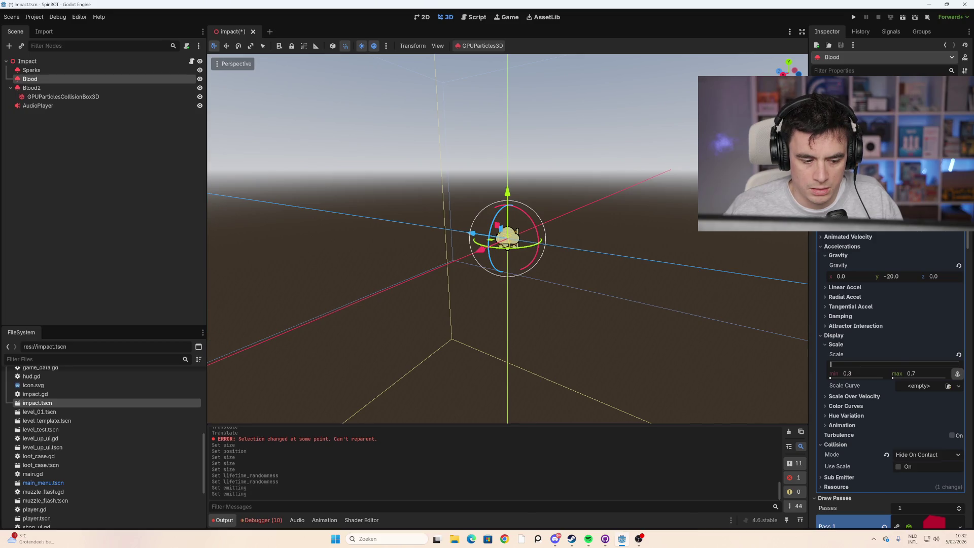
pyautogui.scroll(-5, 519, 250)
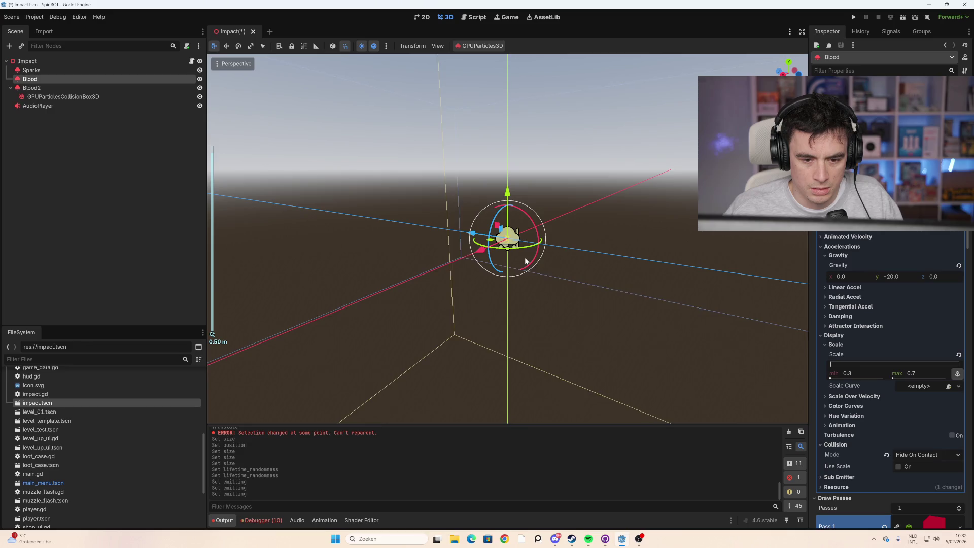
pyautogui.click(72, 88)
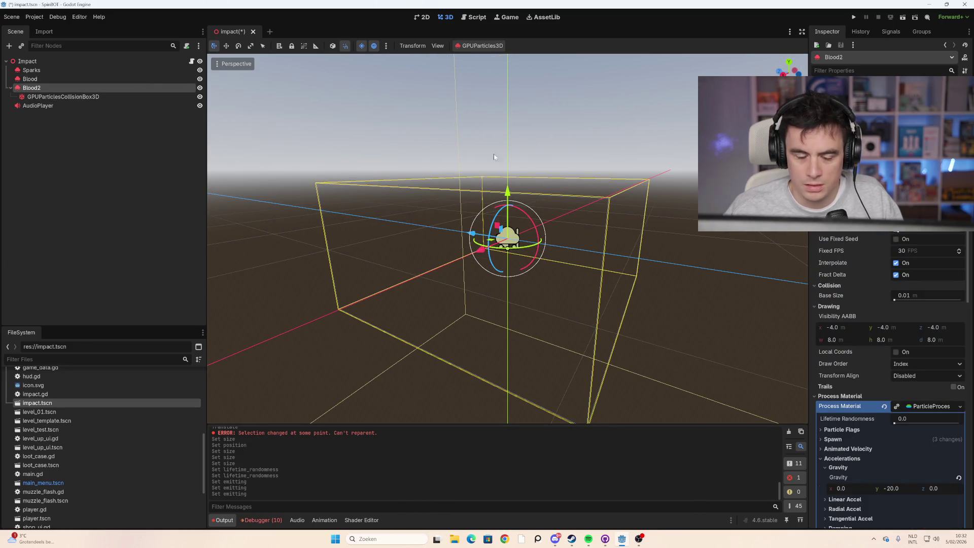
pyautogui.scroll(2, 586, 217)
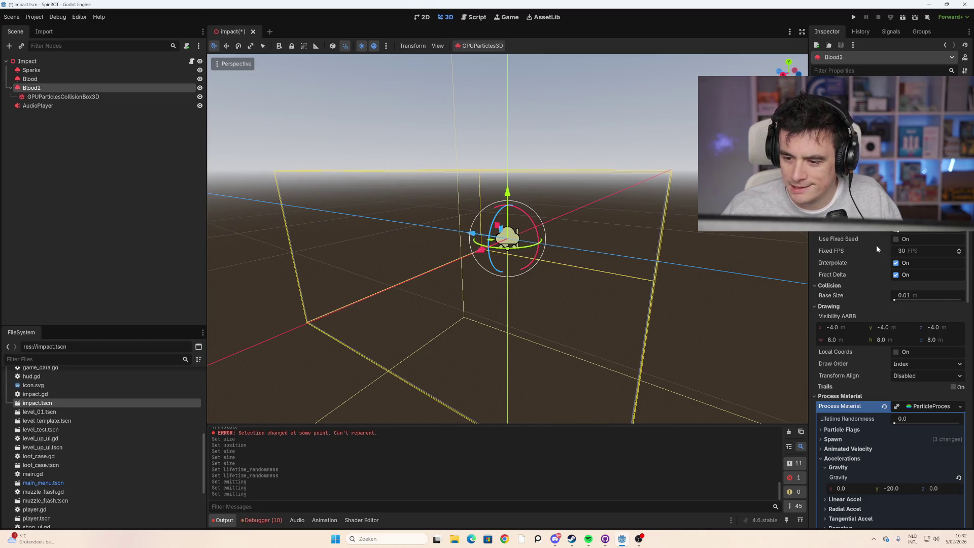
pyautogui.click(101, 96)
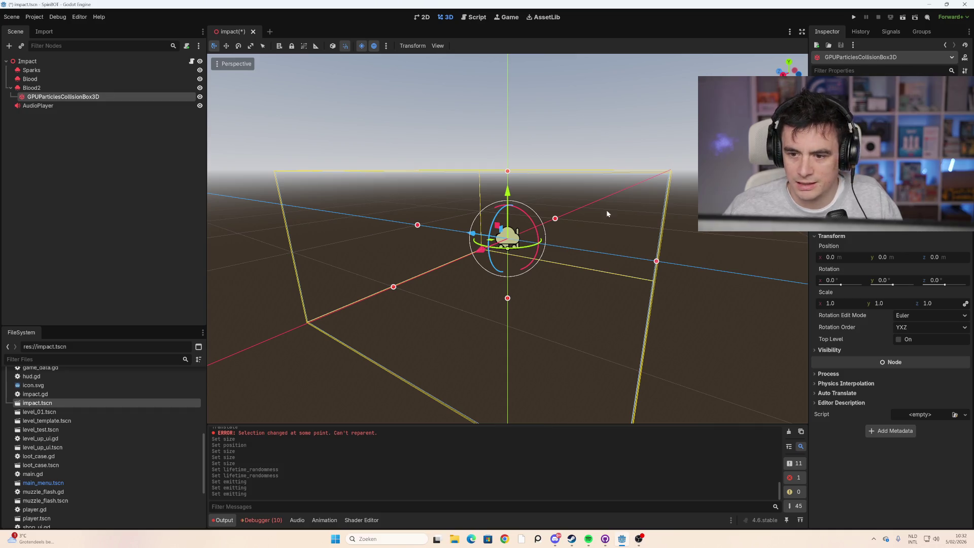
# Step: Reshape the collision box to 2.0 × 0.4 × 2.0 at y -0.3, then select Blood2
pyautogui.click(587, 221)
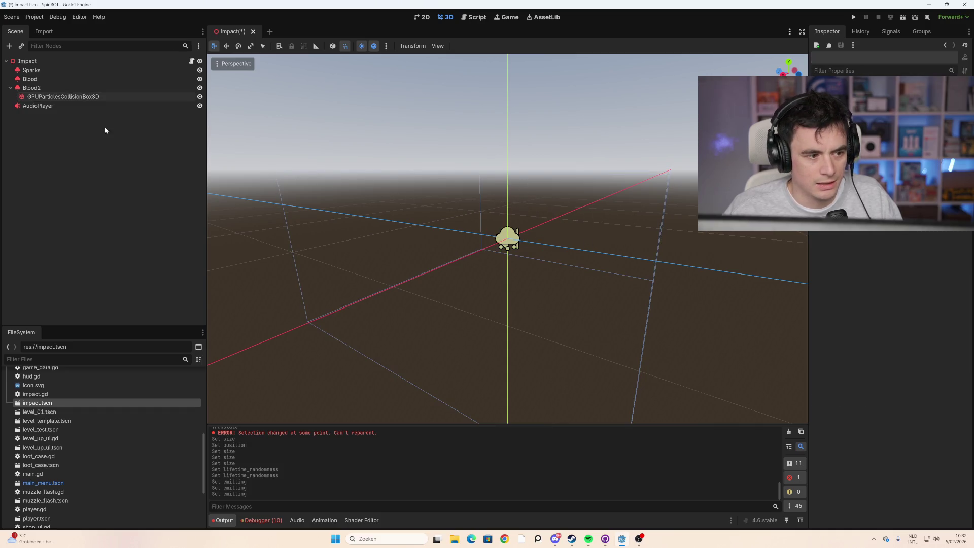
pyautogui.click(108, 97)
pyautogui.moveTo(508, 189); pyautogui.dragTo(504, 305)
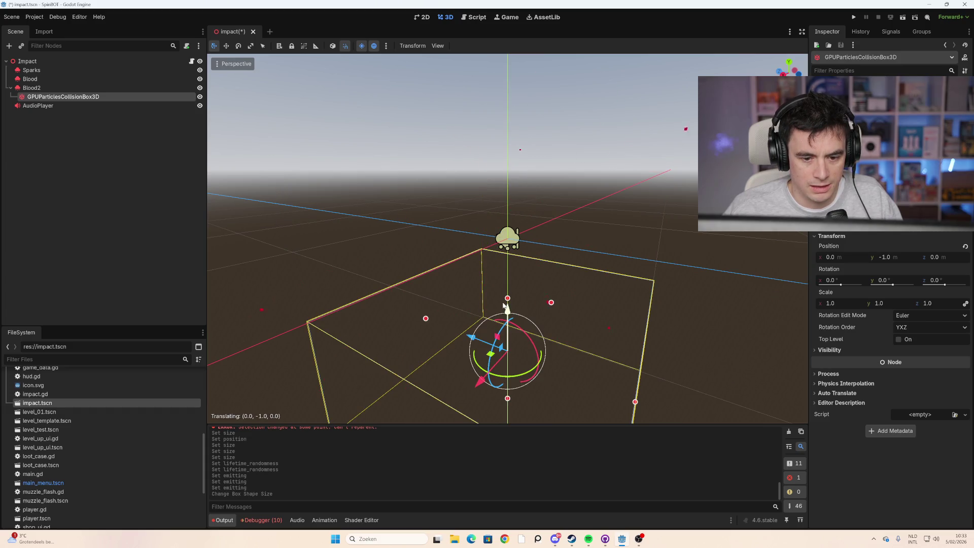
pyautogui.scroll(-3, 553, 331)
pyautogui.moveTo(553, 331)
pyautogui.mouseDown()
pyautogui.moveTo(574, 303)
pyautogui.moveTo(621, 308)
pyautogui.moveTo(508, 286)
pyautogui.mouseUp()
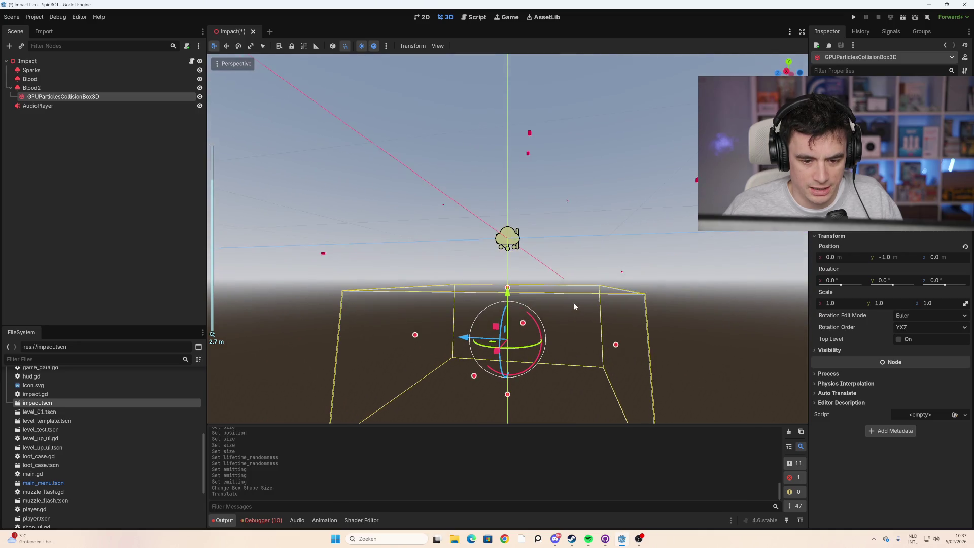
pyautogui.moveTo(513, 252); pyautogui.dragTo(509, 241)
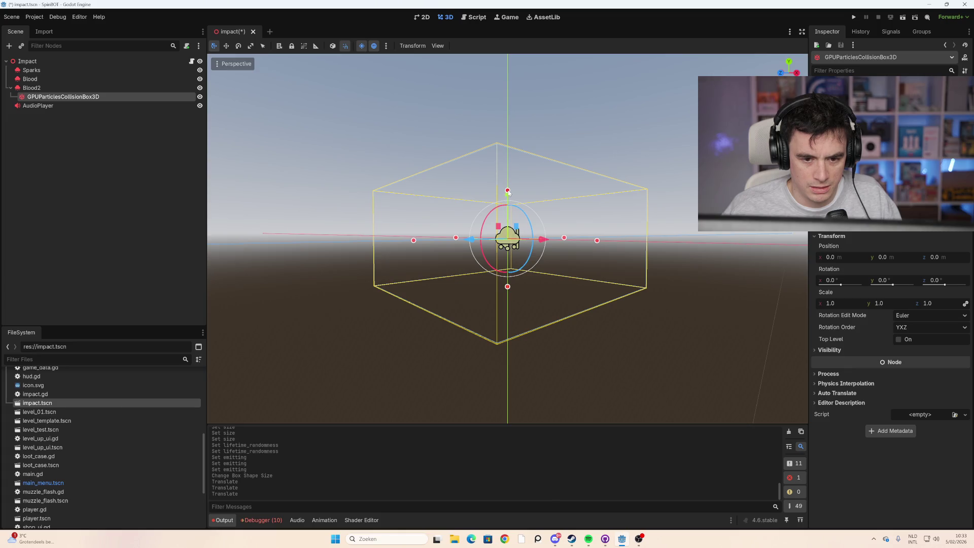
pyautogui.moveTo(507, 190)
pyautogui.mouseDown()
pyautogui.moveTo(507, 248)
pyautogui.moveTo(507, 239)
pyautogui.moveTo(528, 300)
pyautogui.moveTo(488, 258)
pyautogui.mouseUp()
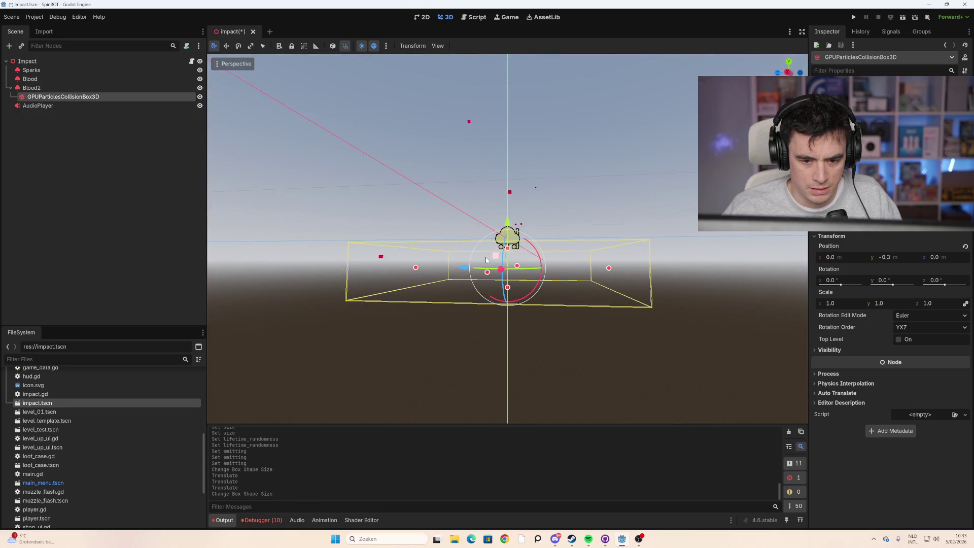
pyautogui.moveTo(424, 262); pyautogui.dragTo(495, 284)
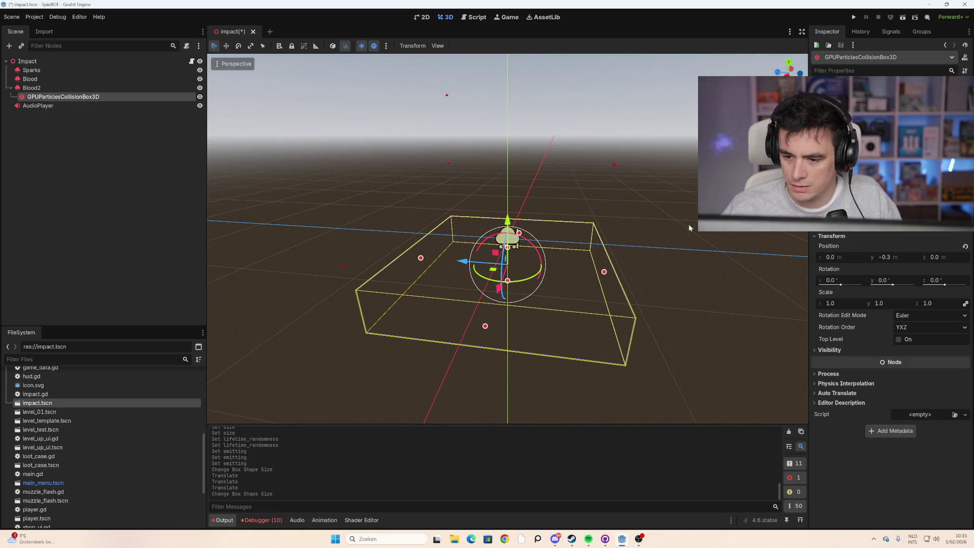
pyautogui.click(102, 88)
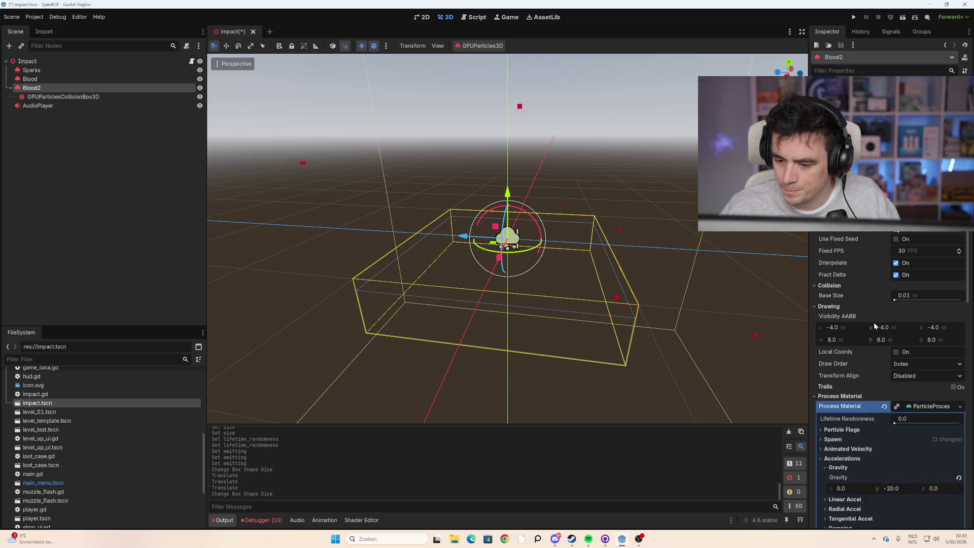
pyautogui.scroll(-2, 885, 366)
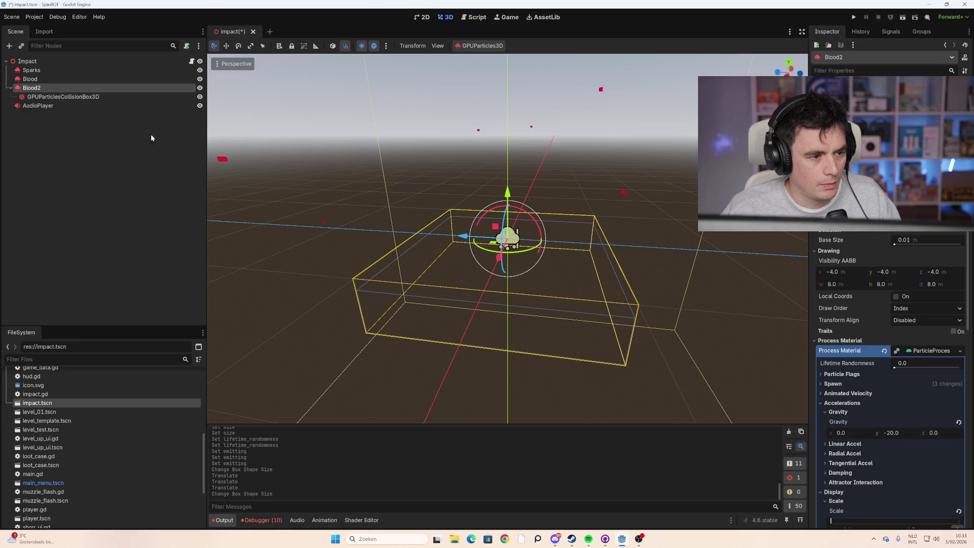
# Step: Check the collision box's visibility settings, then set Blood2's collision mode to Rigid
pyautogui.click(102, 97)
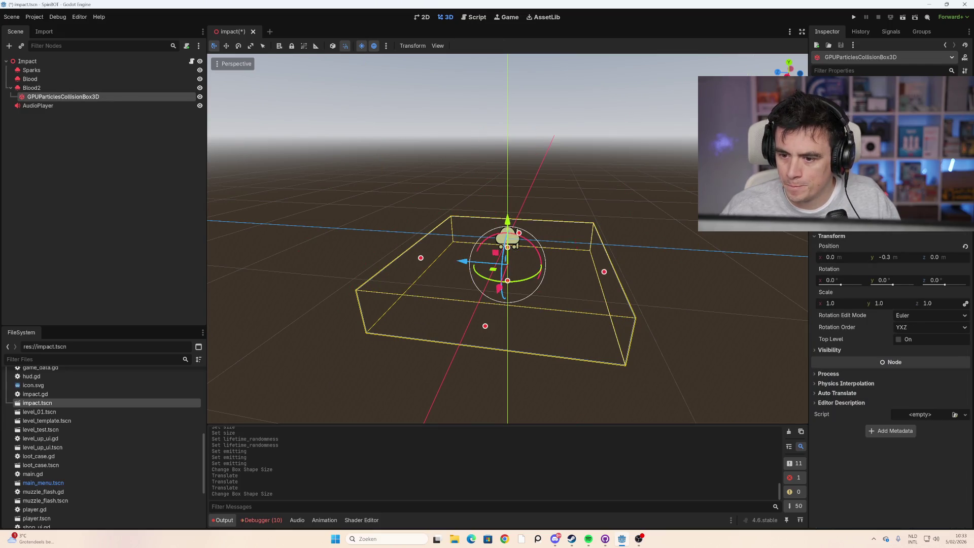
pyautogui.click(851, 352)
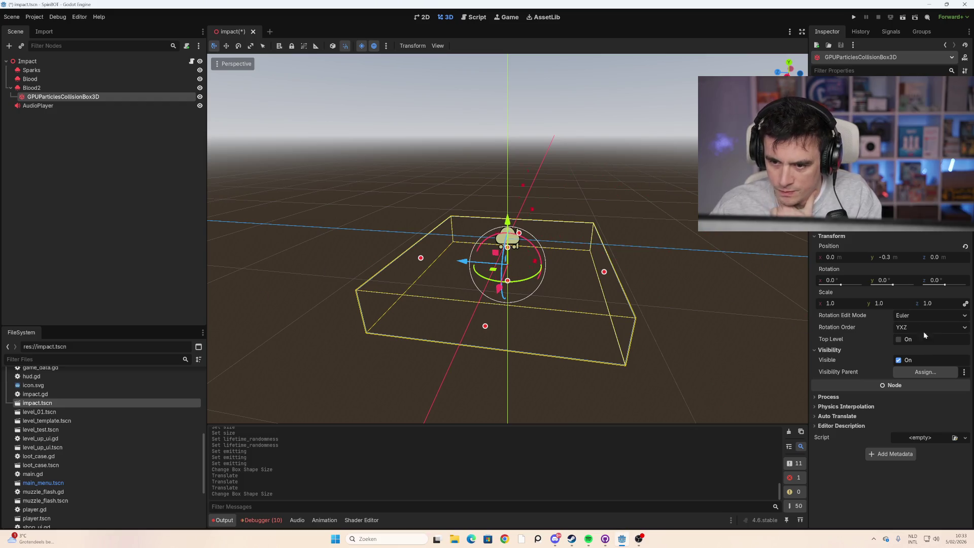
pyautogui.click(99, 87)
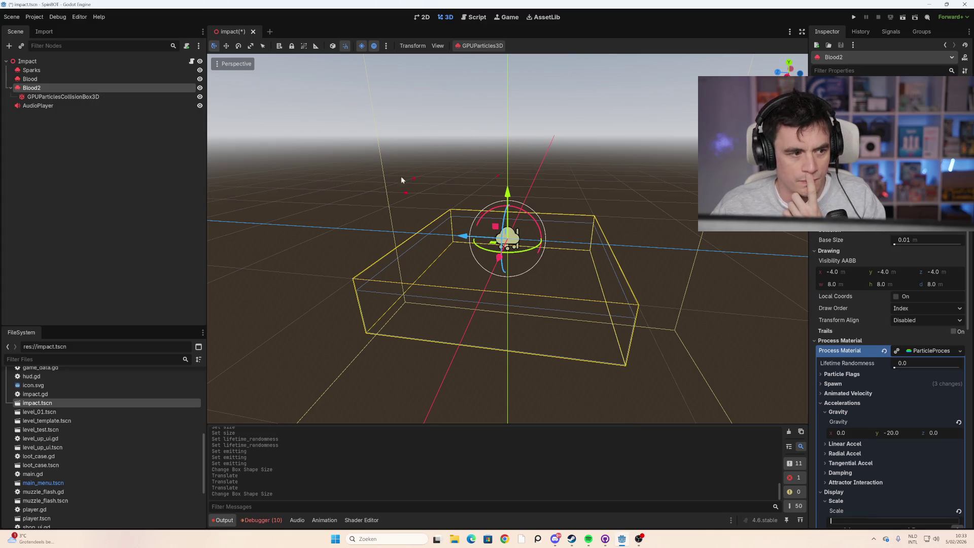
pyautogui.scroll(-3, 897, 364)
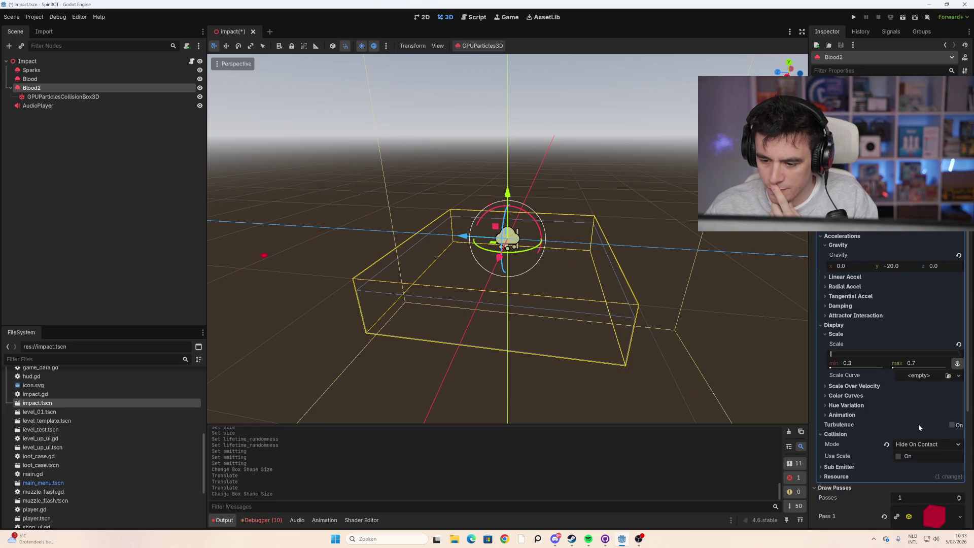
pyautogui.click(917, 443)
pyautogui.click(924, 467)
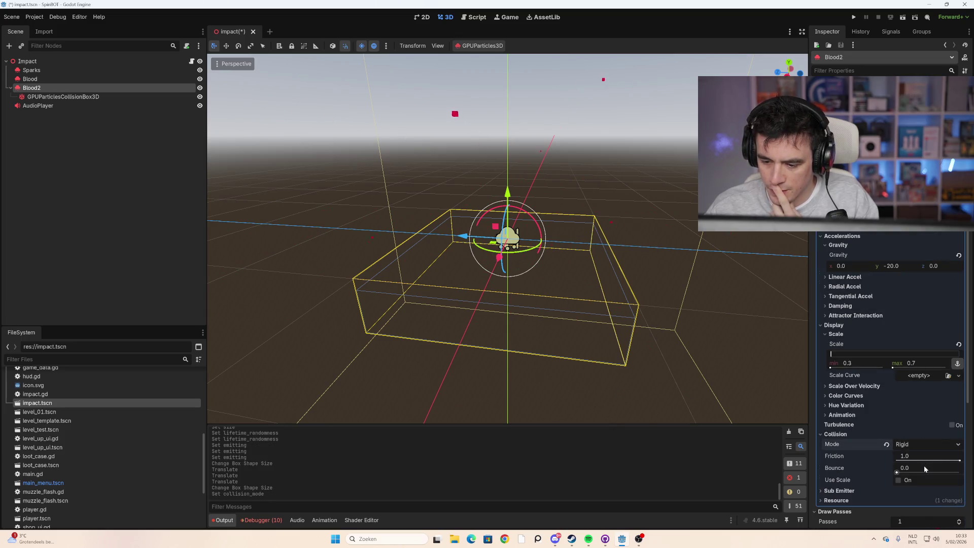
pyautogui.moveTo(713, 301)
pyautogui.mouseDown()
pyautogui.moveTo(533, 270)
pyautogui.moveTo(506, 293)
pyautogui.mouseUp()
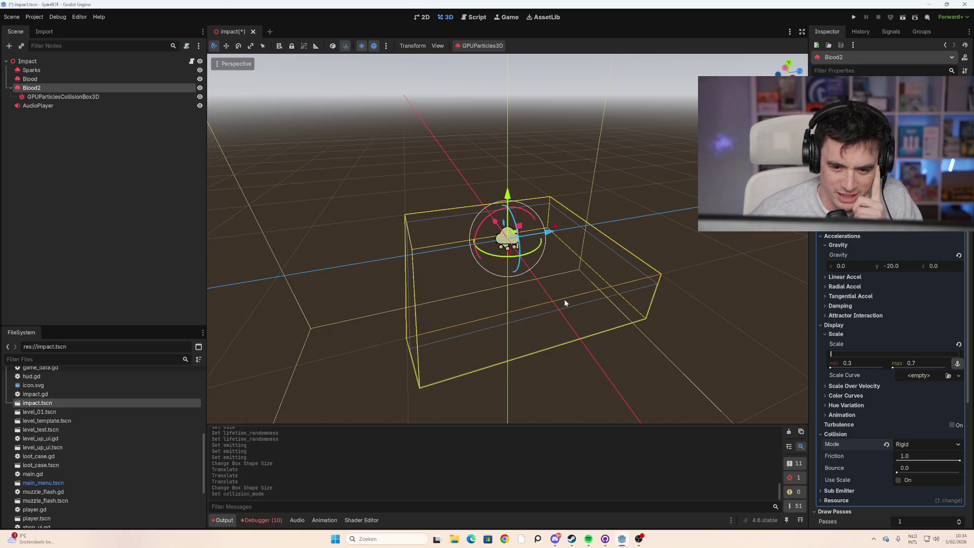
# Step: Move the collision box down beneath the emitter to about y -1.3
pyautogui.click(607, 246)
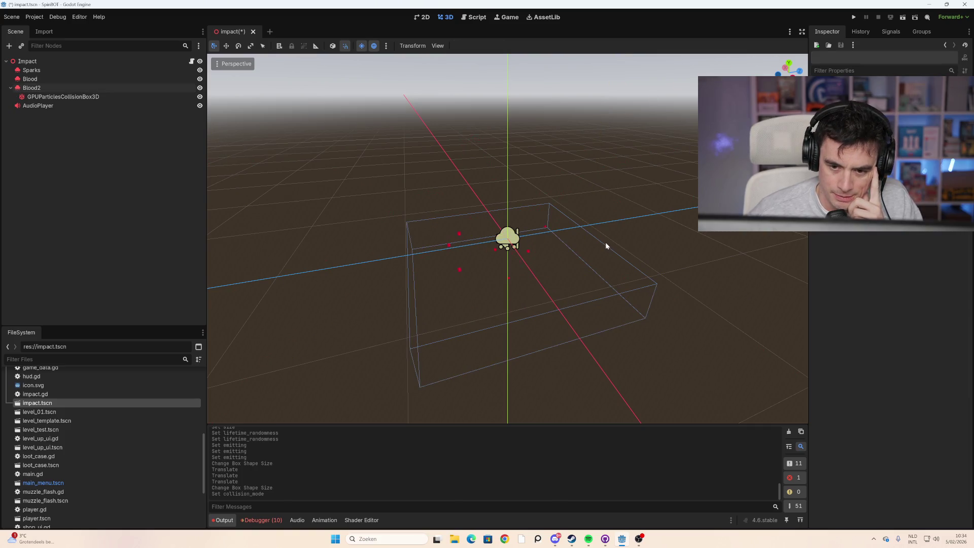
pyautogui.click(605, 243)
pyautogui.moveTo(549, 256)
pyautogui.mouseDown()
pyautogui.moveTo(597, 252)
pyautogui.moveTo(562, 254)
pyautogui.mouseUp()
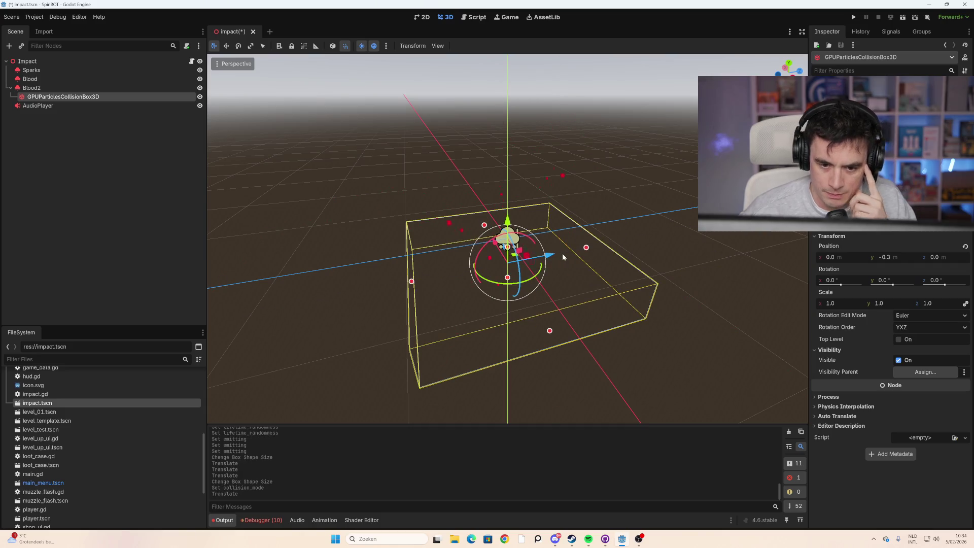
pyautogui.moveTo(360, 254); pyautogui.dragTo(720, 243)
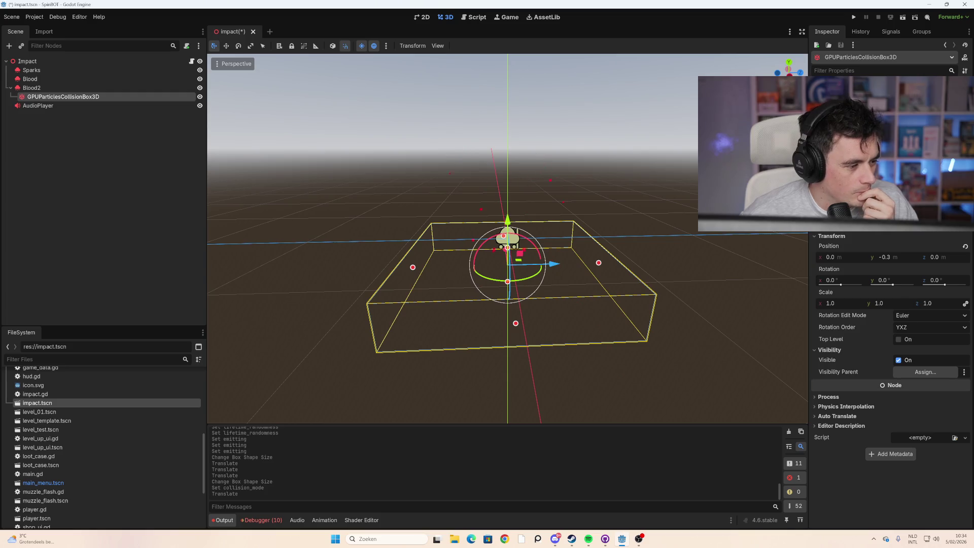
pyautogui.moveTo(705, 245)
pyautogui.mouseDown()
pyautogui.moveTo(659, 251)
pyautogui.moveTo(650, 234)
pyautogui.moveTo(670, 251)
pyautogui.moveTo(715, 249)
pyautogui.moveTo(680, 256)
pyautogui.moveTo(581, 250)
pyautogui.mouseUp()
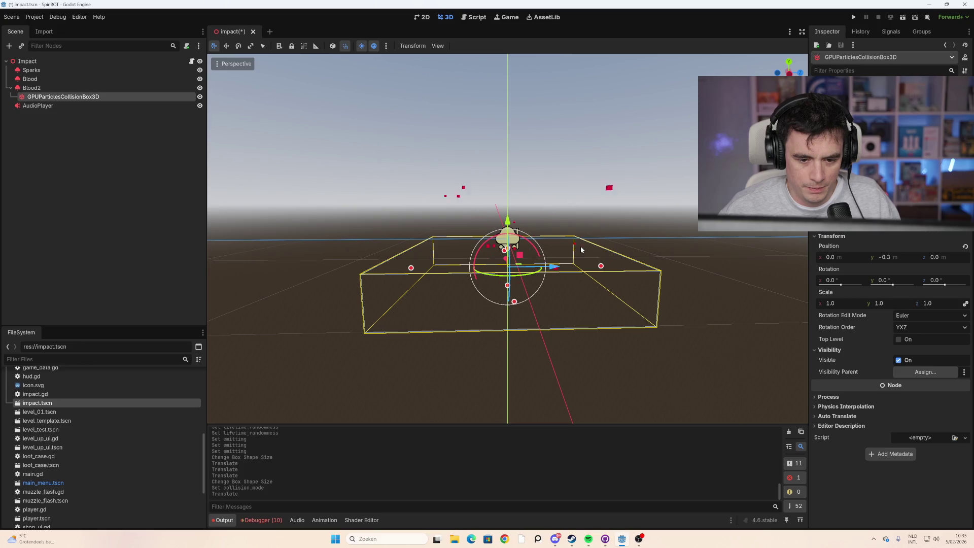
pyautogui.moveTo(514, 243)
pyautogui.mouseDown()
pyautogui.moveTo(514, 291)
pyautogui.moveTo(693, 334)
pyautogui.mouseUp()
pyautogui.scroll(-3, 514, 292)
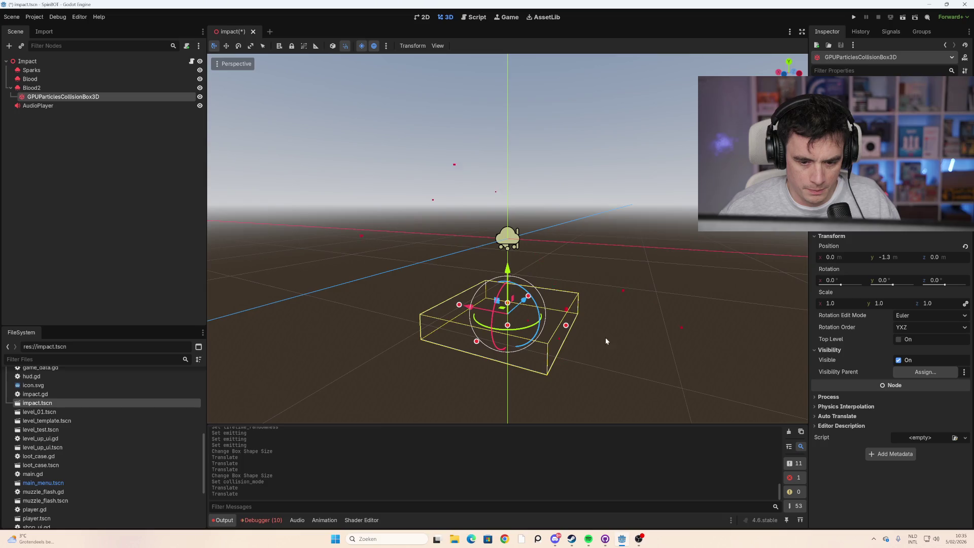
pyautogui.moveTo(605, 338); pyautogui.dragTo(626, 340)
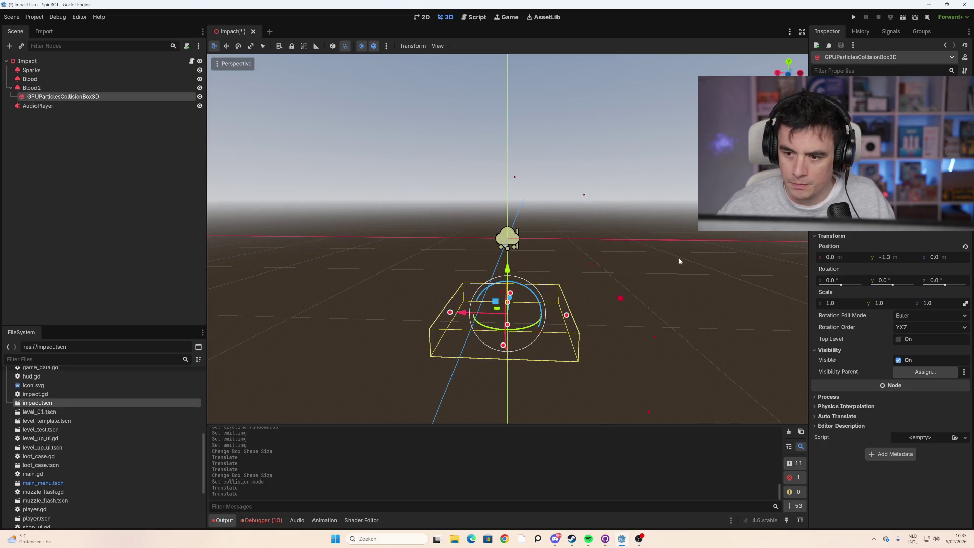
pyautogui.moveTo(464, 313)
pyautogui.mouseDown()
pyautogui.moveTo(410, 315)
pyautogui.moveTo(465, 317)
pyautogui.mouseUp()
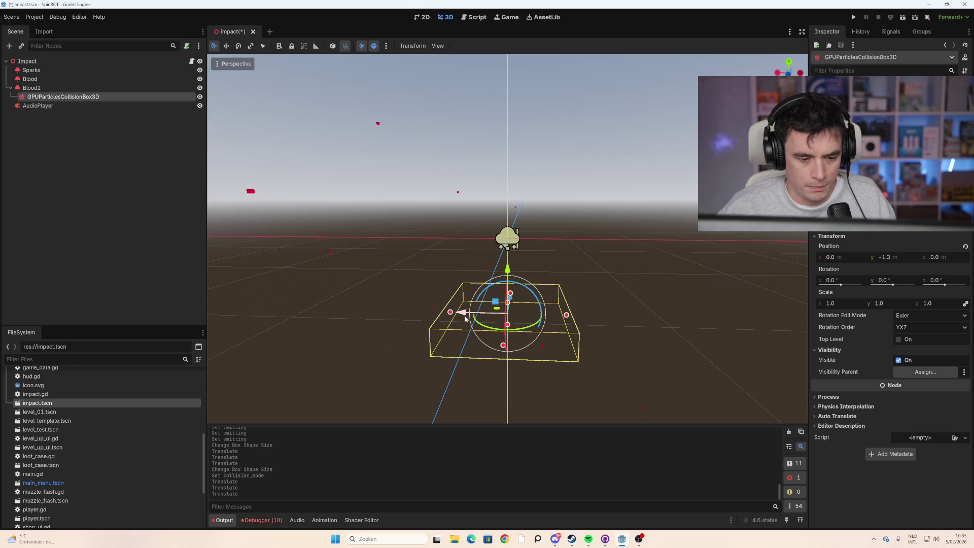
pyautogui.click(77, 87)
pyautogui.click(84, 98)
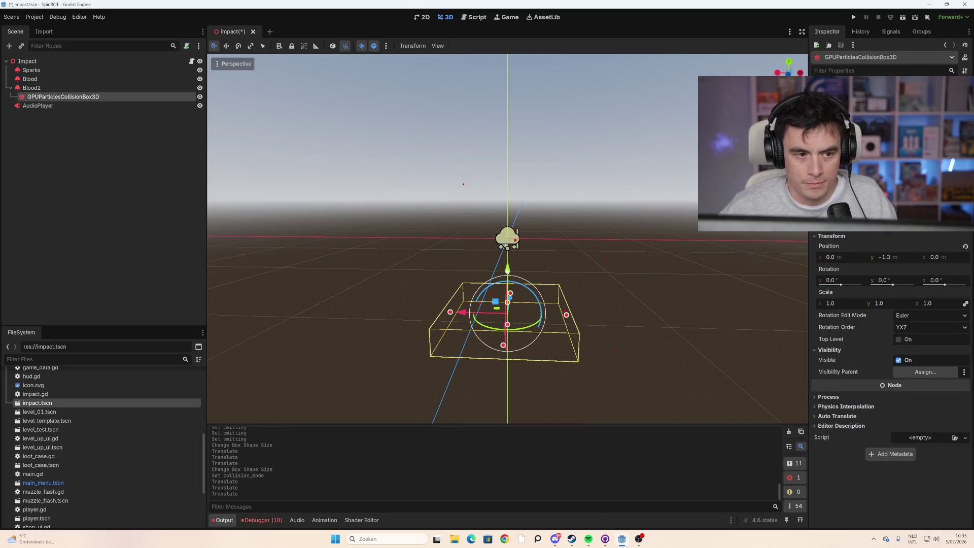
# Step: Scale the collision box to 6.0 m on X and 4.0 m on Z
pyautogui.click(252, 49)
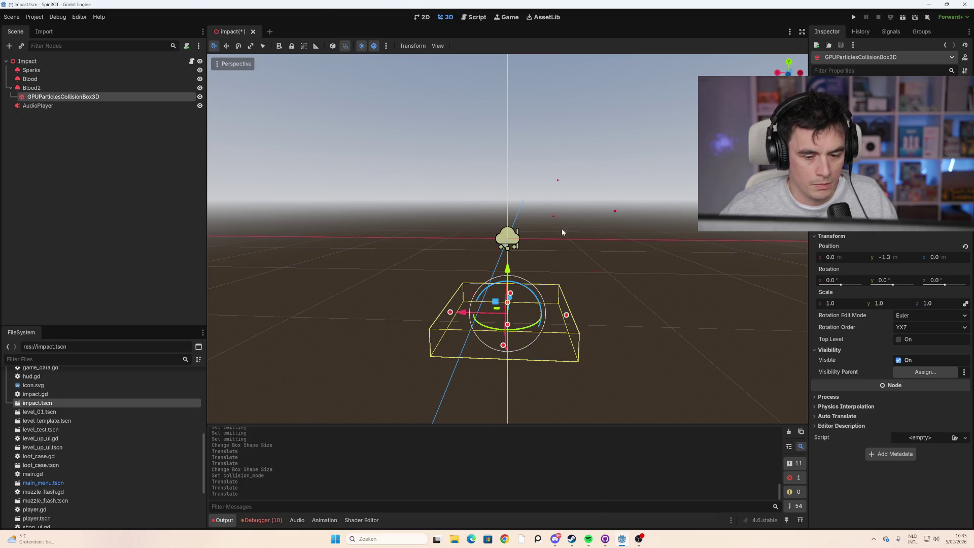
pyautogui.moveTo(567, 316)
pyautogui.mouseDown()
pyautogui.moveTo(672, 326)
pyautogui.moveTo(689, 318)
pyautogui.mouseUp()
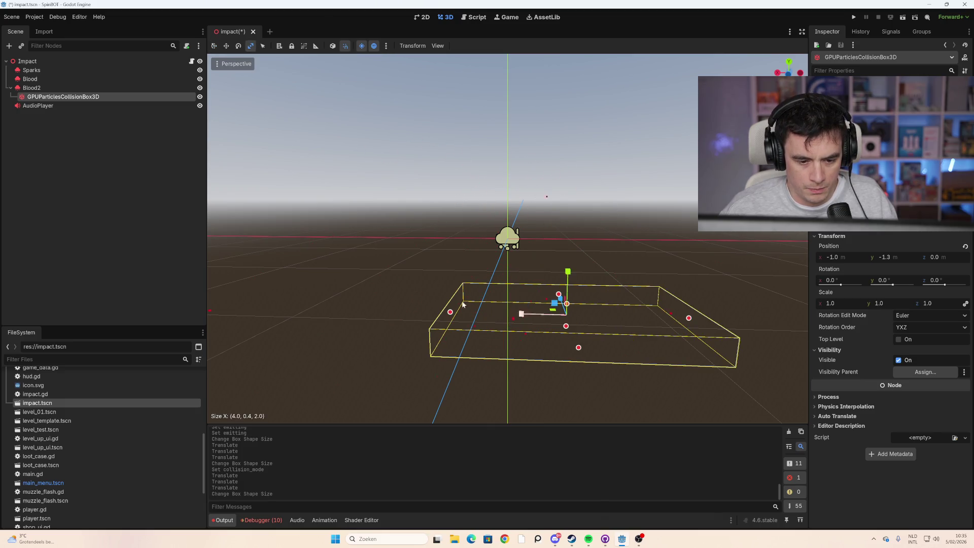
pyautogui.moveTo(451, 314); pyautogui.dragTo(341, 311)
pyautogui.moveTo(535, 299); pyautogui.dragTo(607, 307)
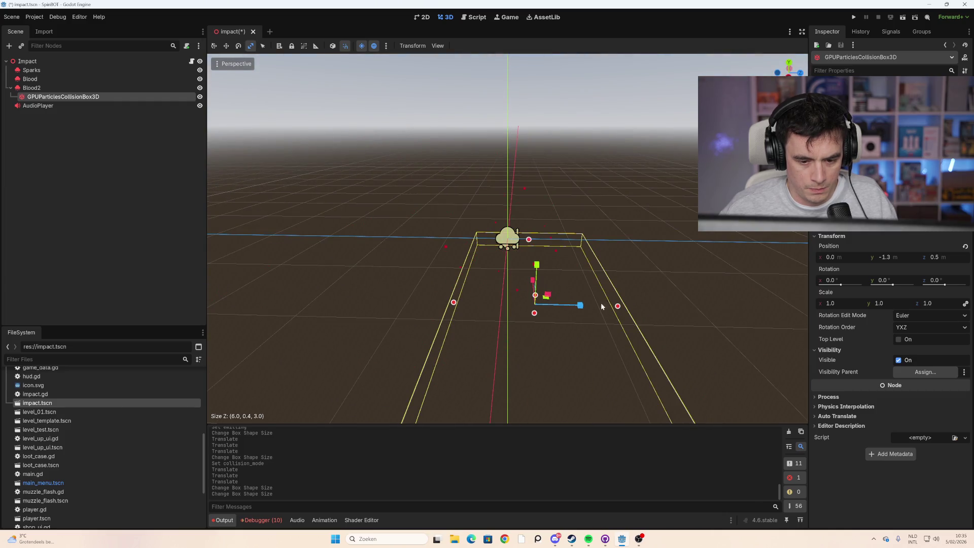
pyautogui.moveTo(453, 303); pyautogui.dragTo(400, 301)
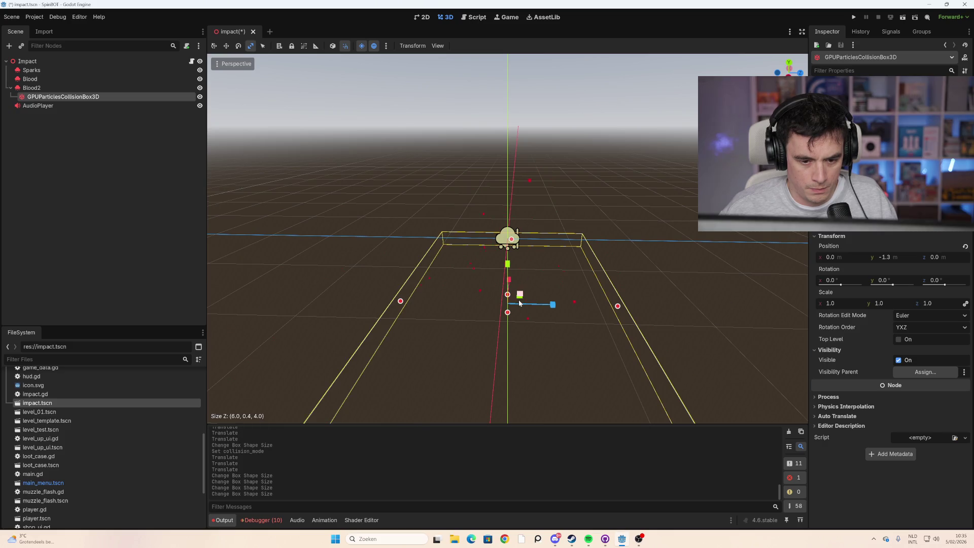
pyautogui.click(119, 87)
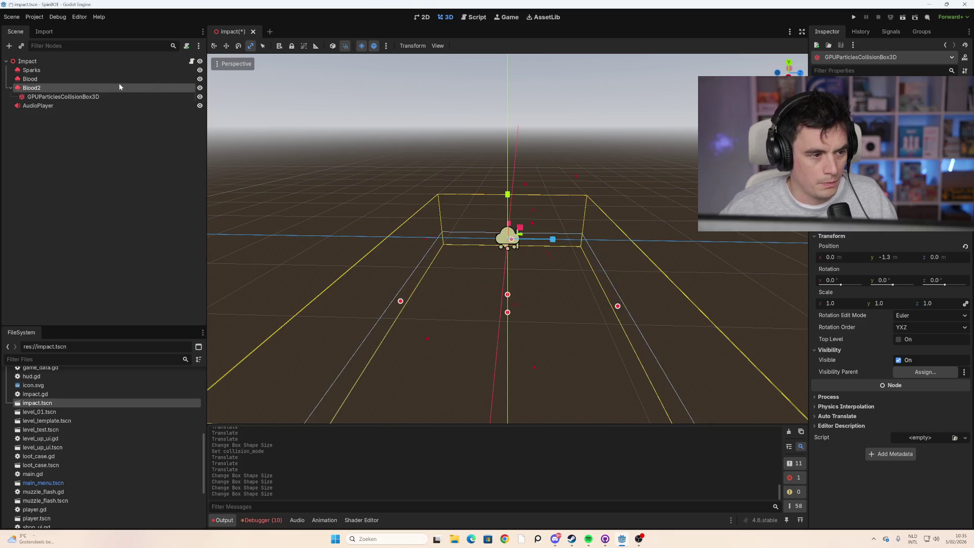
# Step: Increase Blood2's particle Lifetime and Amount for a larger burst, then select the collision box
pyautogui.scroll(2, 891, 325)
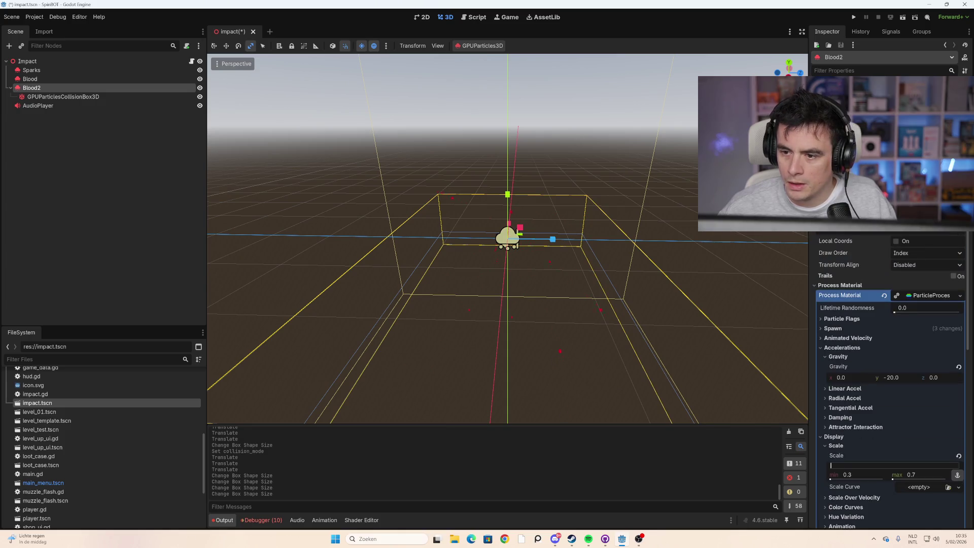
pyautogui.scroll(2, 890, 380)
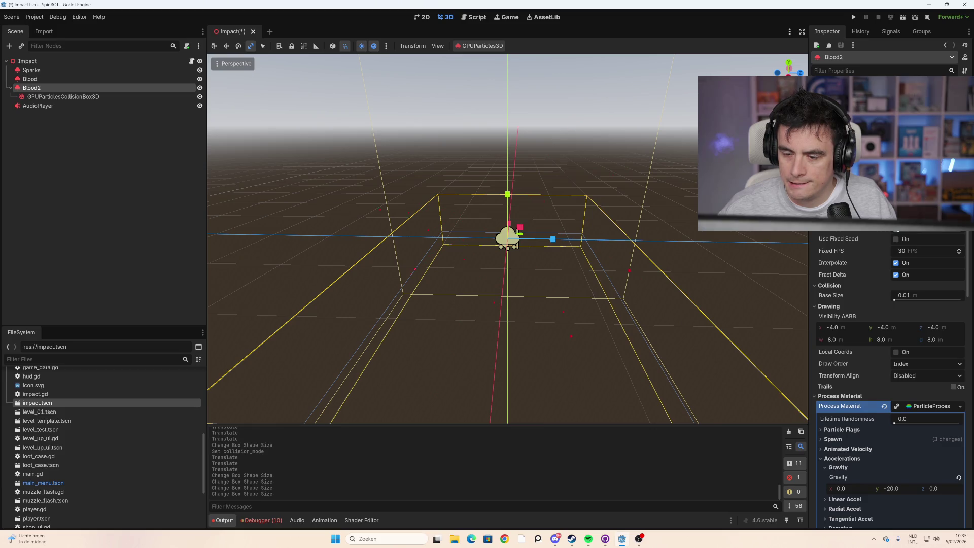
pyautogui.press('Return')
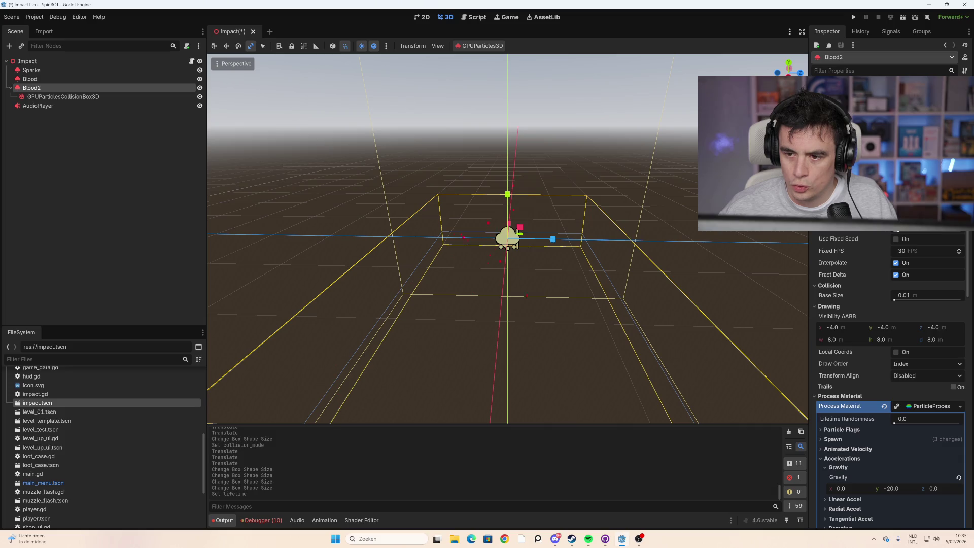
pyautogui.press('Return')
pyautogui.moveTo(443, 287)
pyautogui.mouseDown()
pyautogui.moveTo(565, 265)
pyautogui.moveTo(542, 257)
pyautogui.moveTo(568, 264)
pyautogui.moveTo(607, 245)
pyautogui.moveTo(642, 254)
pyautogui.moveTo(645, 243)
pyautogui.moveTo(674, 270)
pyautogui.moveTo(768, 238)
pyautogui.moveTo(753, 265)
pyautogui.moveTo(717, 261)
pyautogui.mouseUp()
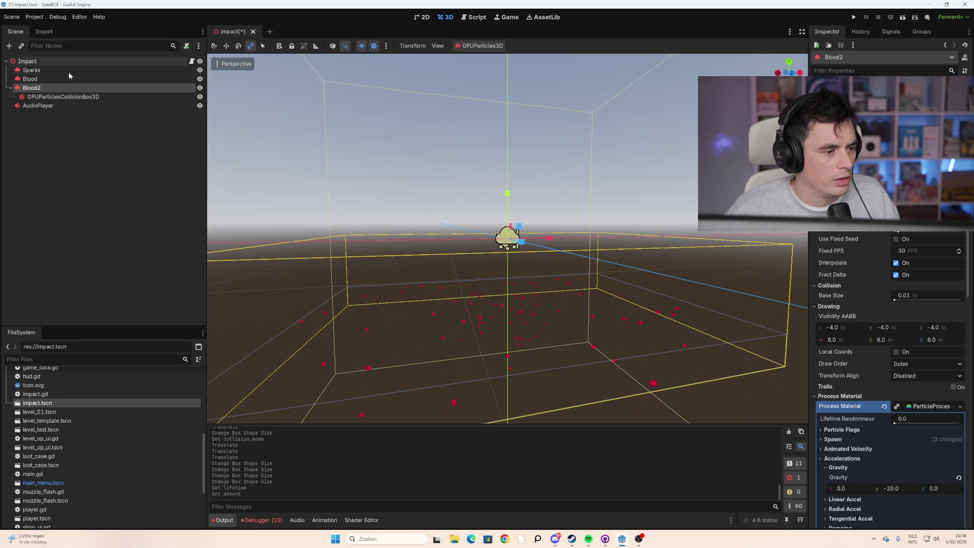
pyautogui.click(76, 96)
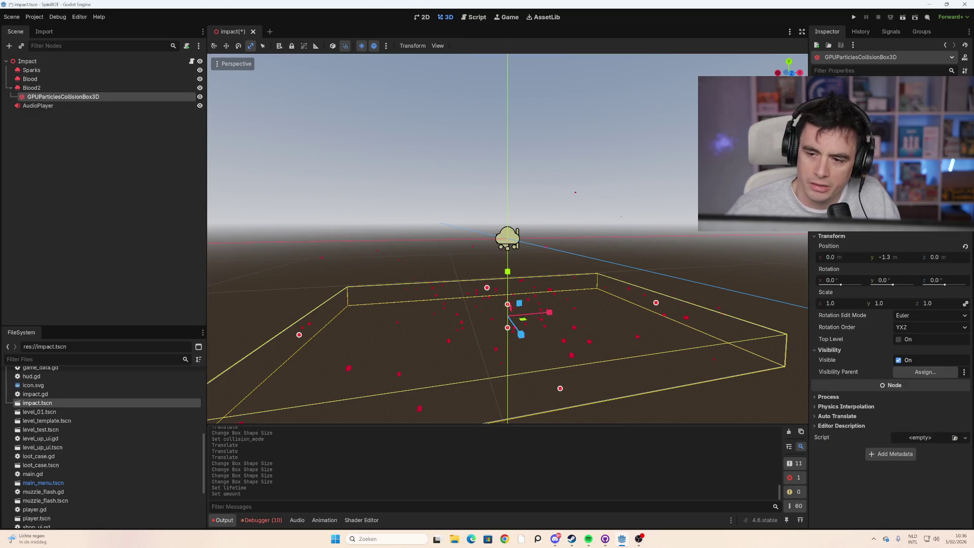
pyautogui.moveTo(662, 259)
pyautogui.mouseDown()
pyautogui.moveTo(650, 219)
pyautogui.moveTo(620, 215)
pyautogui.moveTo(568, 236)
pyautogui.mouseUp()
pyautogui.moveTo(550, 236)
pyautogui.mouseDown()
pyautogui.moveTo(553, 223)
pyautogui.moveTo(571, 236)
pyautogui.moveTo(696, 233)
pyautogui.moveTo(707, 243)
pyautogui.moveTo(664, 230)
pyautogui.moveTo(514, 239)
pyautogui.mouseUp()
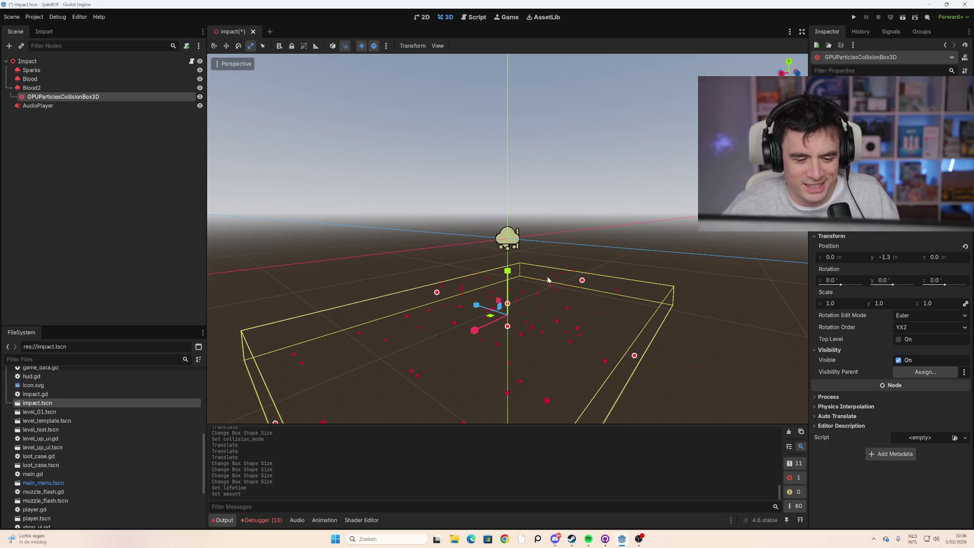
pyautogui.scroll(3, 586, 291)
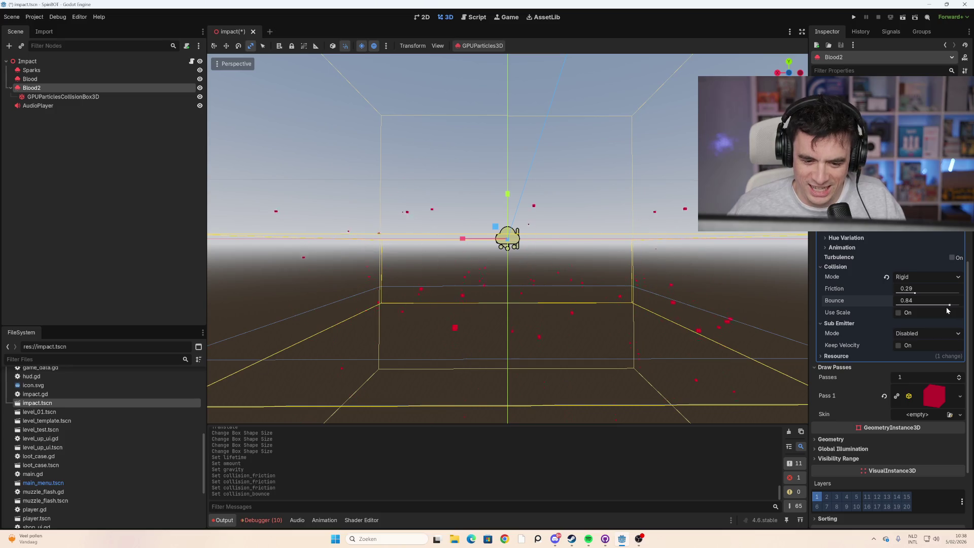
# Step: Set Blood2's collision bounce to 0.0 and friction to 0.8, and expand the animation settings
pyautogui.moveTo(942, 306); pyautogui.dragTo(897, 304)
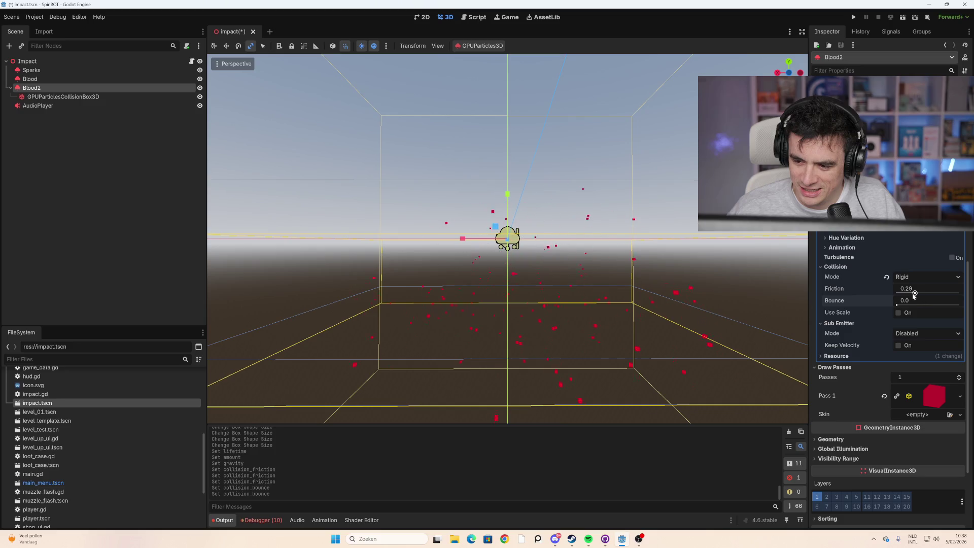
pyautogui.moveTo(915, 294)
pyautogui.mouseDown()
pyautogui.moveTo(958, 299)
pyautogui.moveTo(897, 294)
pyautogui.moveTo(960, 293)
pyautogui.moveTo(946, 293)
pyautogui.mouseUp()
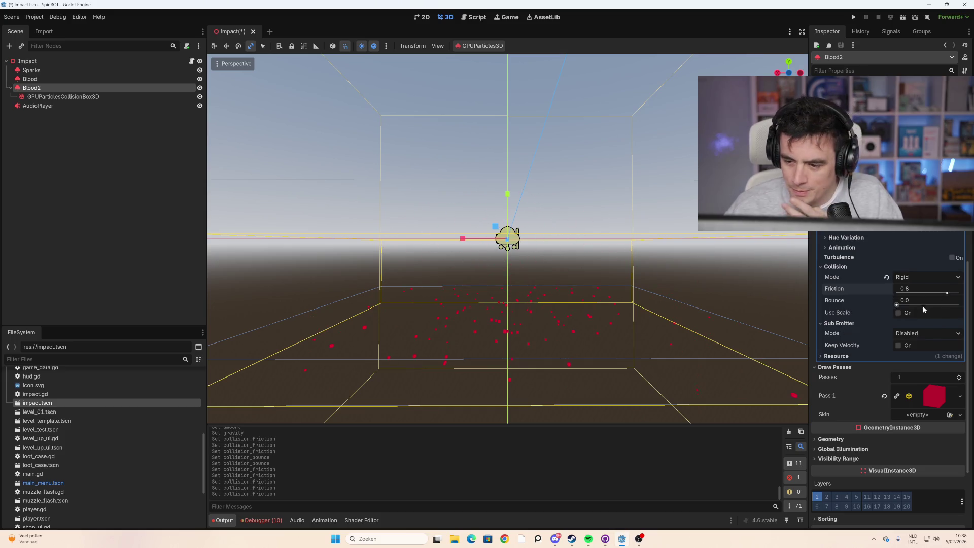
pyautogui.click(841, 248)
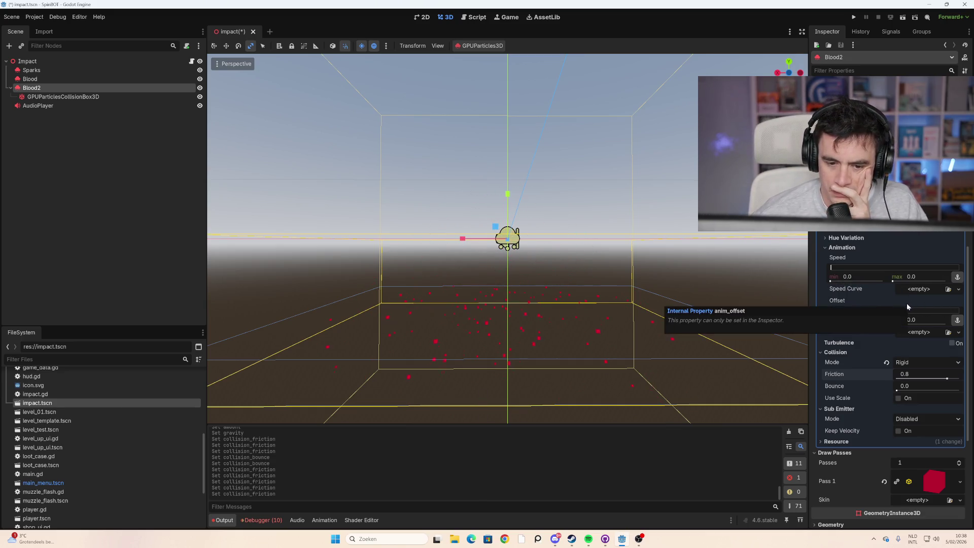
pyautogui.scroll(2, 868, 267)
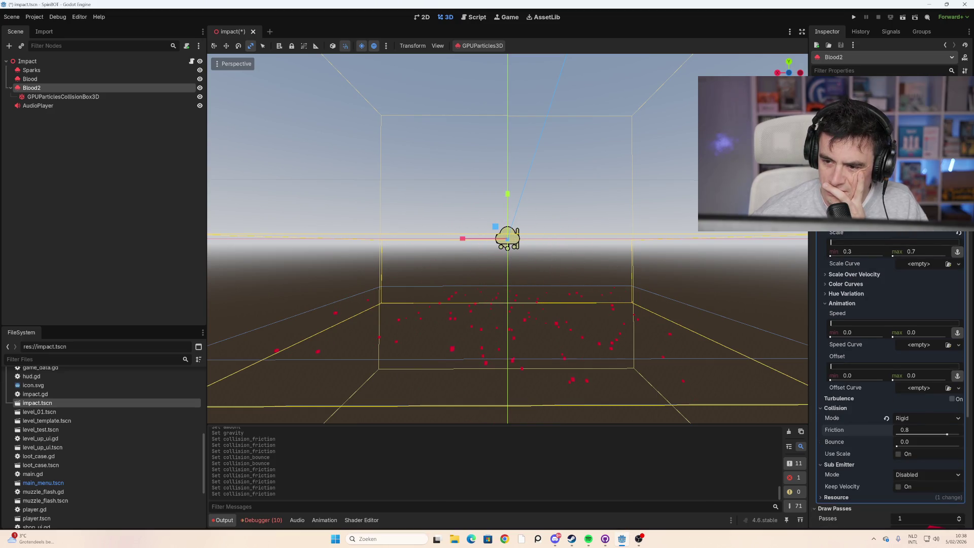
pyautogui.scroll(2, 868, 305)
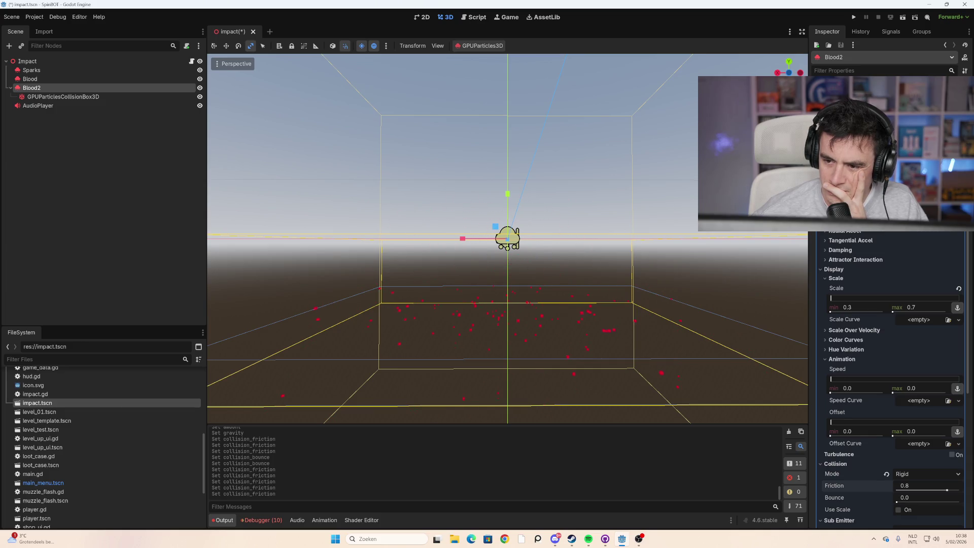
pyautogui.scroll(2, 893, 381)
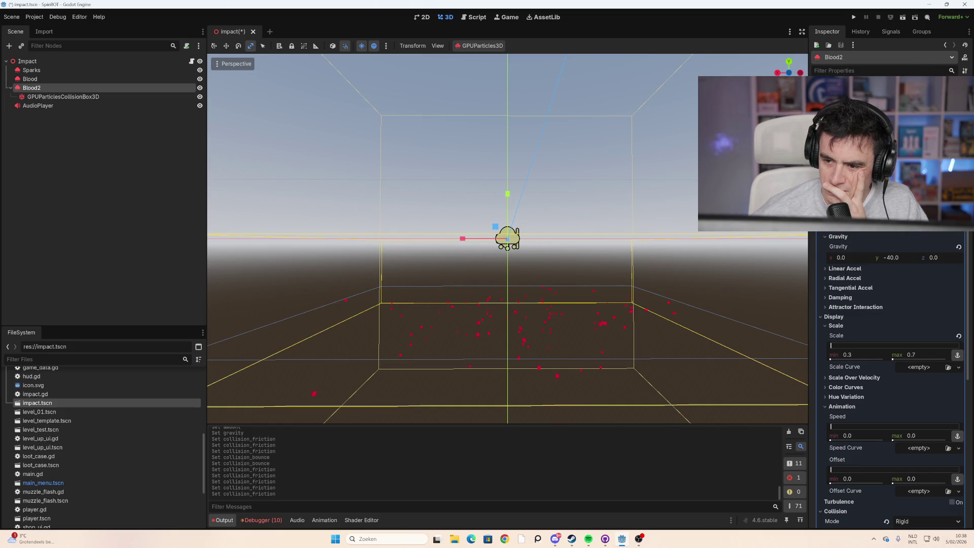
pyautogui.scroll(2, 893, 355)
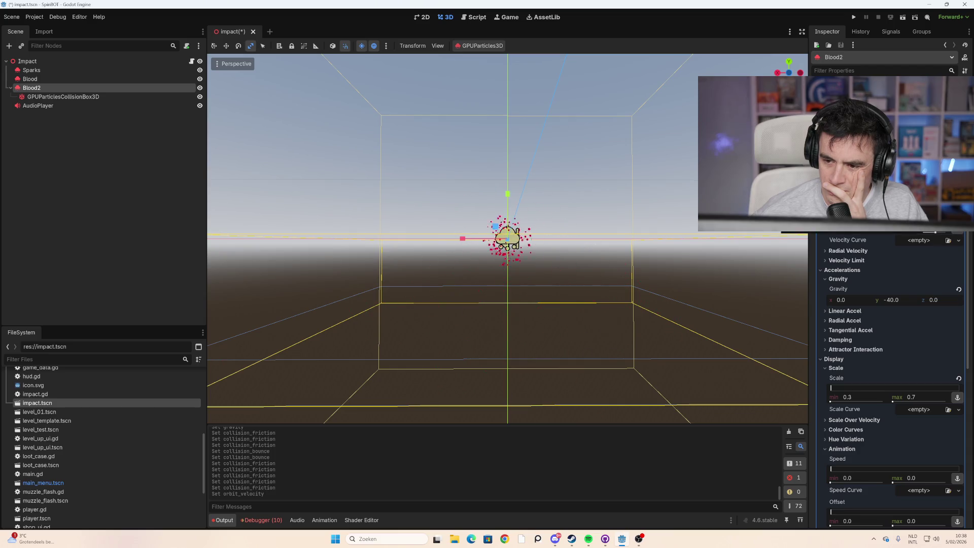
# Step: Widen Blood2's orbit velocity range to about -1.272 to 1.204
pyautogui.moveTo(873, 233); pyautogui.dragTo(842, 232)
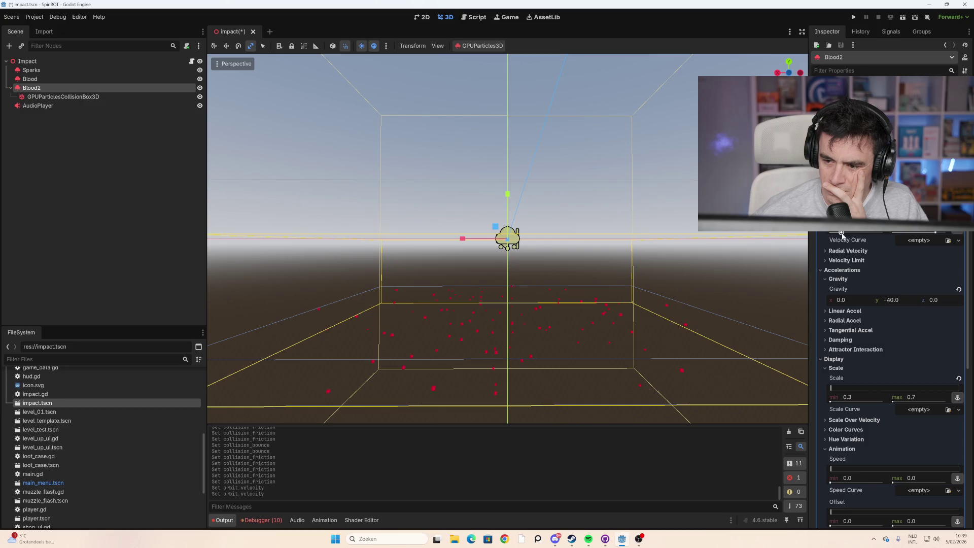
pyautogui.moveTo(724, 243)
pyautogui.mouseDown()
pyautogui.moveTo(559, 270)
pyautogui.moveTo(712, 276)
pyautogui.mouseUp()
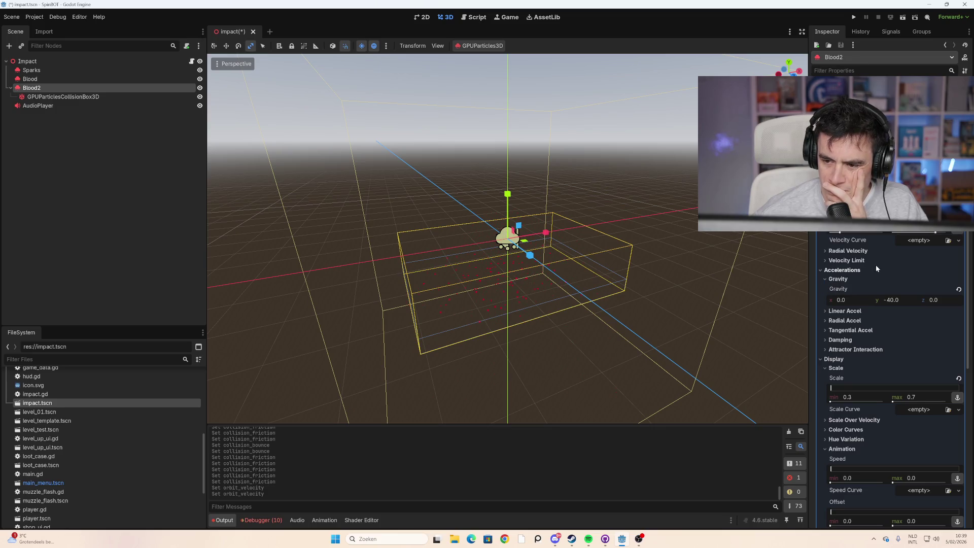
pyautogui.scroll(3, 876, 265)
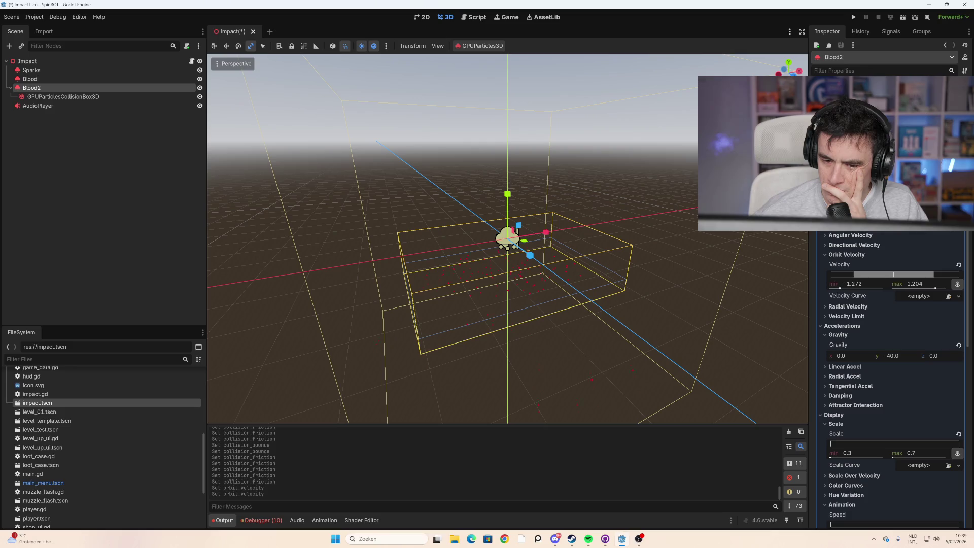
pyautogui.scroll(10, 887, 381)
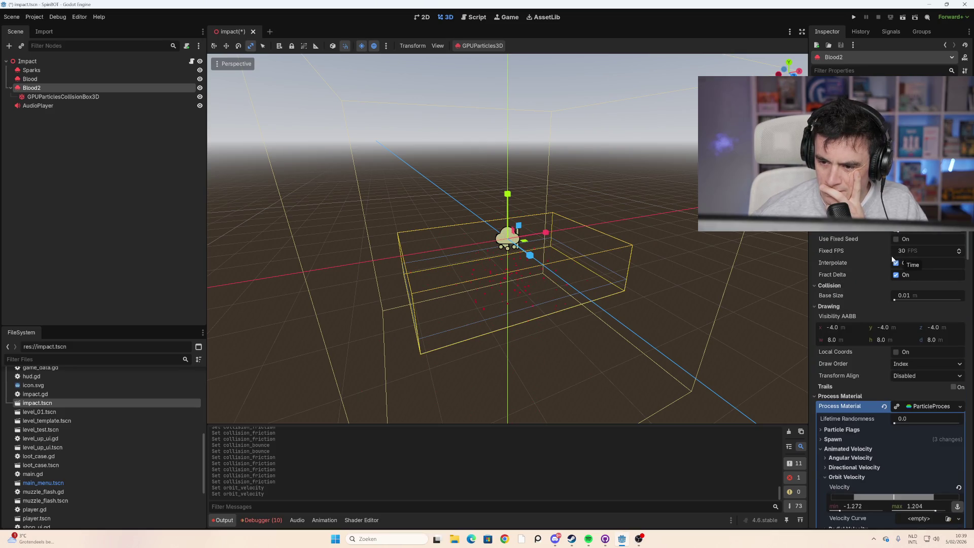
# Step: Enter 60 as Blood2's Fixed FPS
pyautogui.click(916, 251)
pyautogui.write('60')
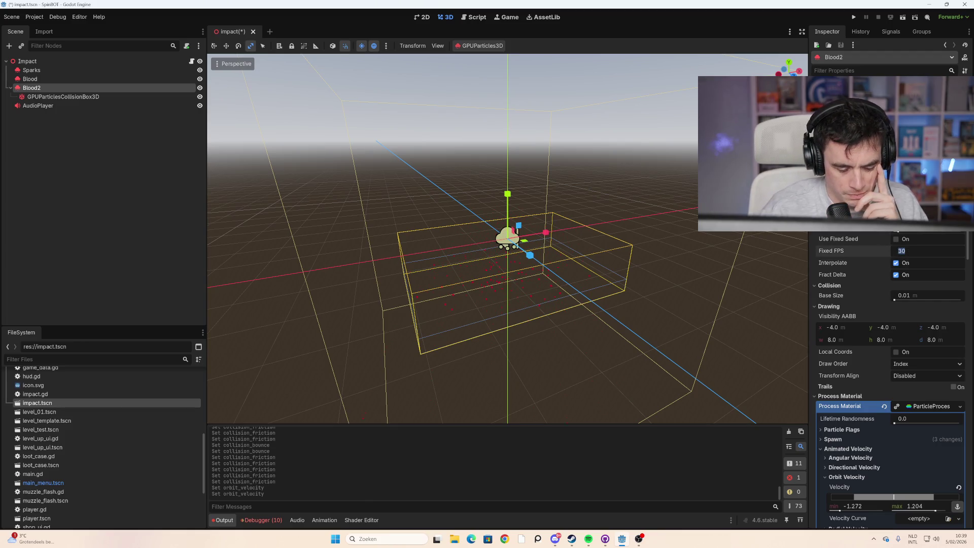
pyautogui.click(803, 303)
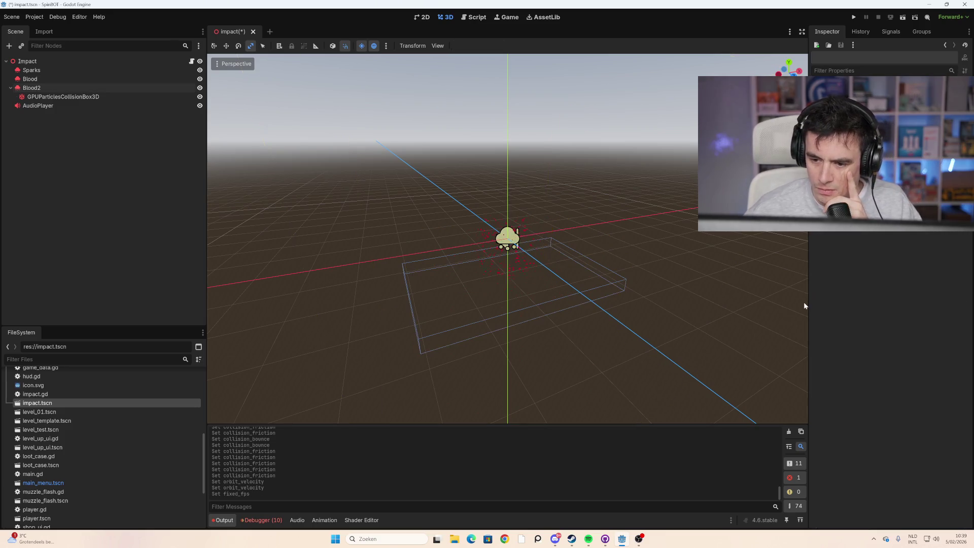
# Step: Select Blood2 and scroll the Inspector to its Process Material settings
pyautogui.moveTo(562, 259)
pyautogui.mouseDown()
pyautogui.moveTo(485, 249)
pyautogui.moveTo(779, 259)
pyautogui.moveTo(520, 257)
pyautogui.mouseUp()
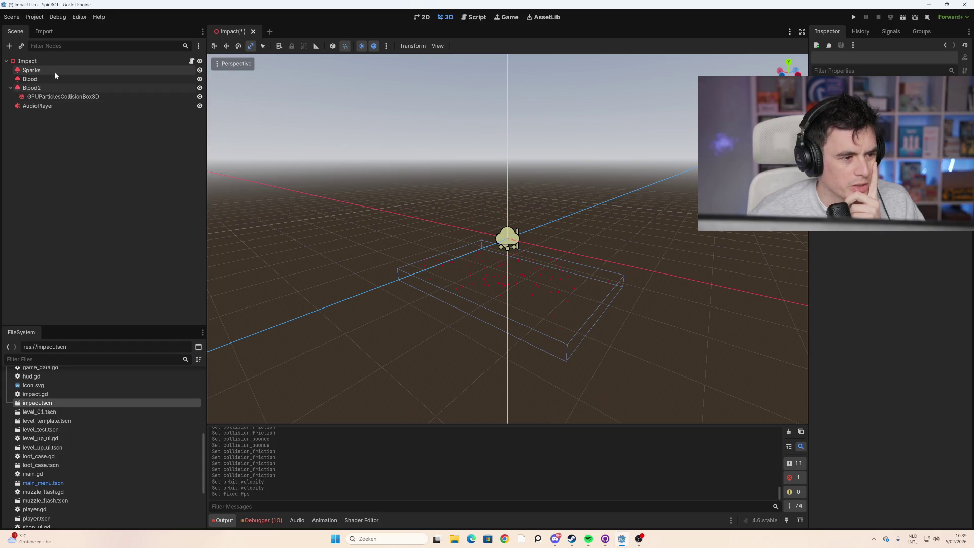
pyautogui.click(60, 99)
pyautogui.click(32, 87)
pyautogui.scroll(-10, 869, 261)
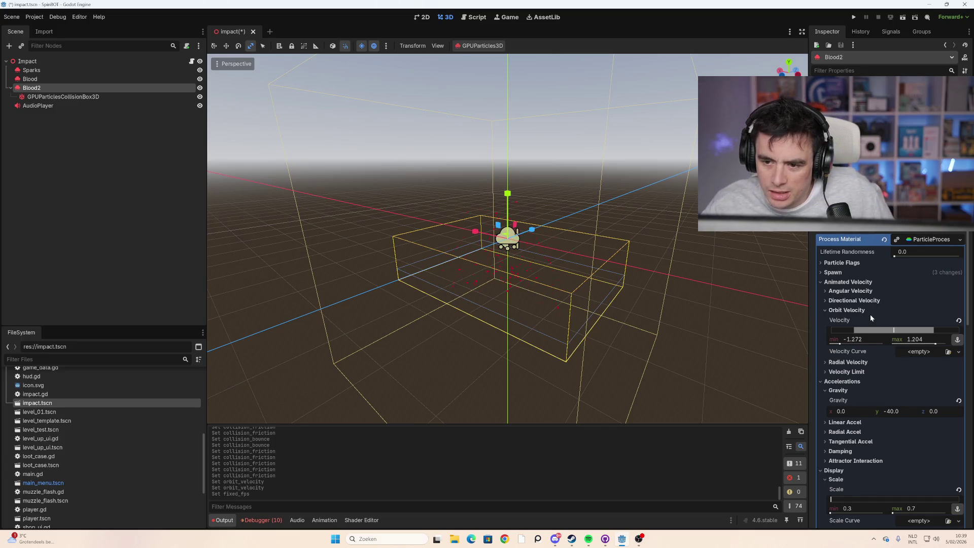
pyautogui.scroll(-5, 871, 309)
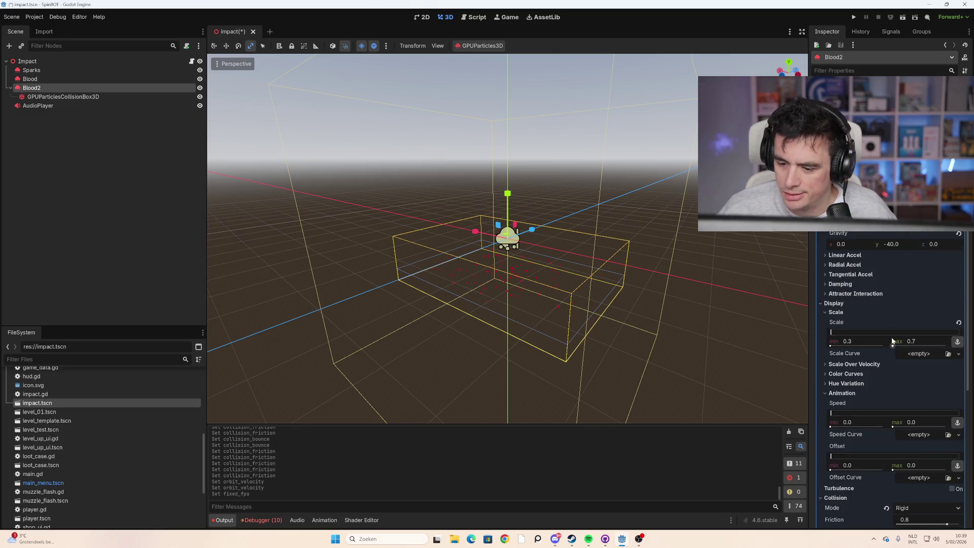
pyautogui.scroll(-3, 886, 368)
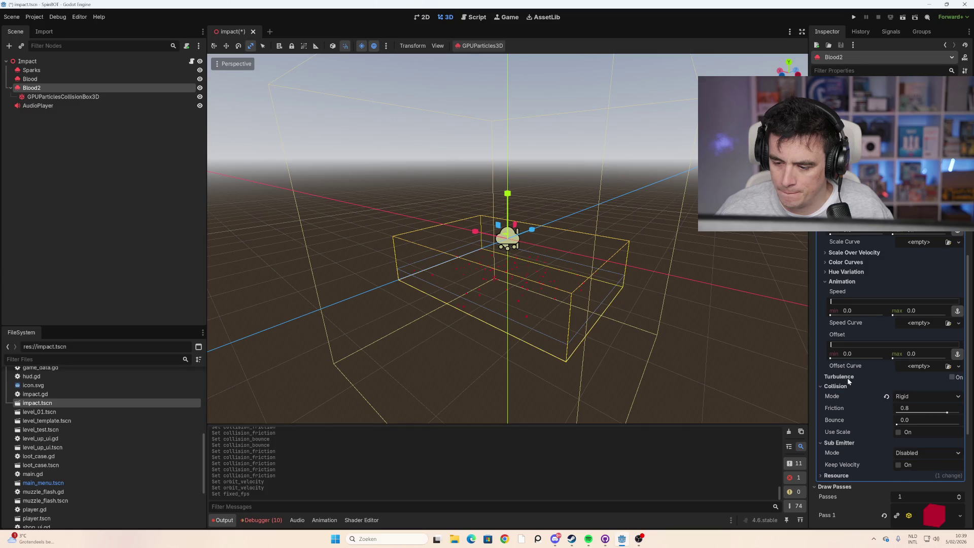
# Step: Switch Turbulence on and back off, then expand and collapse the Resource section
pyautogui.click(952, 378)
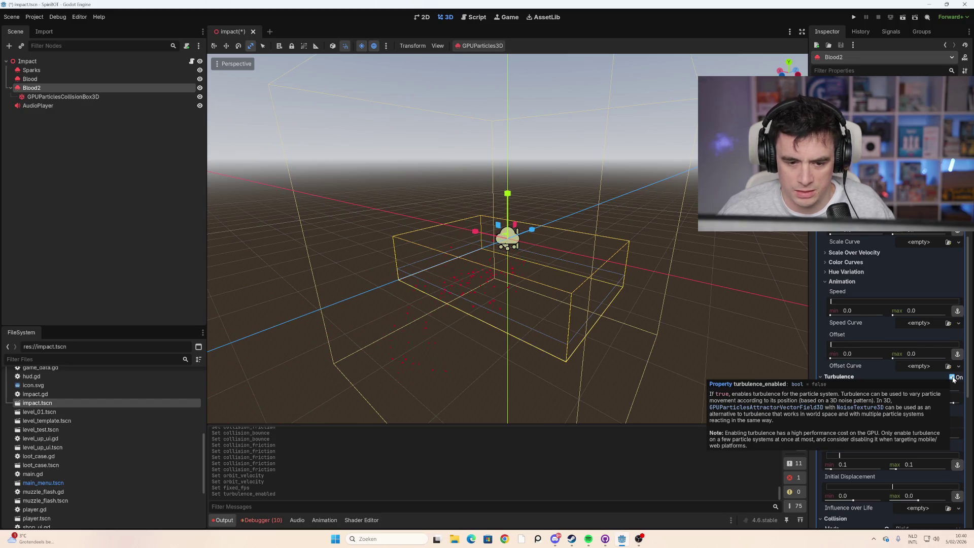
pyautogui.click(952, 378)
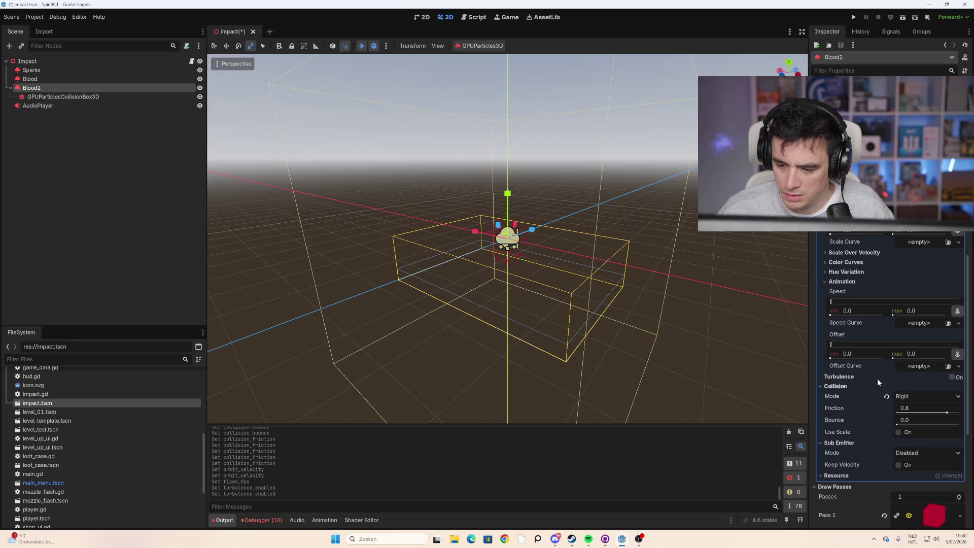
pyautogui.click(847, 476)
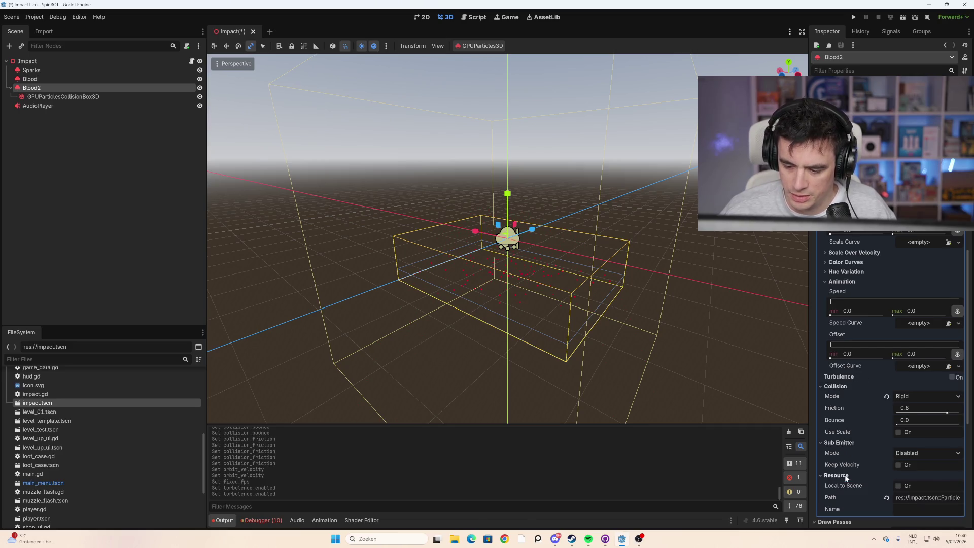
pyautogui.click(846, 476)
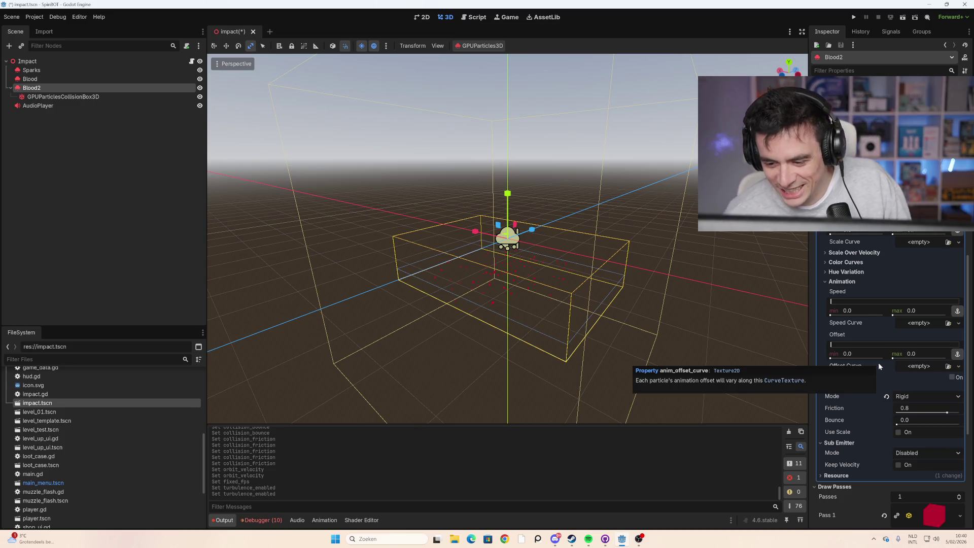
# Step: Set Blood2's animation speed range to 1.45–13.25
pyautogui.click(854, 273)
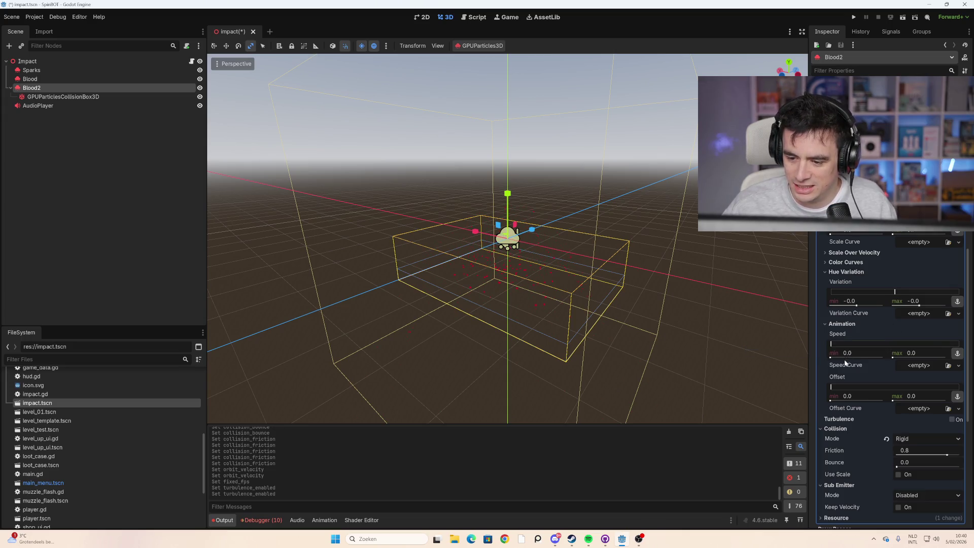
pyautogui.moveTo(836, 359); pyautogui.dragTo(847, 358)
pyautogui.moveTo(907, 359); pyautogui.dragTo(935, 358)
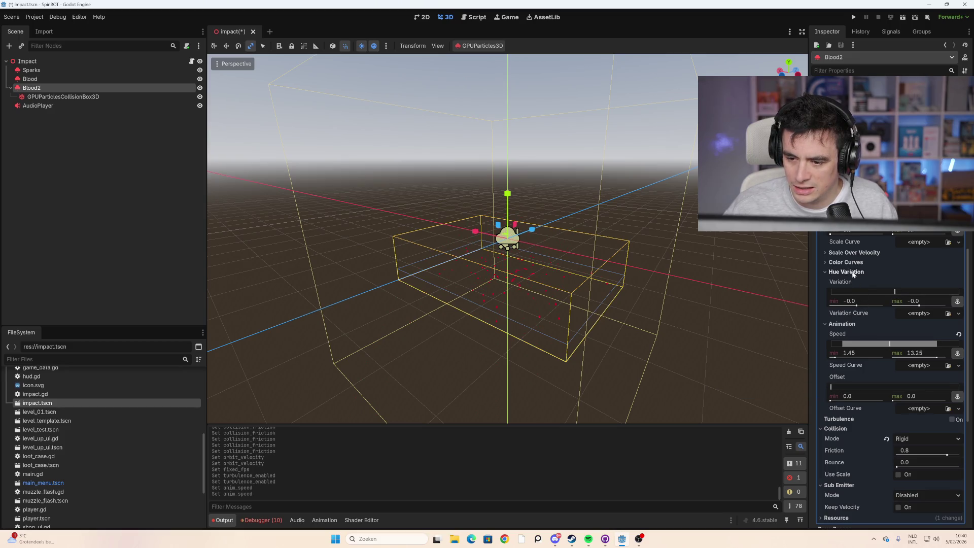
# Step: Set Blood2's scale over velocity range to 89.25–934.71
pyautogui.click(863, 253)
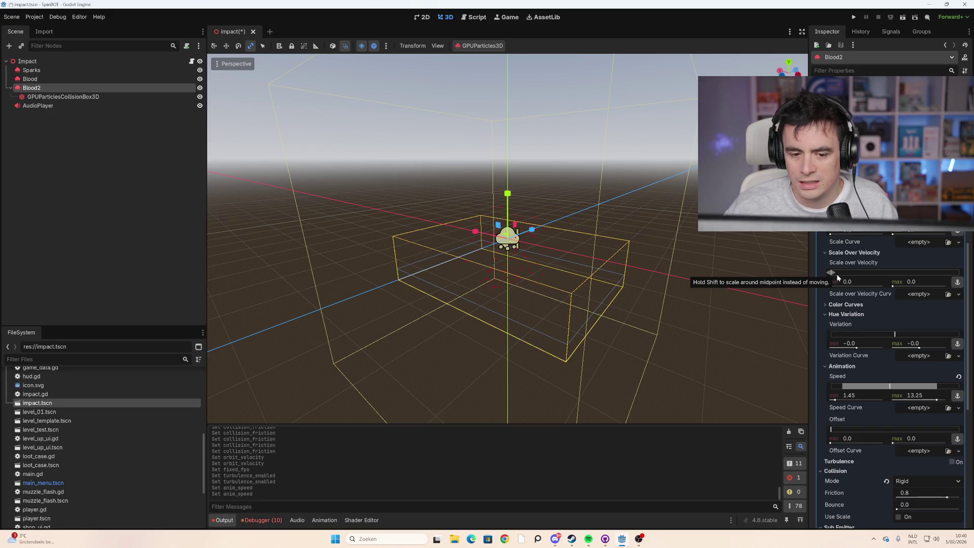
pyautogui.moveTo(837, 274); pyautogui.dragTo(952, 274)
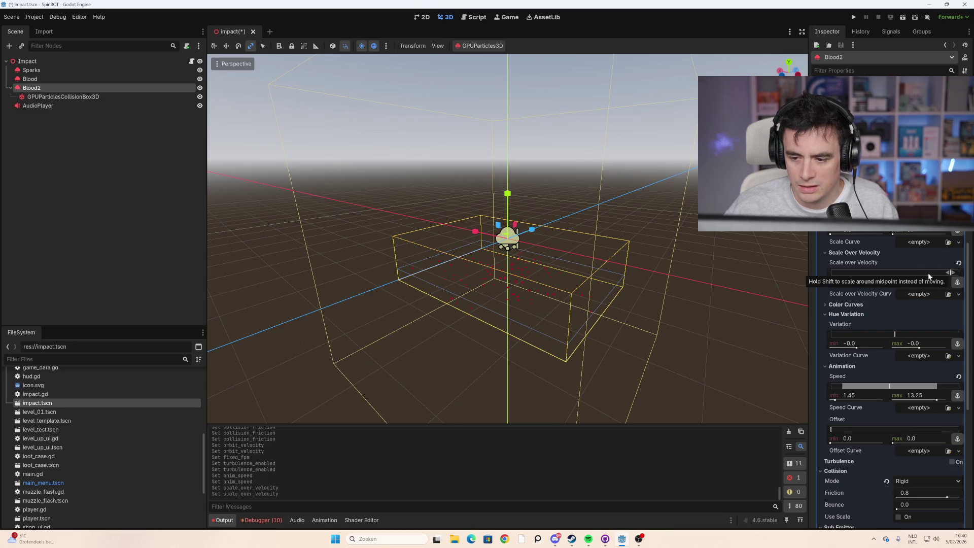
pyautogui.moveTo(880, 285); pyautogui.dragTo(834, 287)
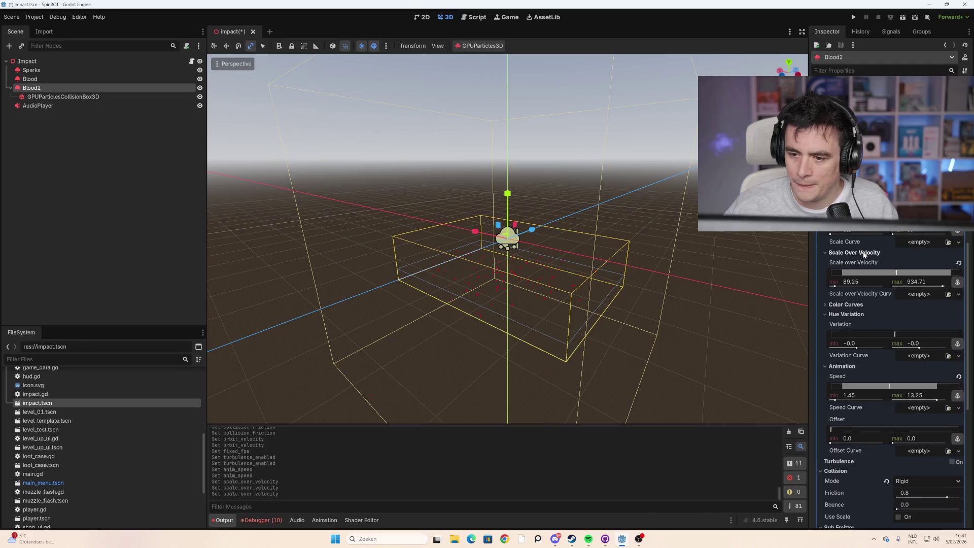
pyautogui.scroll(2, 863, 251)
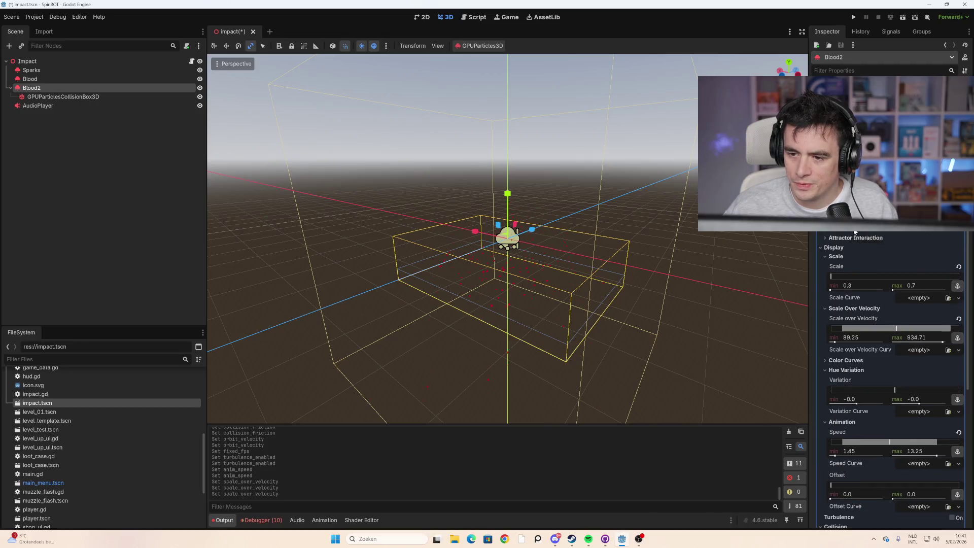
pyautogui.scroll(3, 854, 233)
pyautogui.scroll(3, 852, 245)
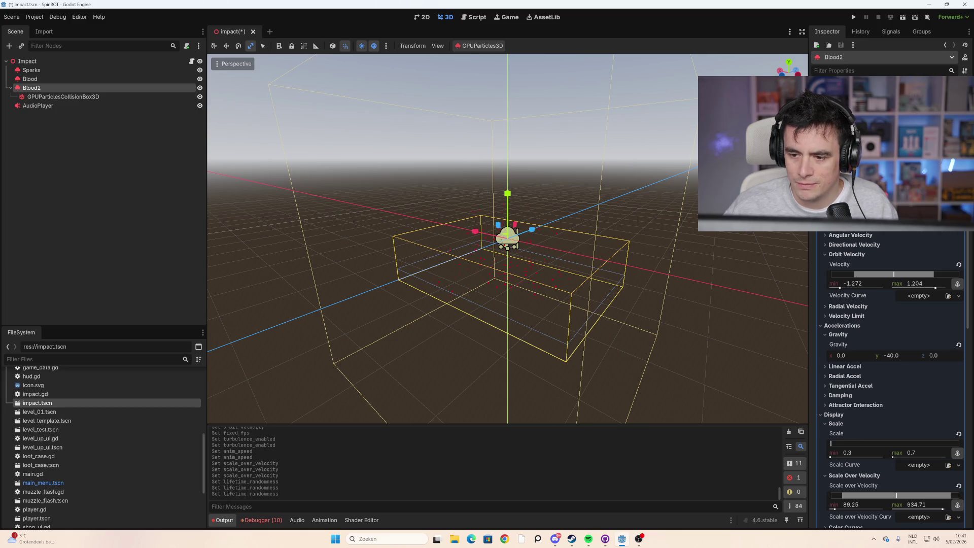
# Step: Drag Blood2's Lifetime Randomness slider to its maximum of 1.0
pyautogui.scroll(2, 893, 381)
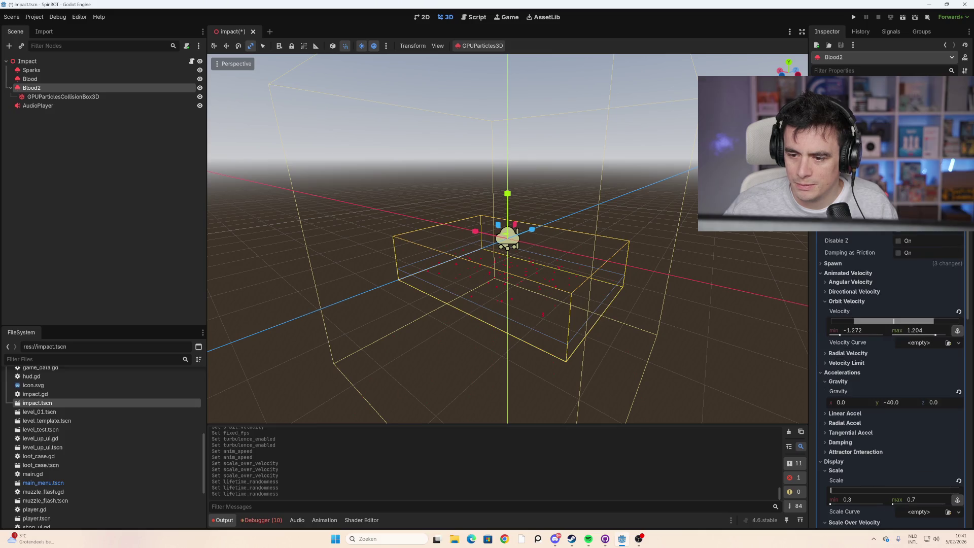
pyautogui.click(843, 265)
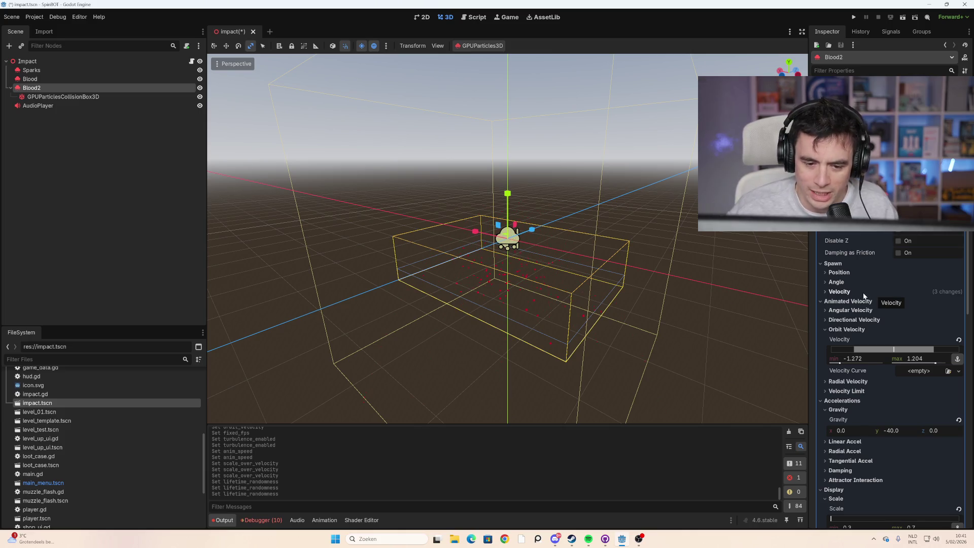
pyautogui.scroll(10, 882, 268)
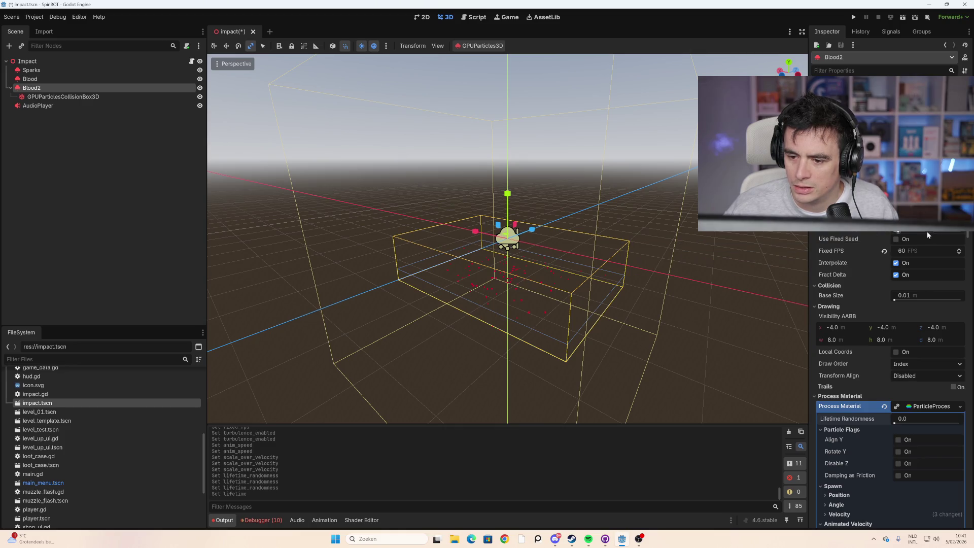
pyautogui.scroll(-5, 912, 238)
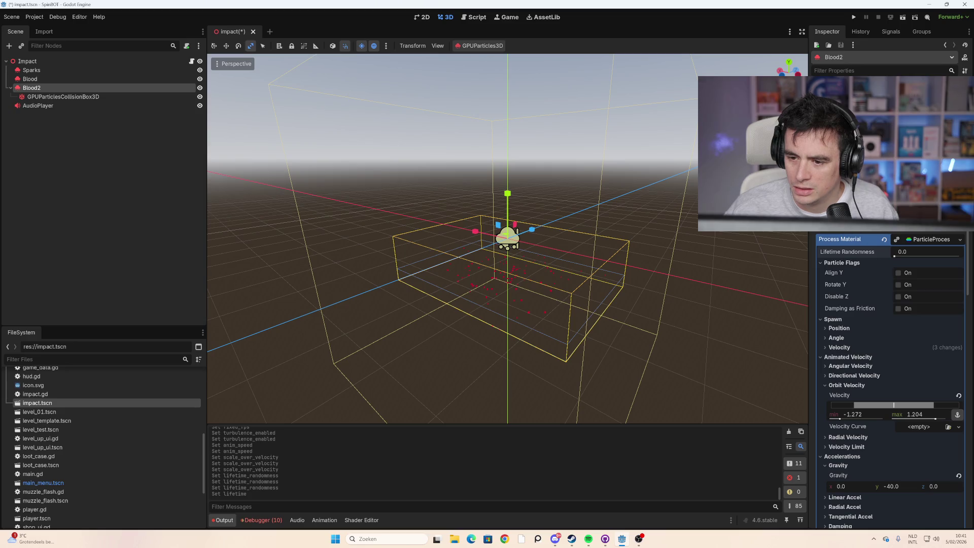
pyautogui.moveTo(895, 255); pyautogui.dragTo(965, 255)
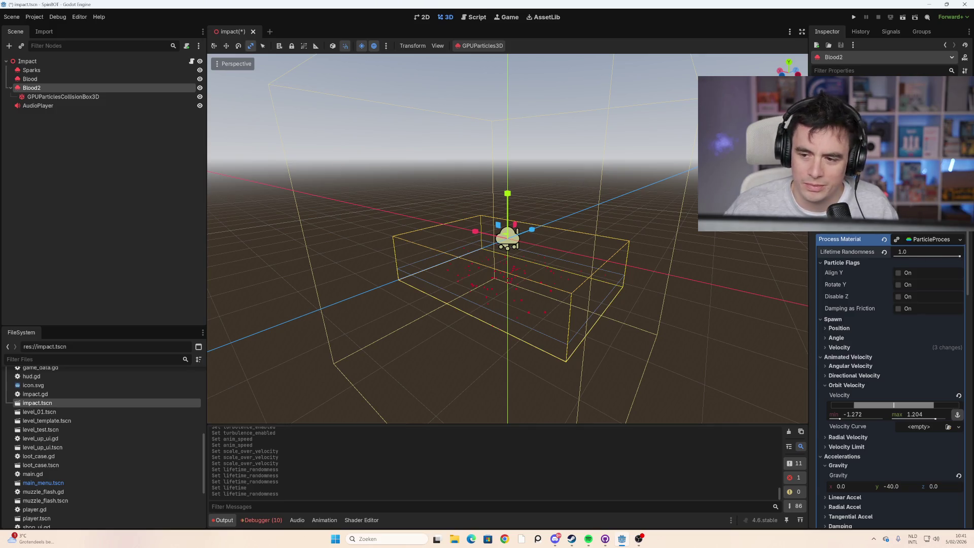
pyautogui.scroll(5, 891, 314)
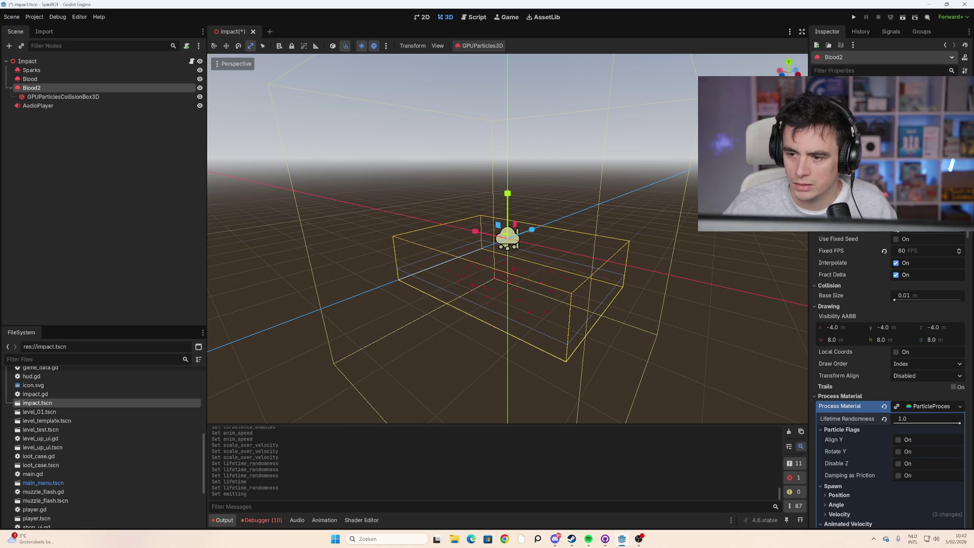
# Step: Toggle Blood2's One Shot and replay the emission burst to preview it
pyautogui.click(896, 180)
pyautogui.click(896, 100)
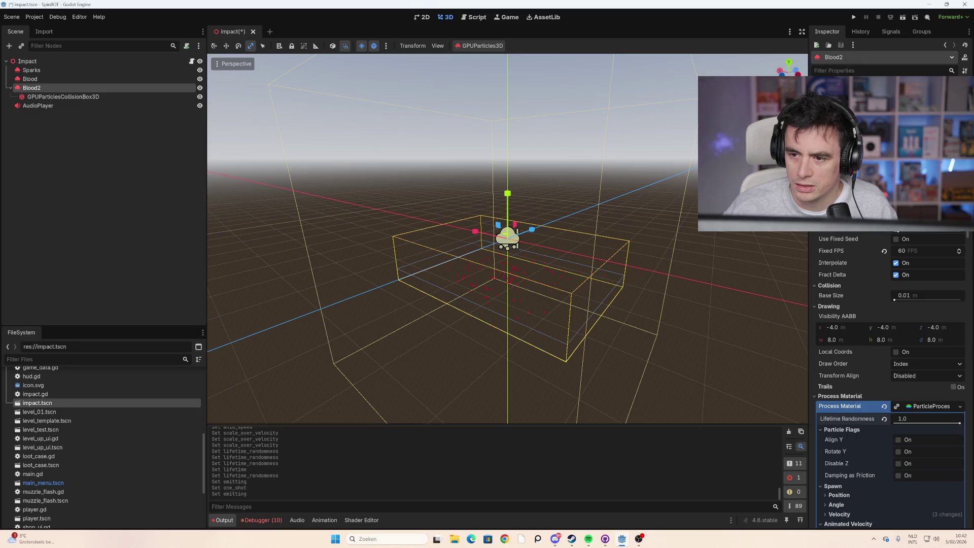
pyautogui.click(896, 101)
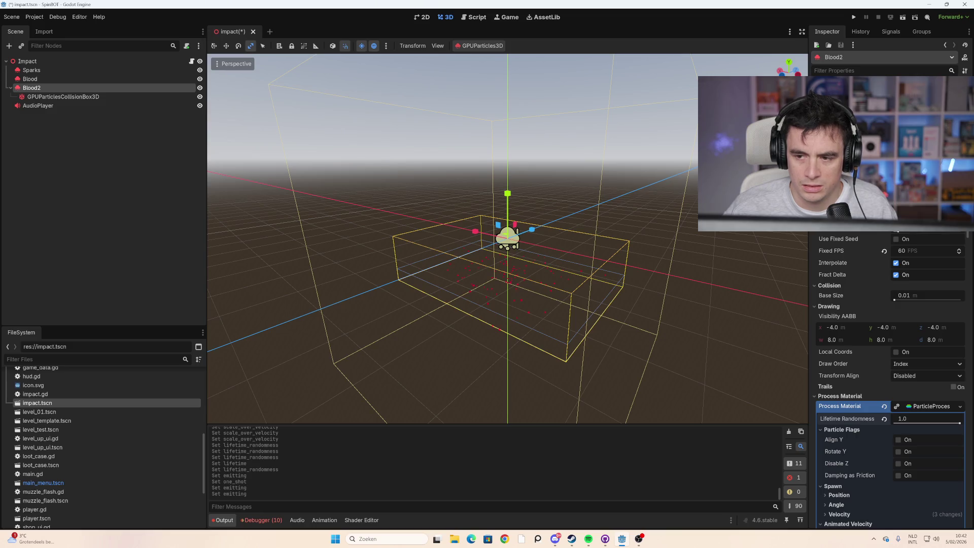
pyautogui.click(896, 101)
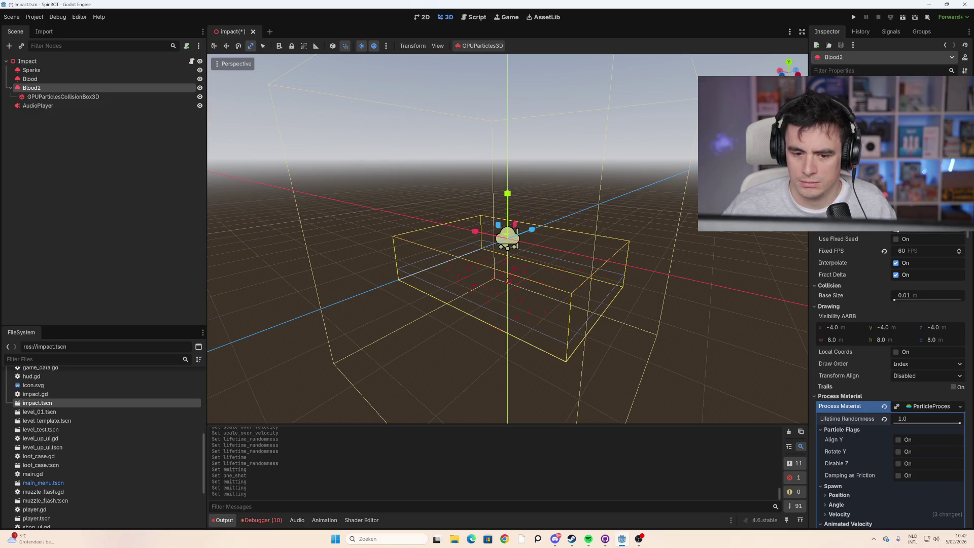
# Step: Enter new Lifetime values and replay the burst to preview the change
pyautogui.press('Return')
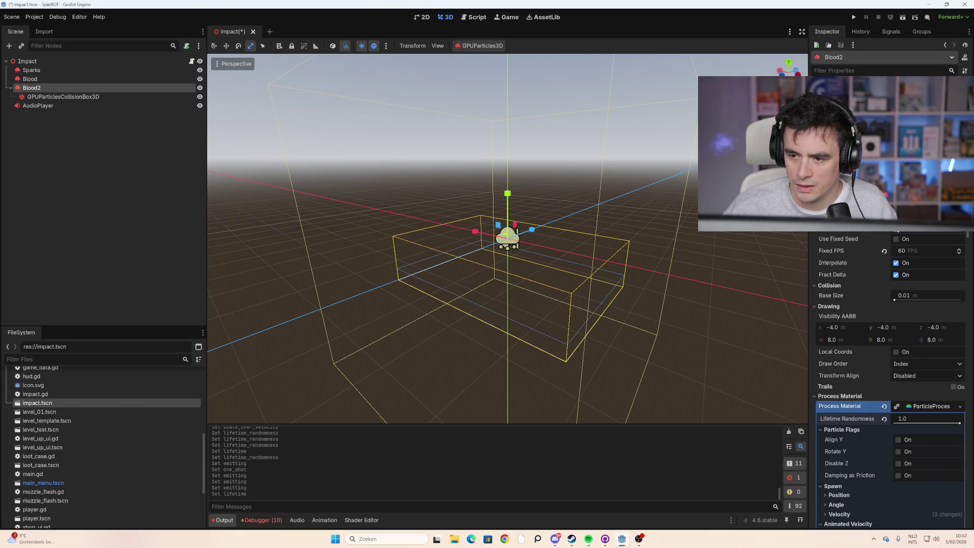
pyautogui.click(896, 101)
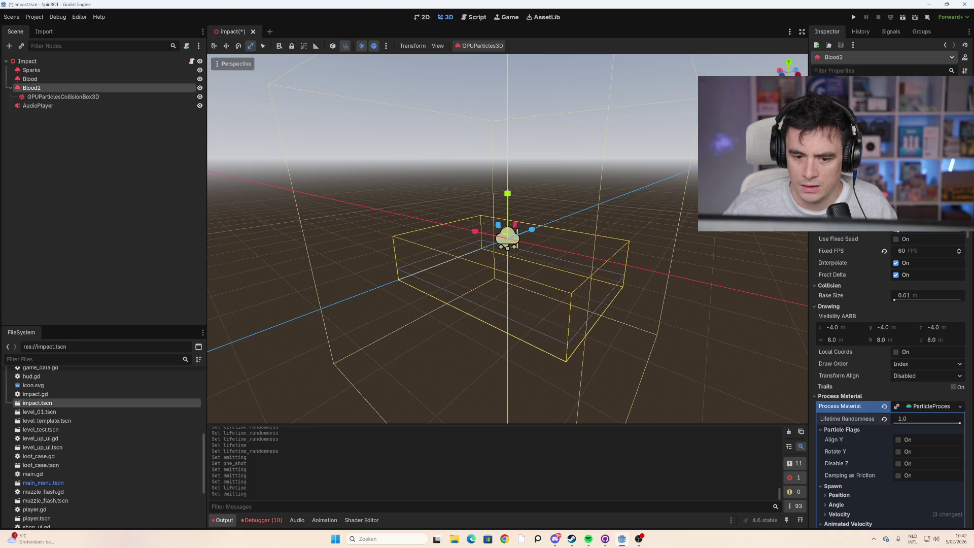
pyautogui.press('Return')
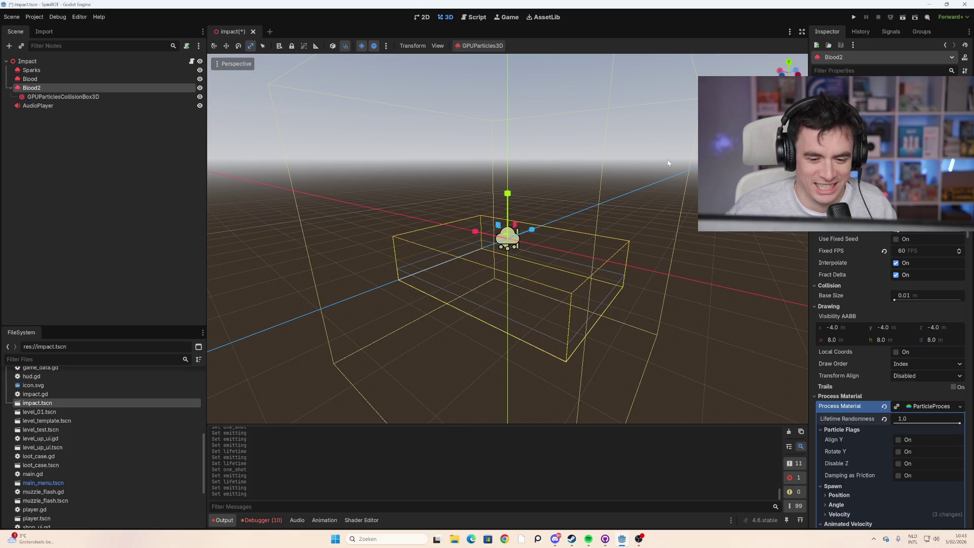
pyautogui.click(58, 81)
# Step: Change the Blood2 node's name in the Scene tree to BloodFinal
pyautogui.click(69, 90)
pyautogui.click(67, 96)
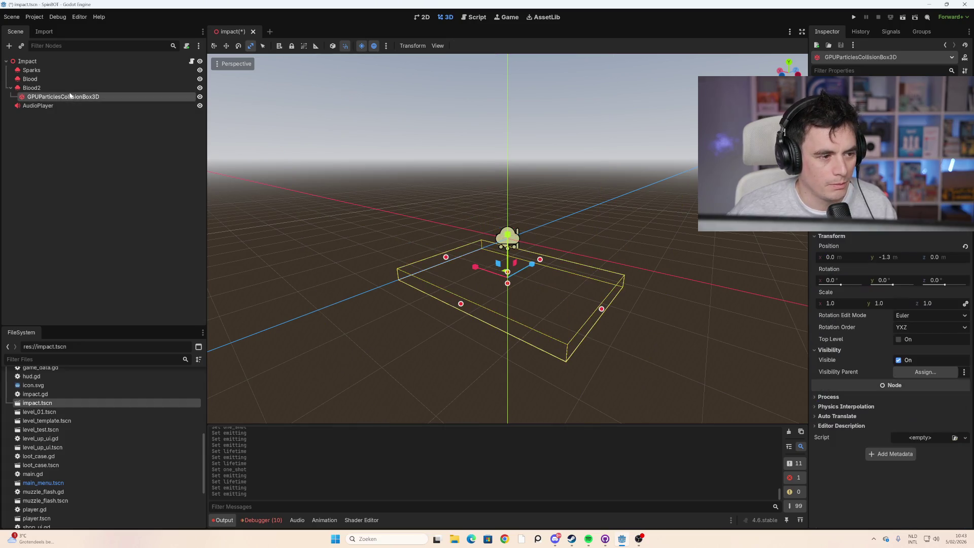
pyautogui.click(67, 91)
pyautogui.press('F2')
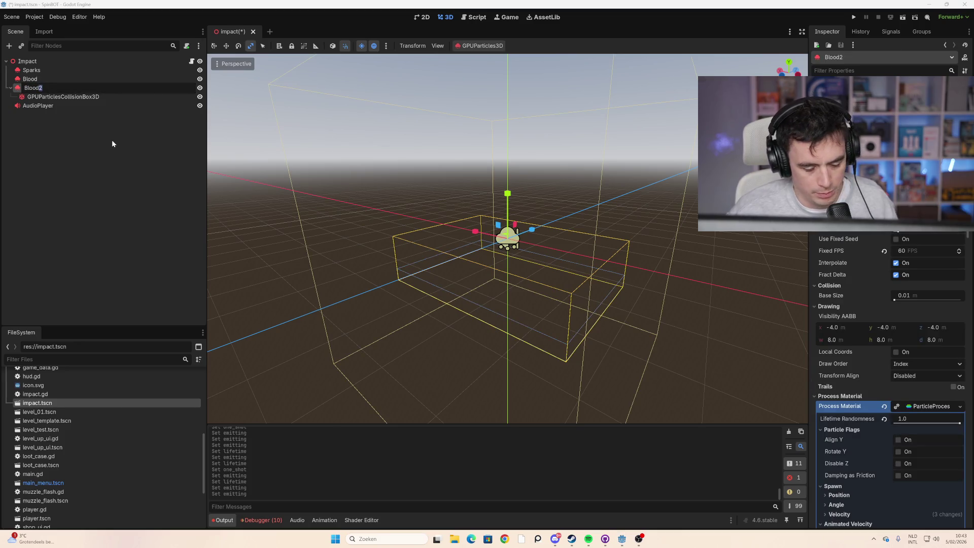
pyautogui.write('Final')
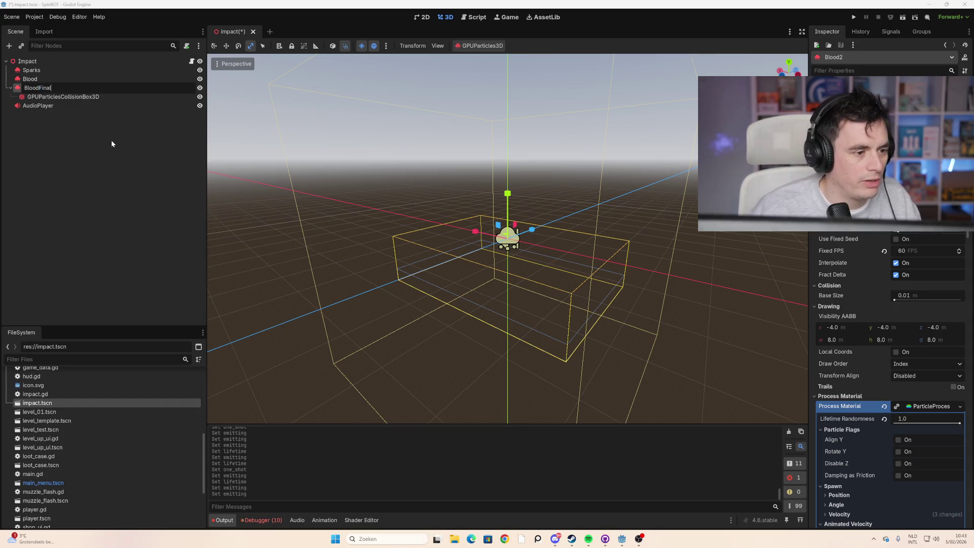
pyautogui.press('Return')
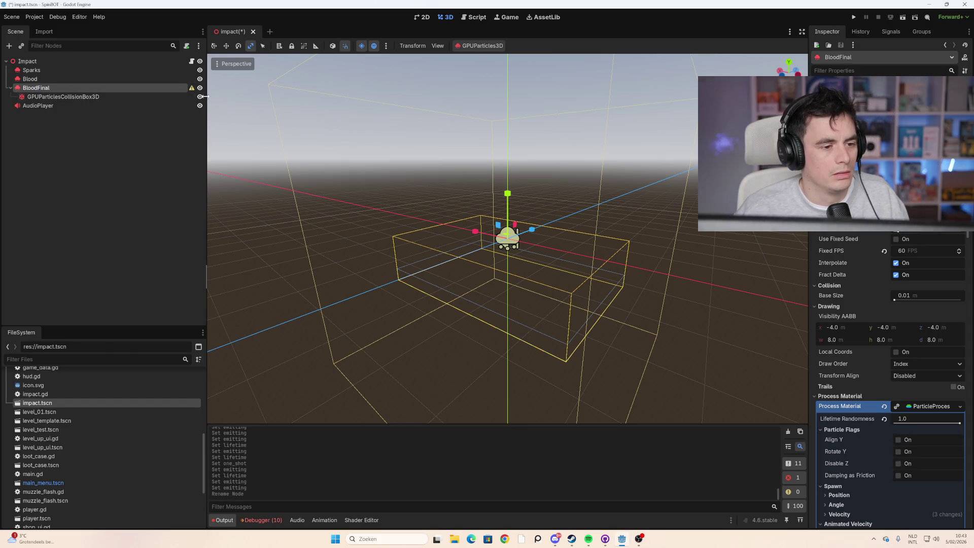
# Step: Undo the rename so the particle node is named Blood2 again
pyautogui.moveTo(192, 89)
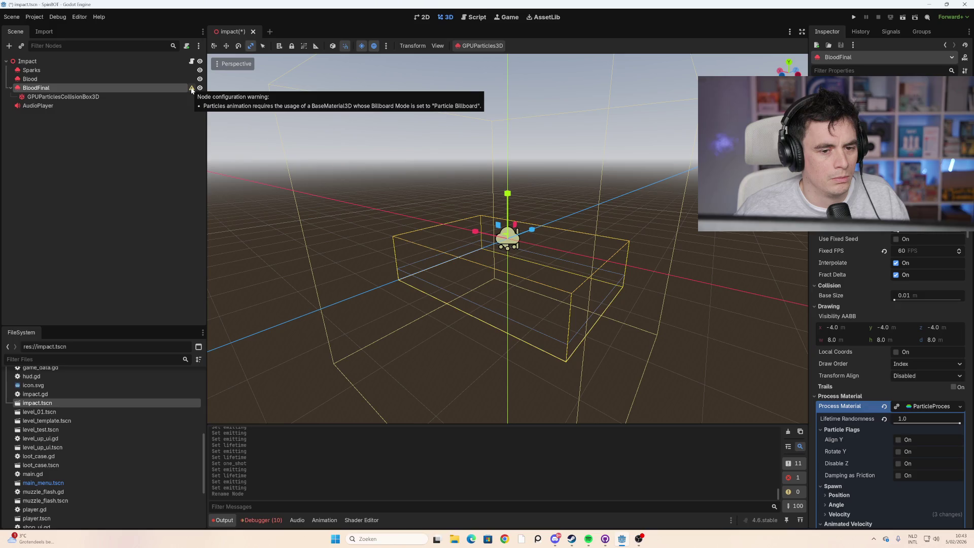
pyautogui.hotkey('ctrl', 'z')
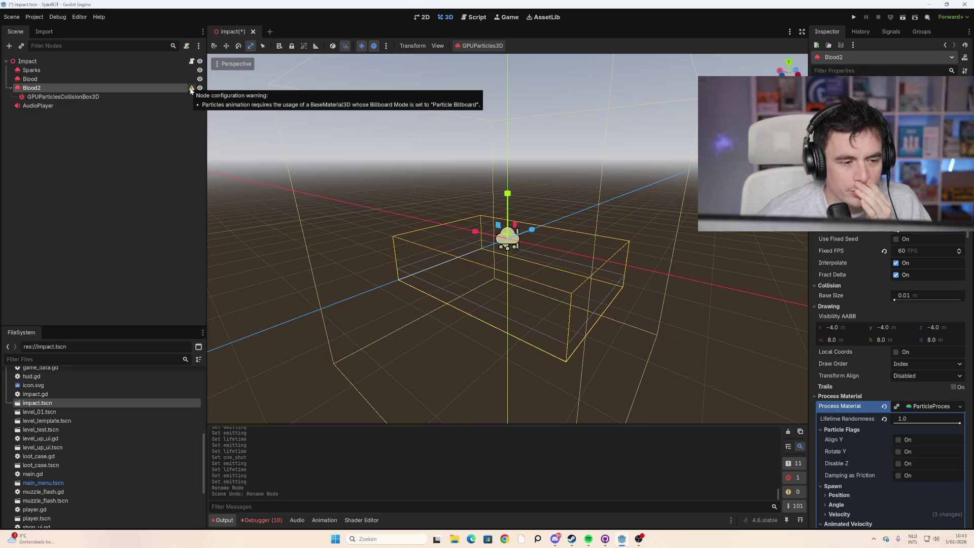
pyautogui.scroll(-10, 909, 357)
pyautogui.scroll(-10, 908, 361)
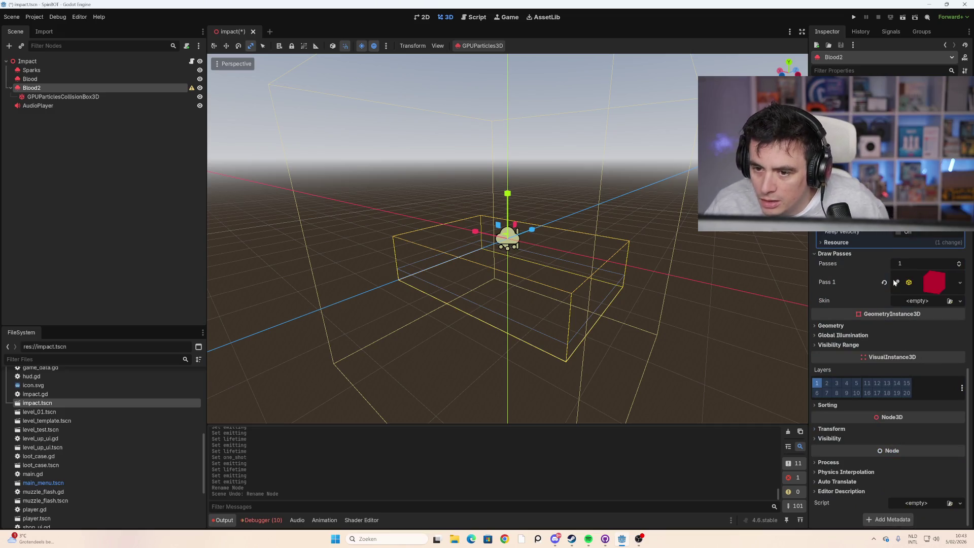
# Step: Expand the Pass 1 cube mesh showing its 0.05 size and red material
pyautogui.scroll(5, 868, 296)
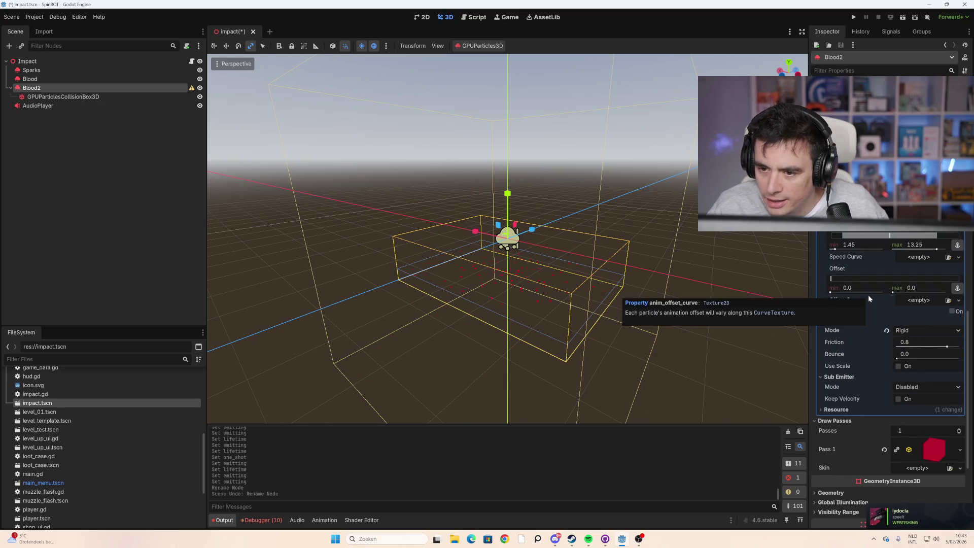
pyautogui.scroll(5, 869, 294)
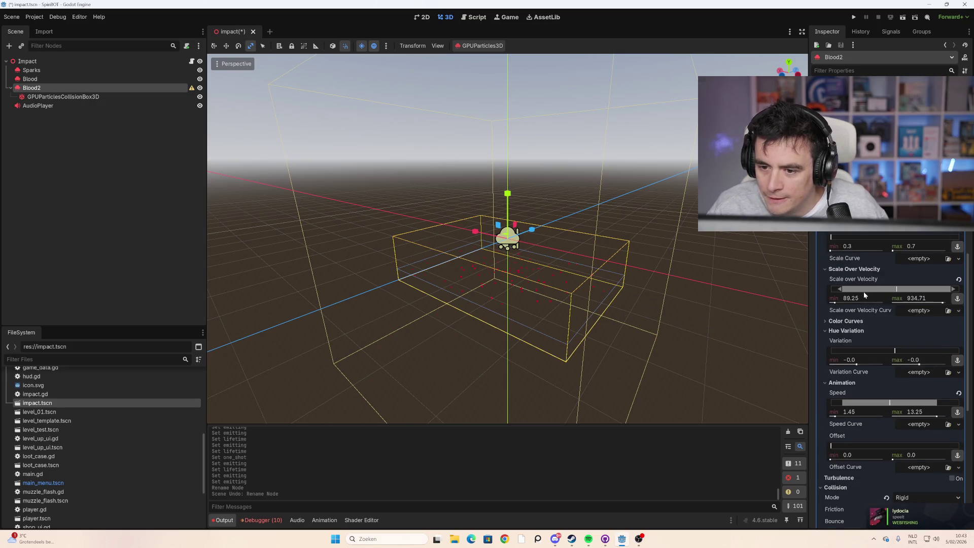
pyautogui.scroll(5, 863, 292)
pyautogui.scroll(3, 858, 290)
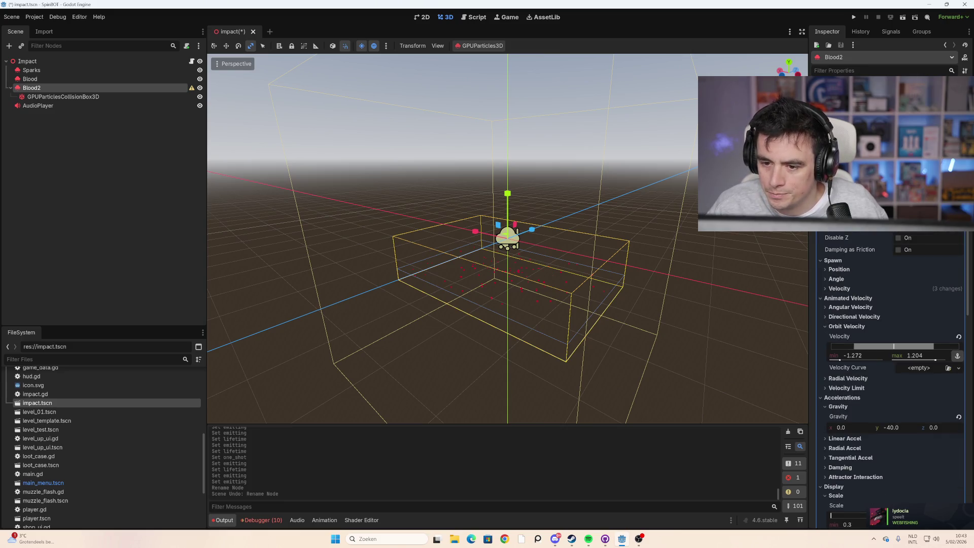
pyautogui.scroll(4, 890, 305)
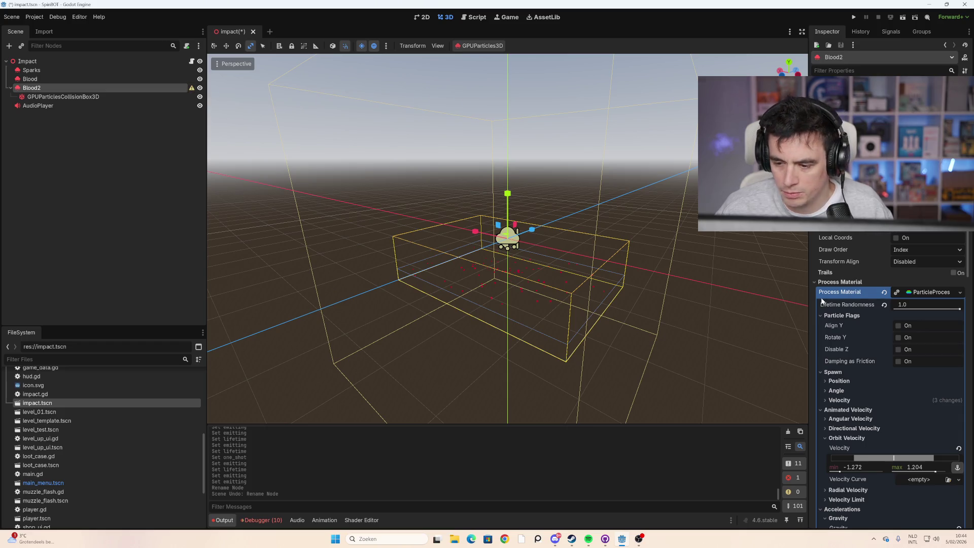
pyautogui.scroll(-15, 897, 305)
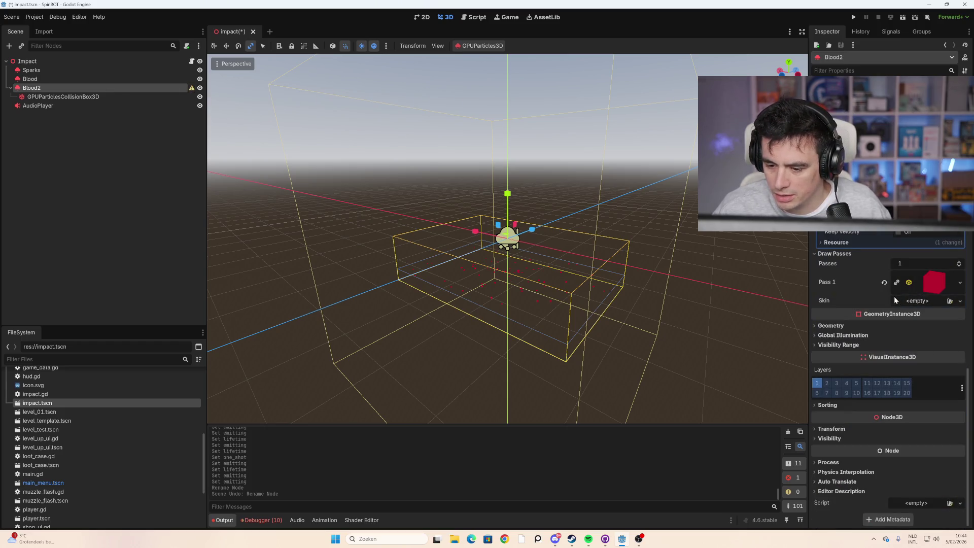
pyautogui.click(941, 290)
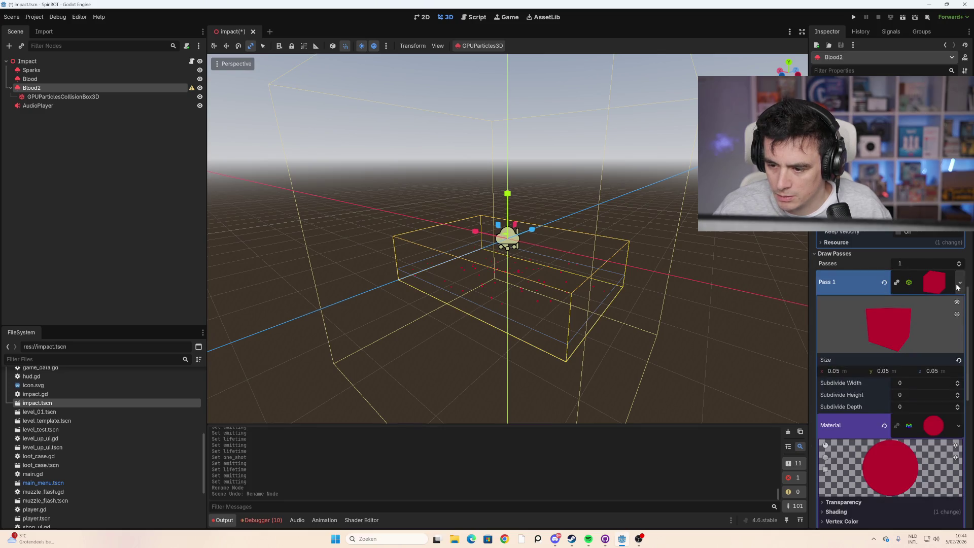
# Step: Set the red blood material's Billboard Mode to Particle Billboard
pyautogui.scroll(-3, 886, 340)
pyautogui.scroll(-2, 880, 352)
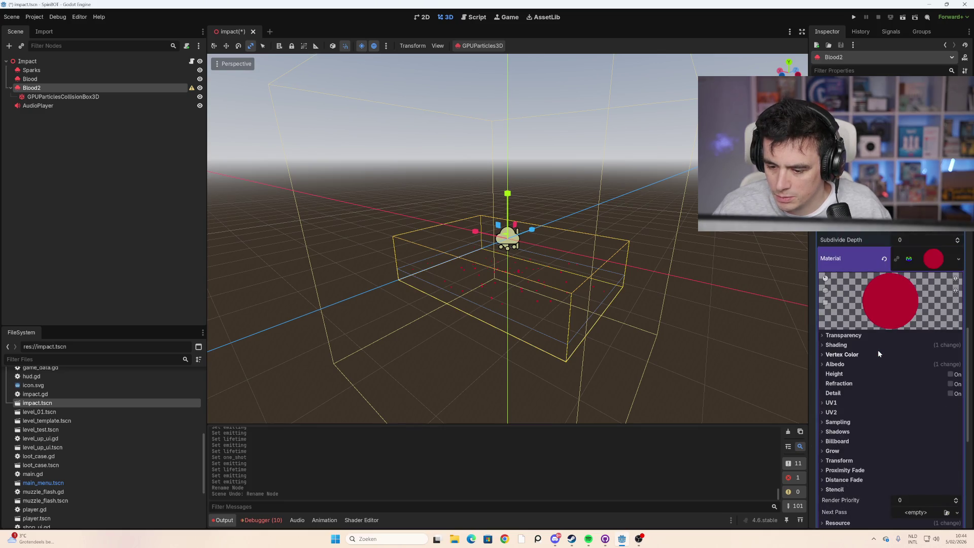
pyautogui.scroll(-4, 847, 387)
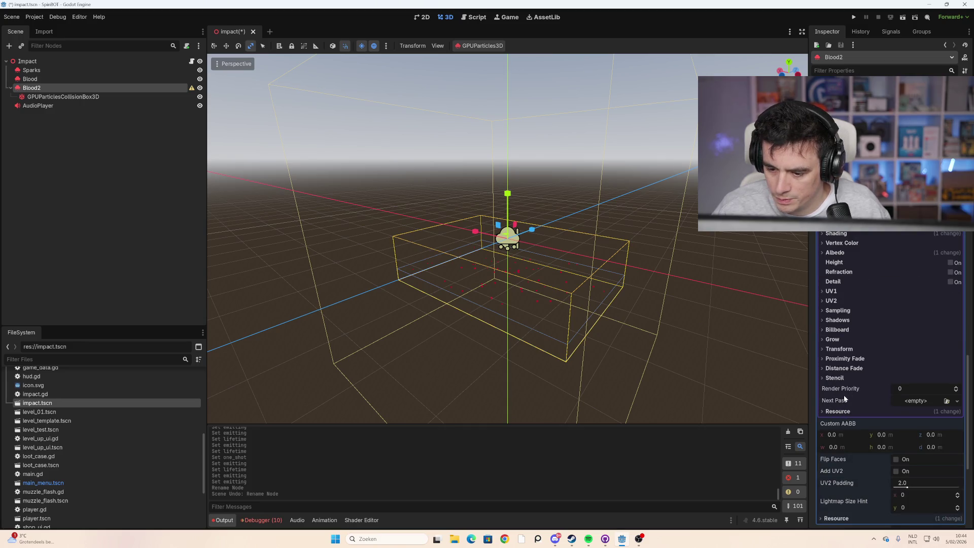
pyautogui.click(837, 330)
pyautogui.click(927, 340)
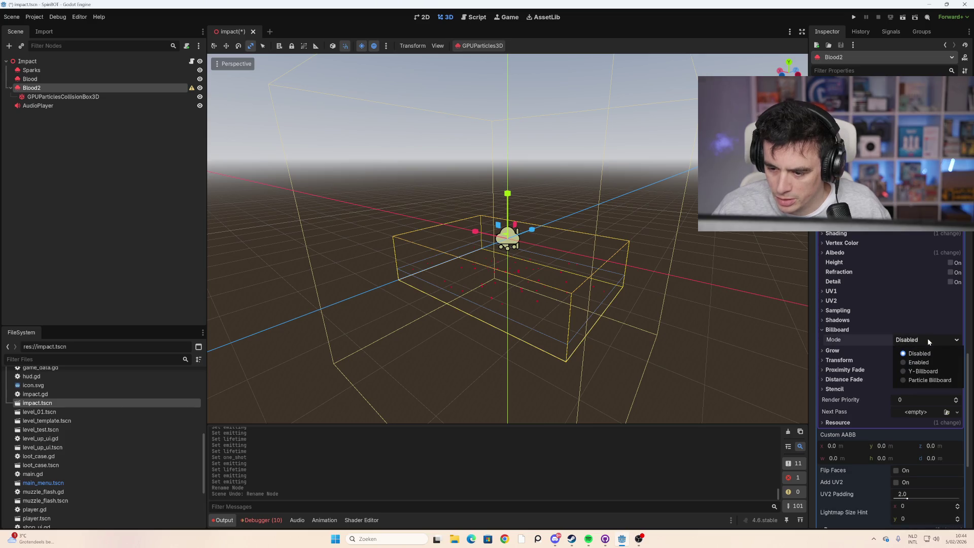
pyautogui.click(932, 381)
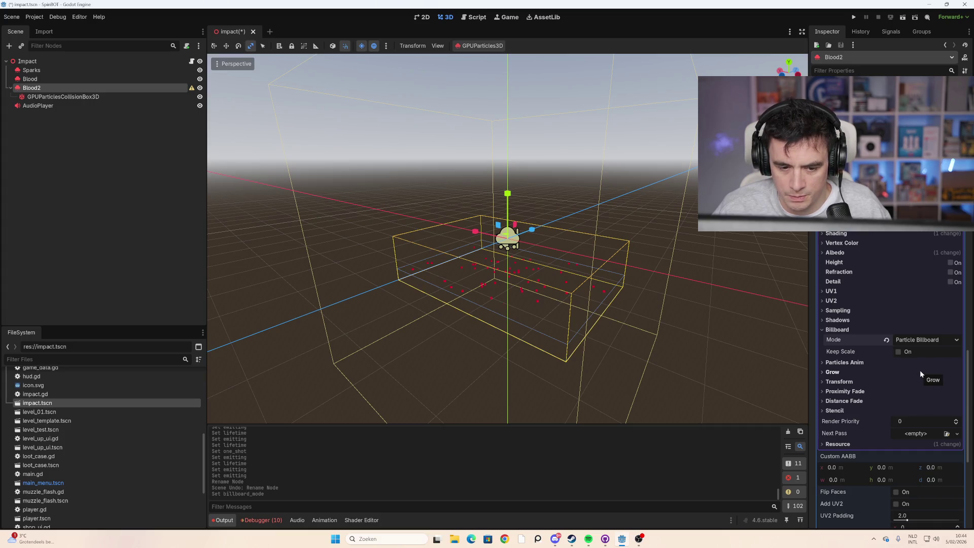
# Step: Turn on Billboard Keep Scale, leaving Grow switched off
pyautogui.moveTo(686, 289)
pyautogui.mouseDown()
pyautogui.moveTo(513, 291)
pyautogui.moveTo(711, 296)
pyautogui.mouseUp()
pyautogui.click(898, 352)
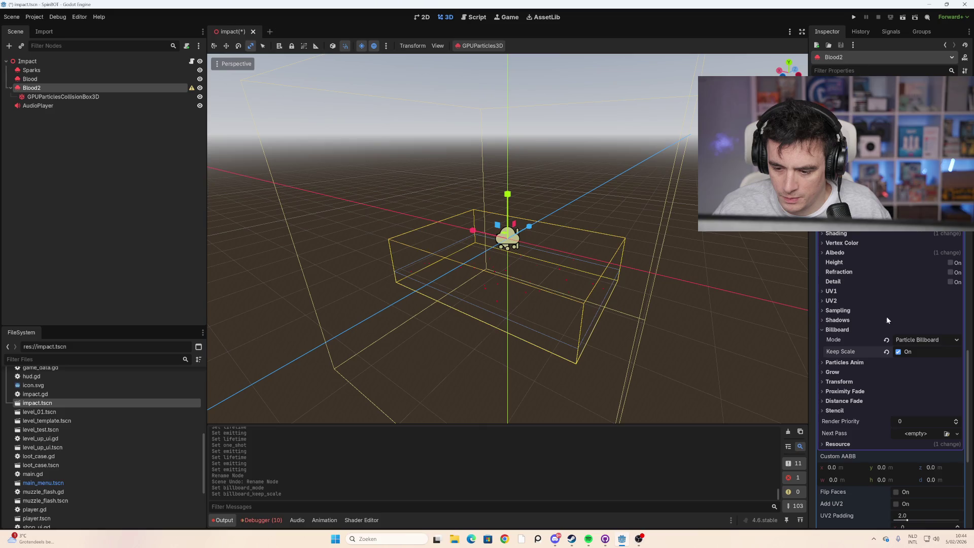
pyautogui.click(854, 373)
pyautogui.click(898, 382)
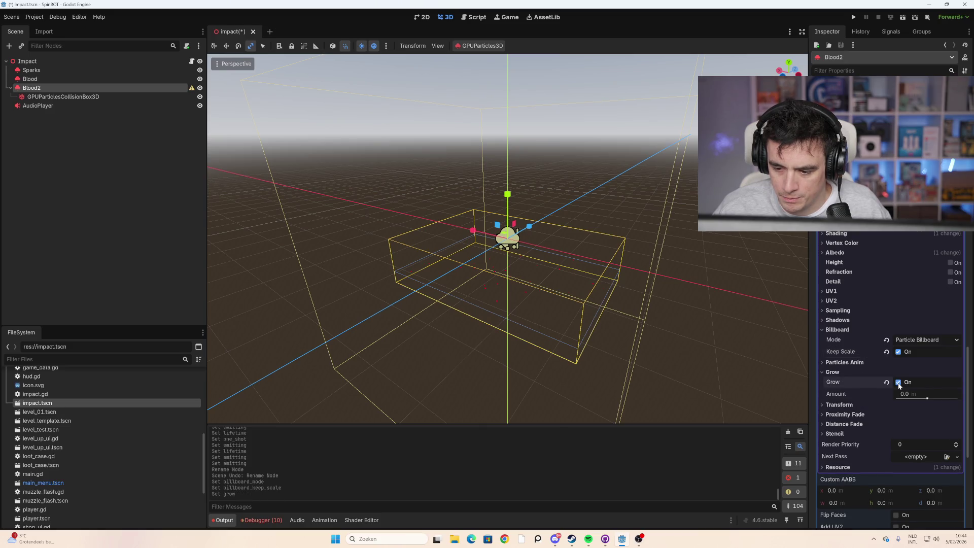
pyautogui.click(898, 383)
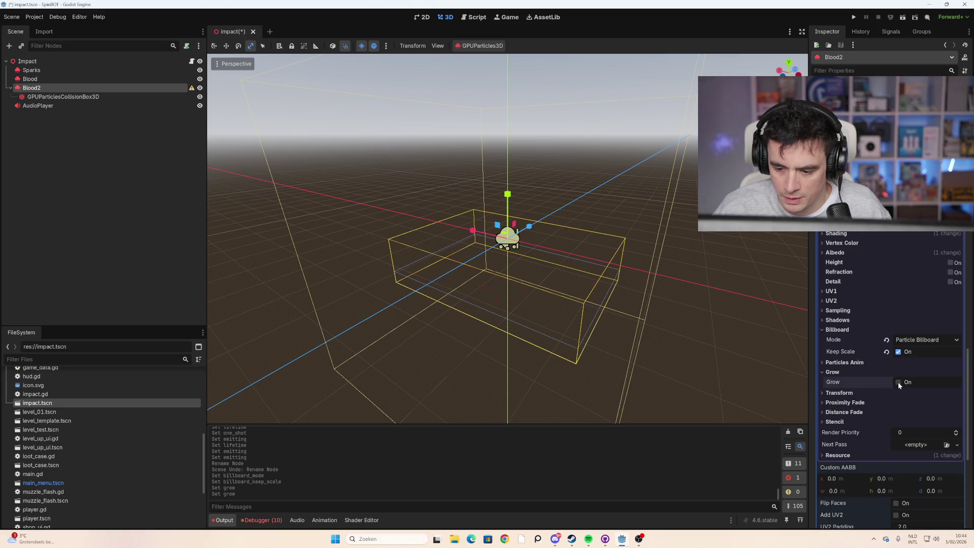
pyautogui.scroll(10, 872, 358)
pyautogui.press('Return')
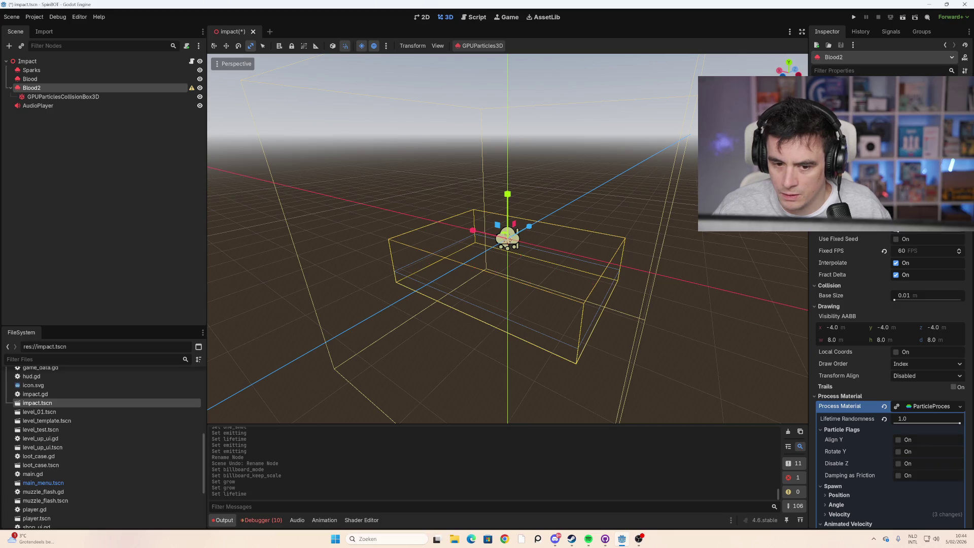
pyautogui.press('Return')
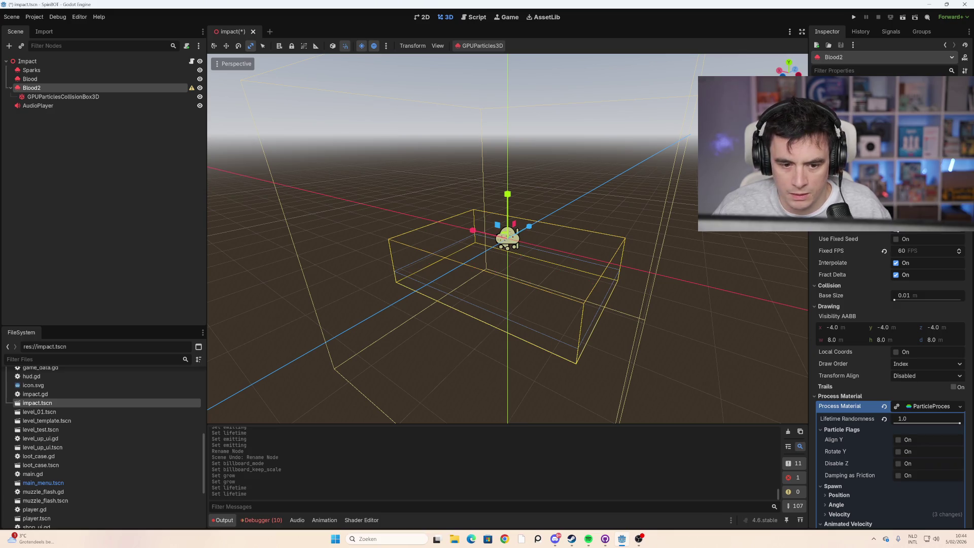
pyautogui.press('Return')
pyautogui.press('Return')
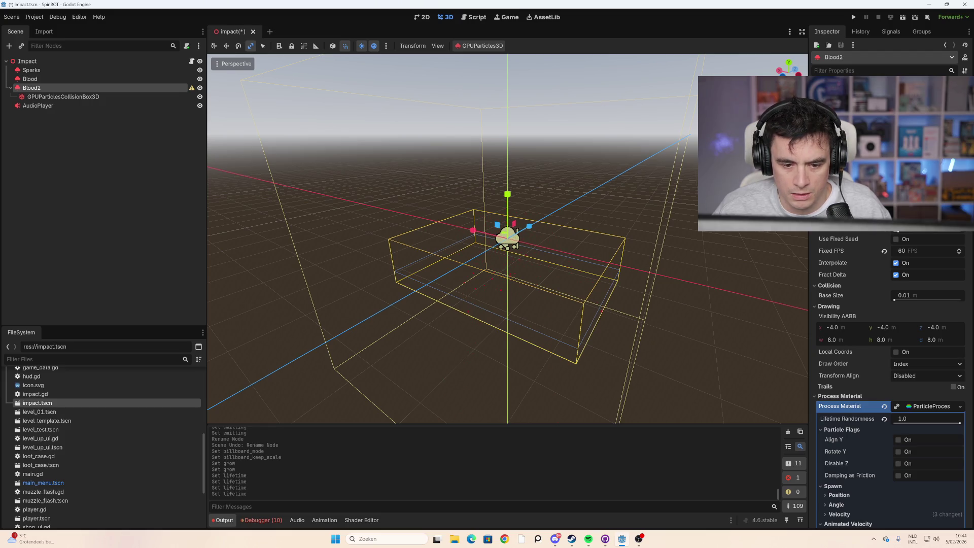
pyautogui.press('Return')
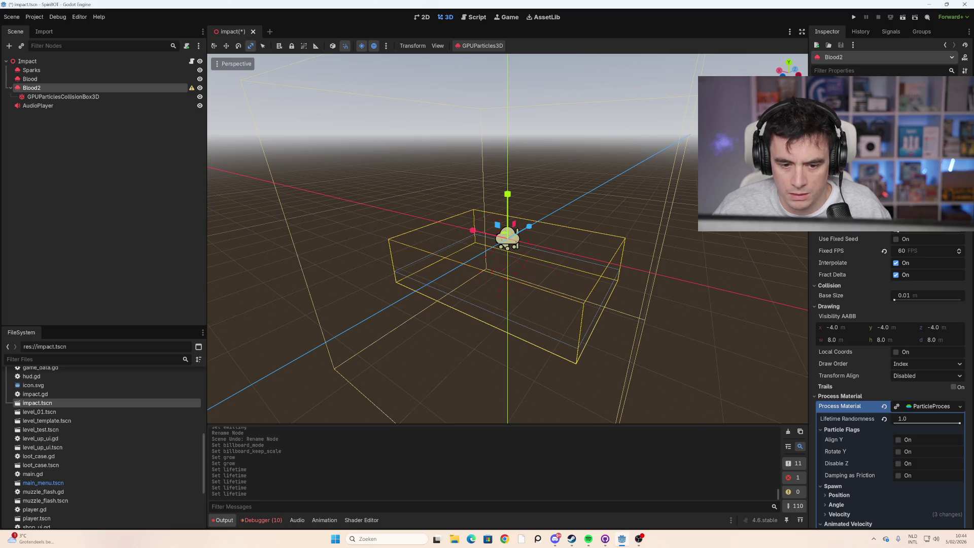
pyautogui.press('Return')
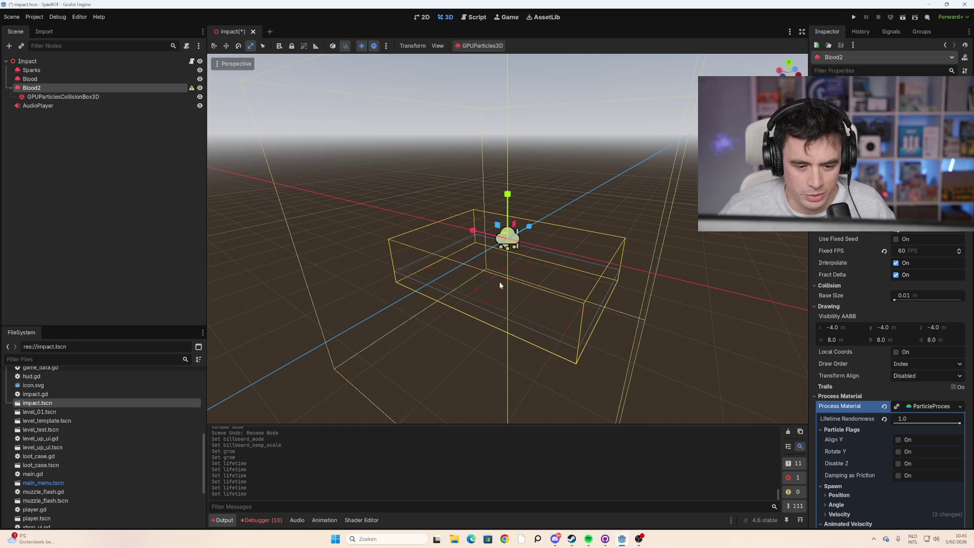
pyautogui.scroll(-2, 878, 298)
pyautogui.scroll(-10, 878, 298)
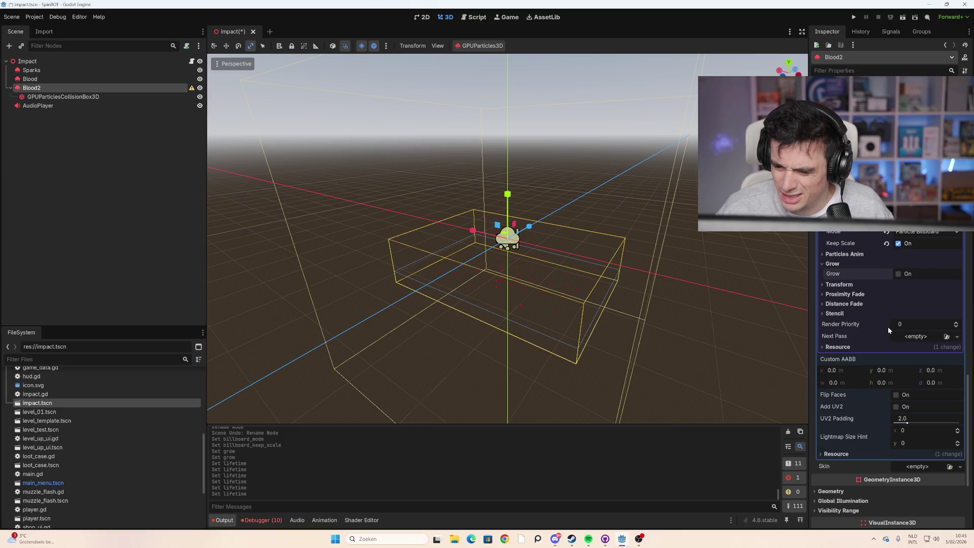
pyautogui.click(858, 286)
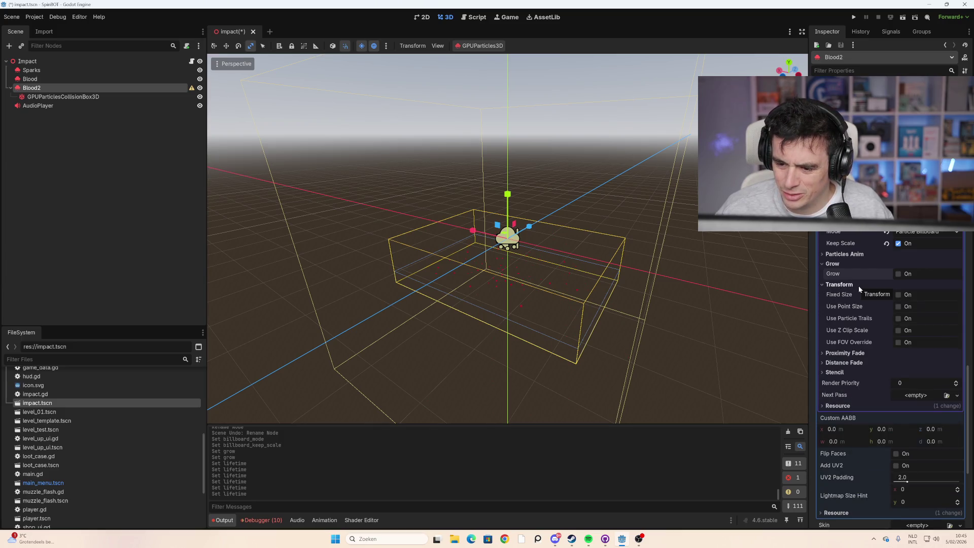
pyautogui.click(859, 285)
pyautogui.click(859, 295)
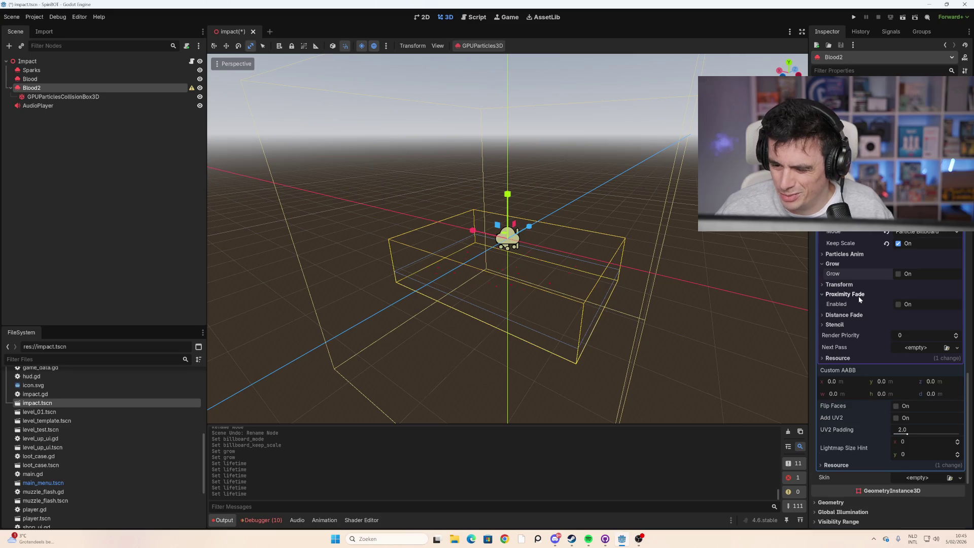
pyautogui.click(900, 304)
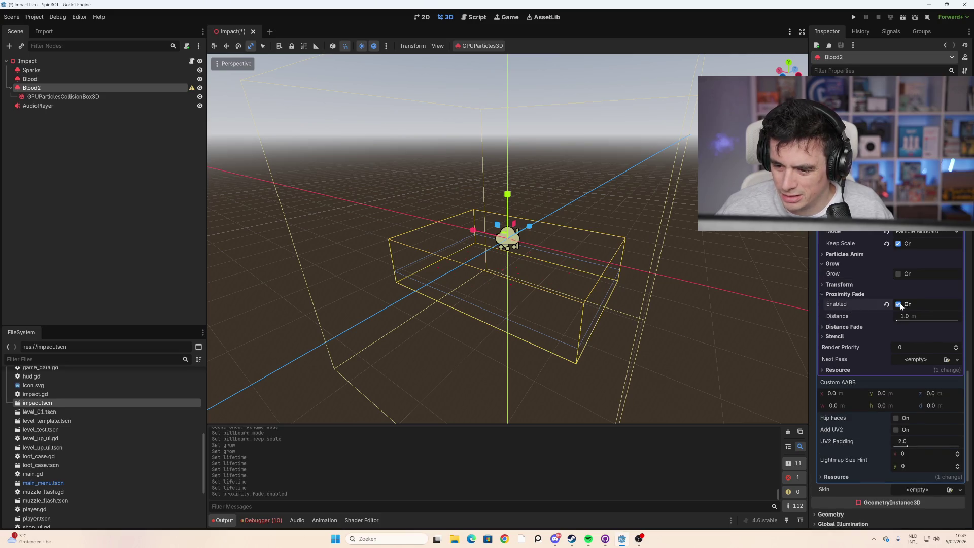
pyautogui.click(900, 305)
pyautogui.click(899, 305)
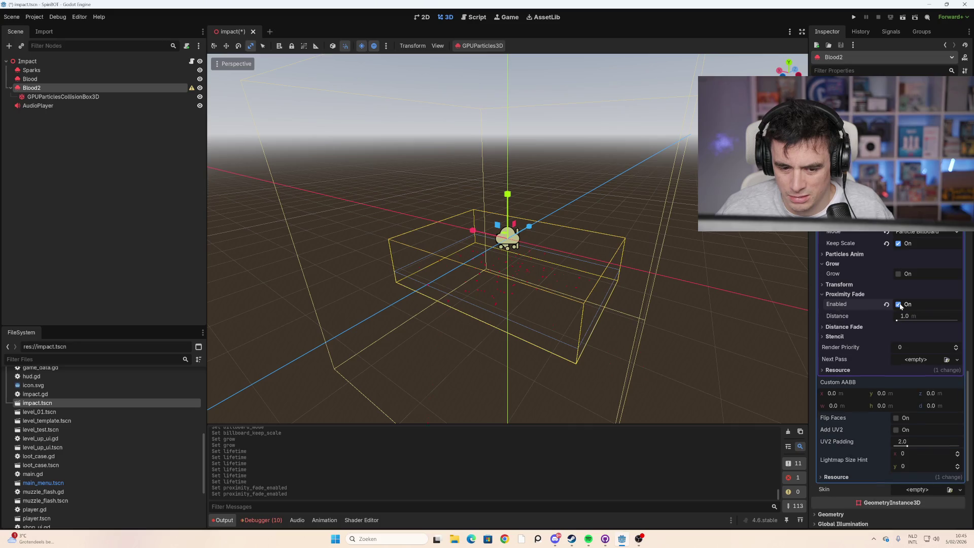
pyautogui.click(899, 304)
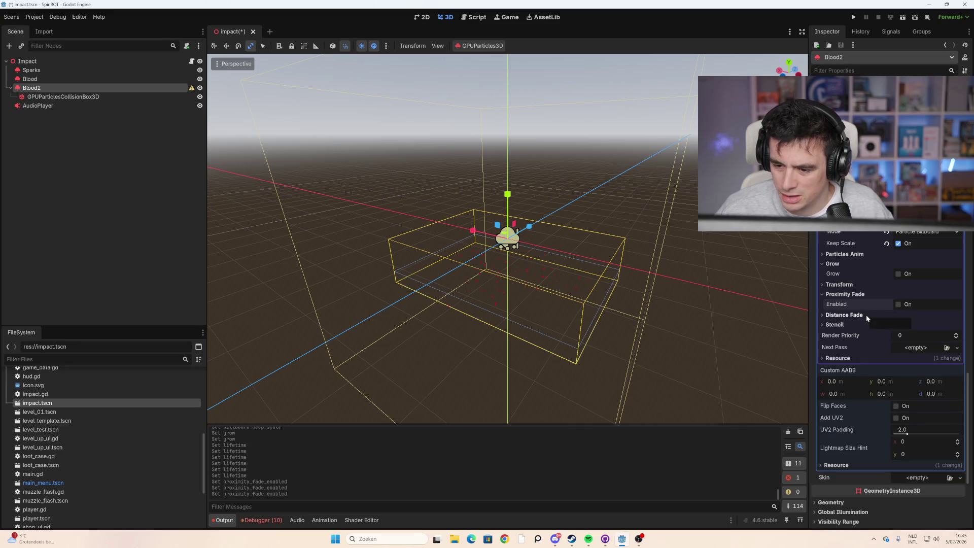
pyautogui.click(866, 314)
pyautogui.click(926, 327)
pyautogui.click(878, 311)
pyautogui.click(862, 314)
pyautogui.click(845, 295)
pyautogui.click(836, 313)
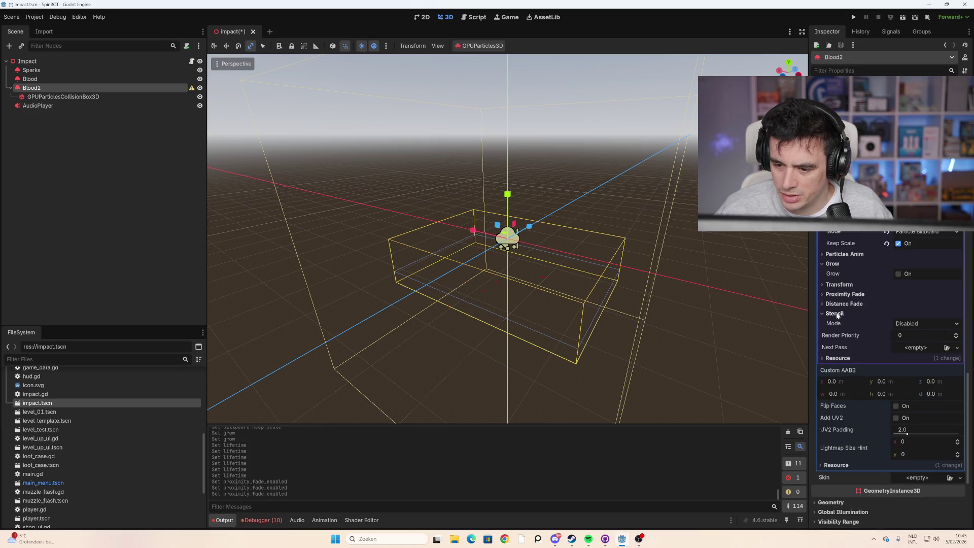
pyautogui.click(929, 324)
pyautogui.click(928, 324)
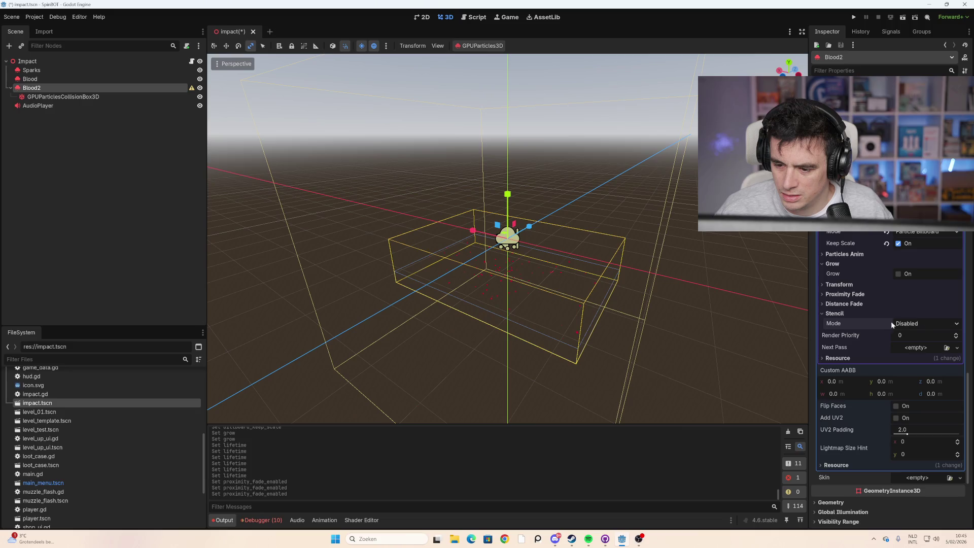
pyautogui.click(835, 314)
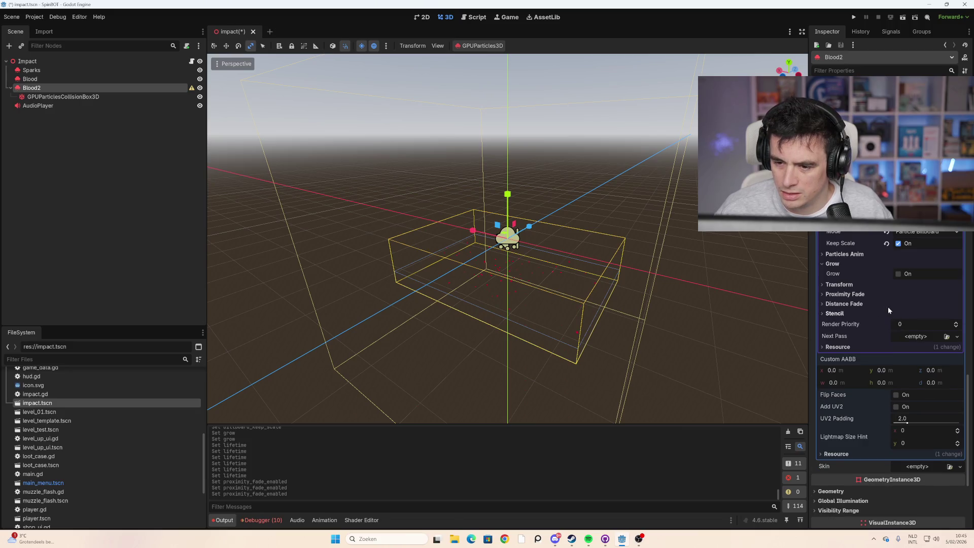
pyautogui.scroll(1, 862, 234)
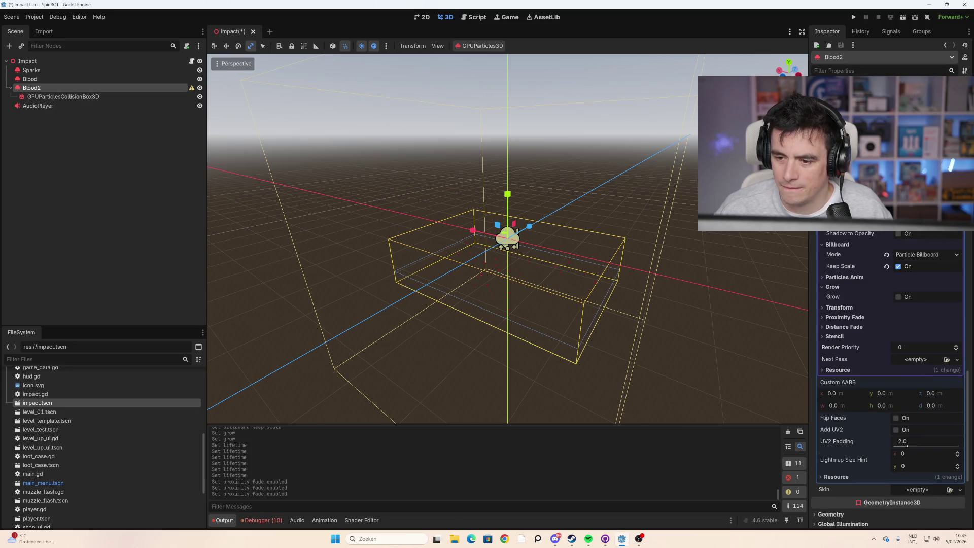
pyautogui.scroll(2, 891, 233)
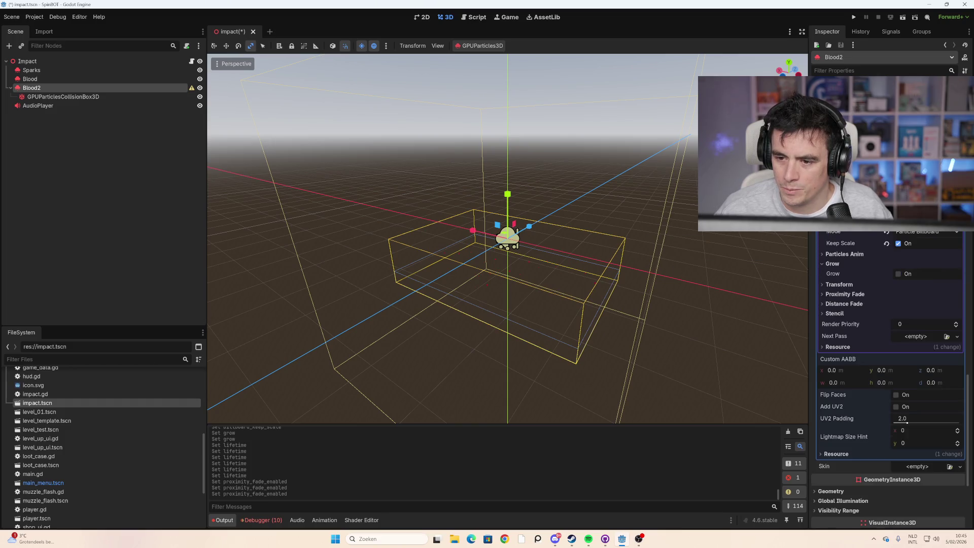
pyautogui.scroll(-3, 891, 381)
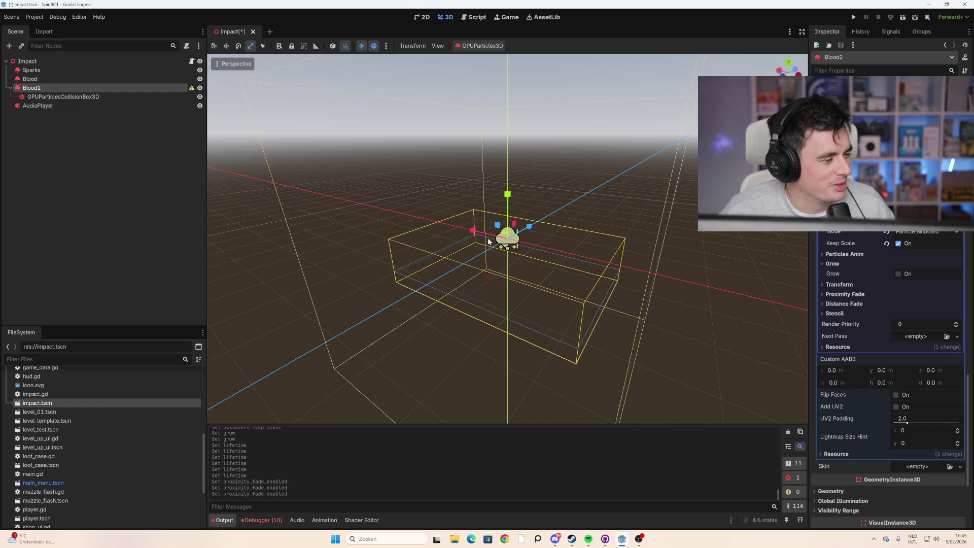
# Step: Save the Impact scene with Blood2 selected
pyautogui.click(163, 98)
pyautogui.click(157, 90)
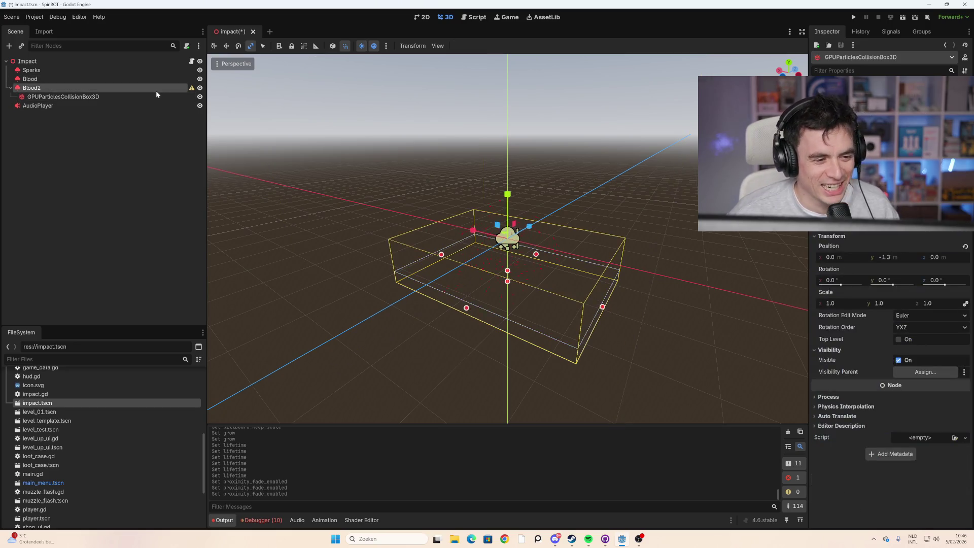
pyautogui.hotkey('ctrl', 's')
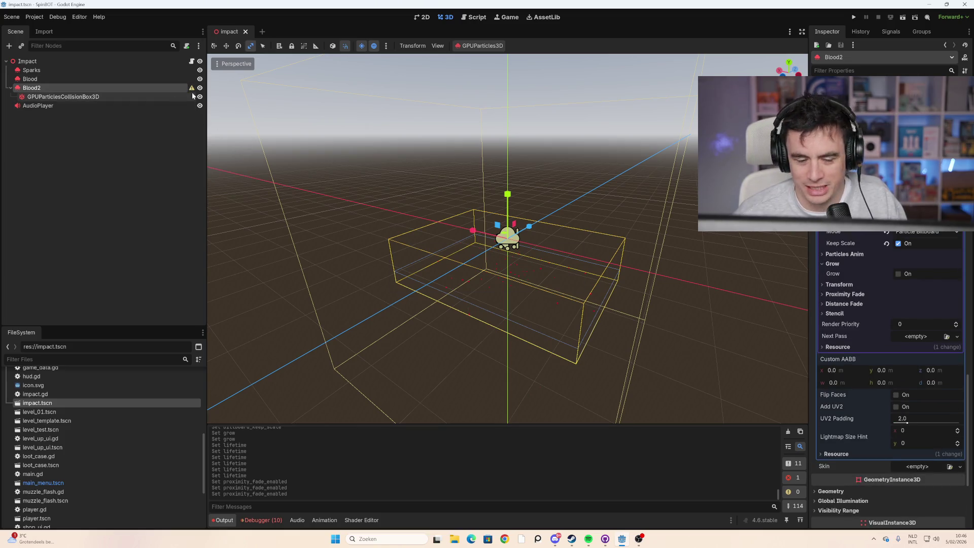
# Step: Toggle Blood2's Billboard Keep Scale off and back on
pyautogui.moveTo(191, 90)
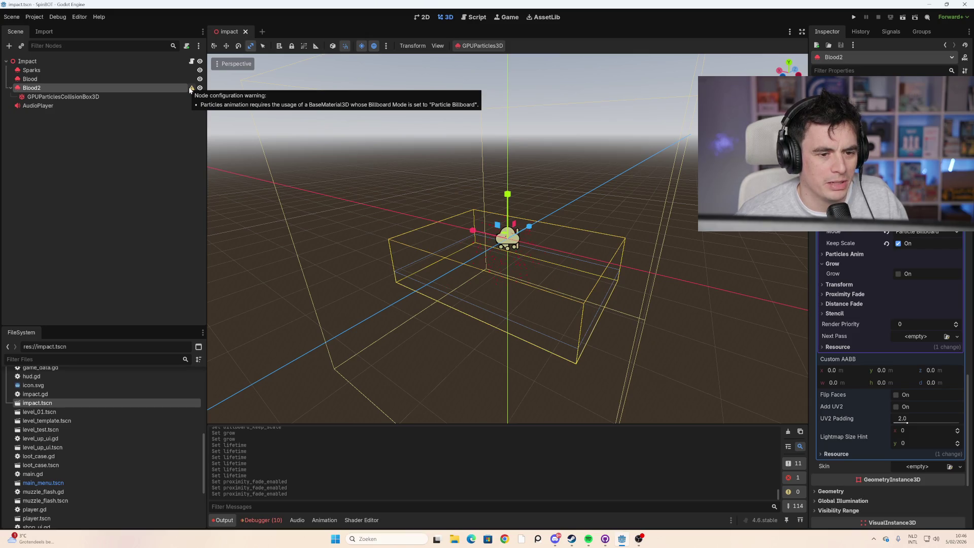
pyautogui.scroll(-4, 908, 367)
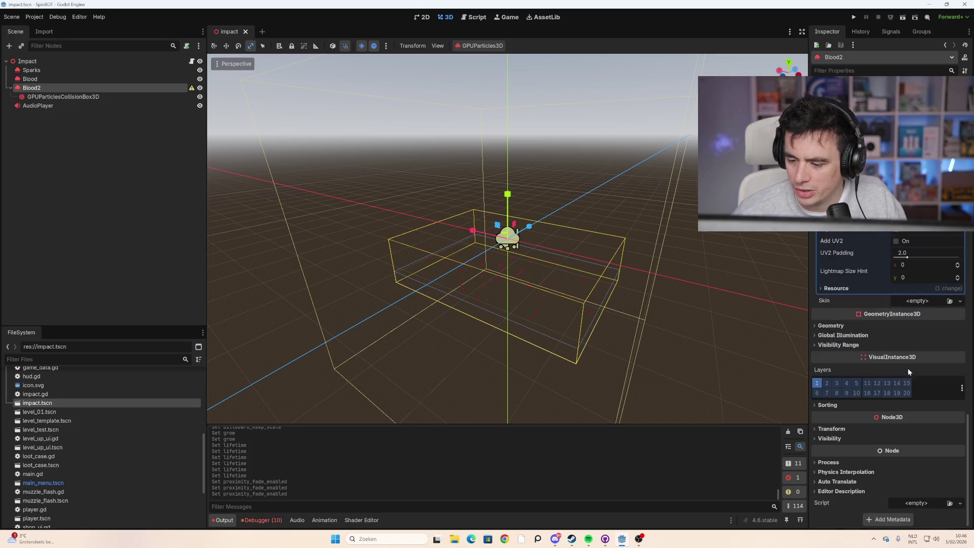
pyautogui.scroll(5, 874, 300)
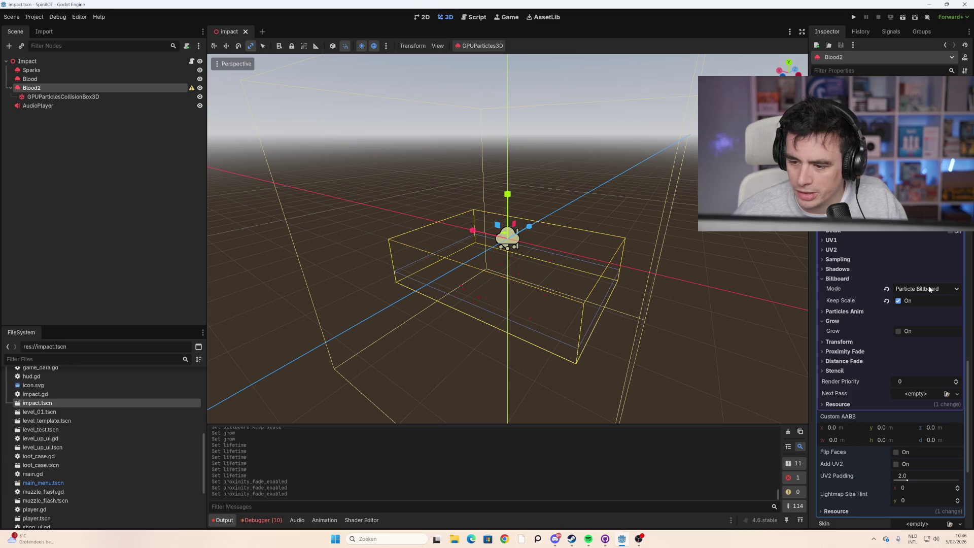
pyautogui.click(898, 302)
pyautogui.click(897, 303)
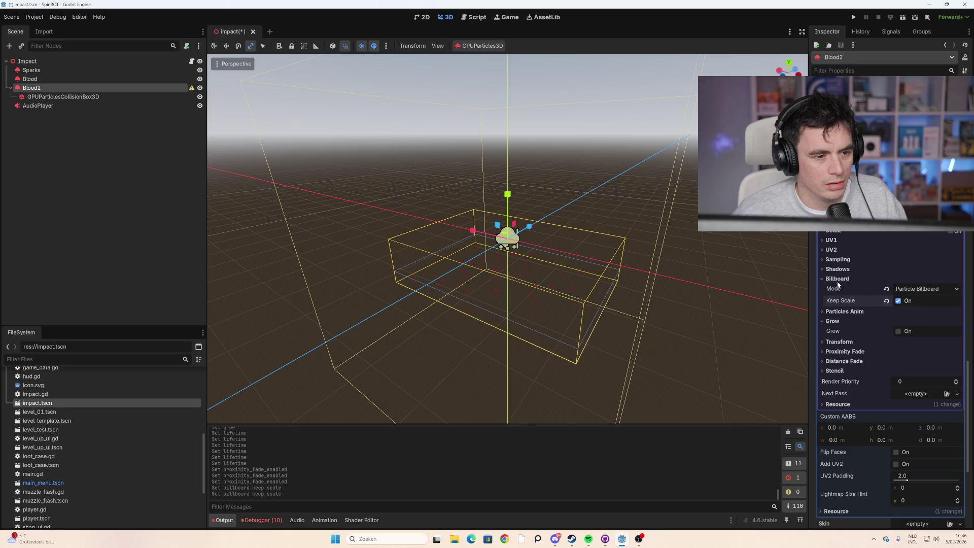
# Step: Open impact.gd, the script attached to the root Impact node
pyautogui.click(94, 99)
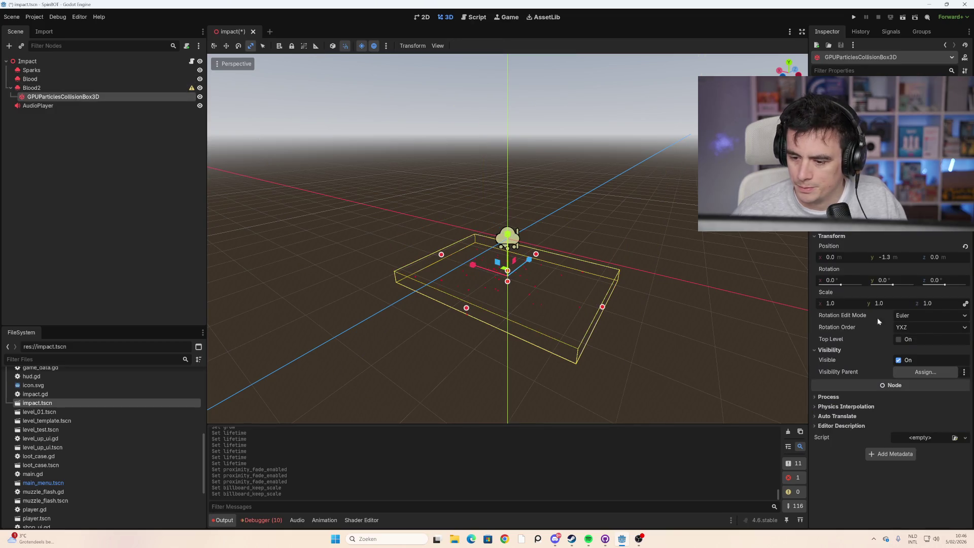
pyautogui.moveTo(901, 387)
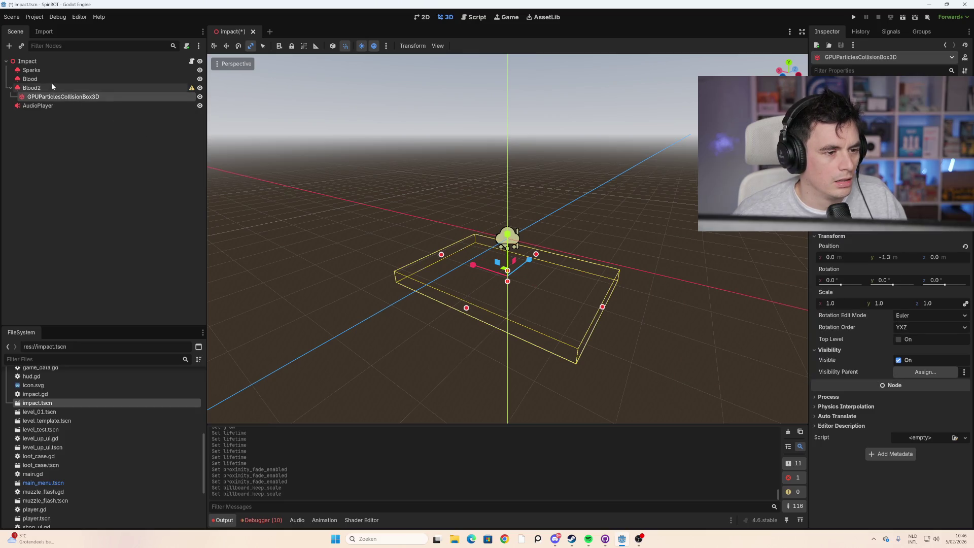
pyautogui.click(43, 61)
pyautogui.click(192, 62)
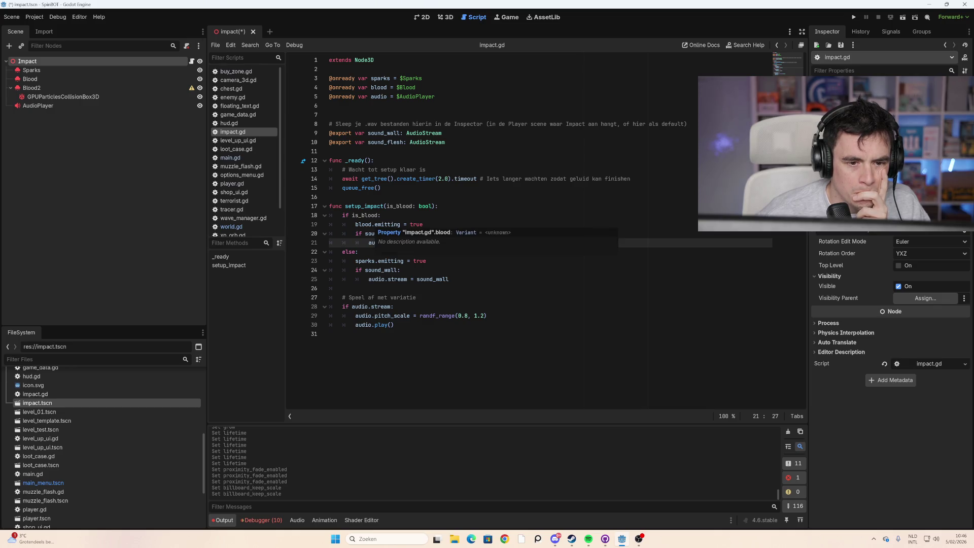
pyautogui.click(330, 106)
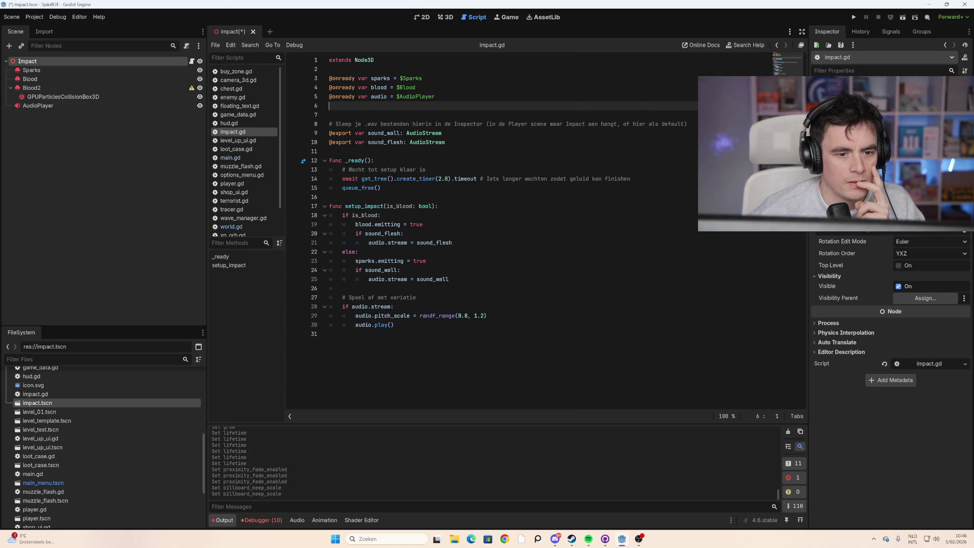
pyautogui.click(46, 89)
pyautogui.moveTo(46, 91)
pyautogui.mouseDown()
pyautogui.moveTo(48, 99)
pyautogui.moveTo(364, 106)
pyautogui.mouseUp()
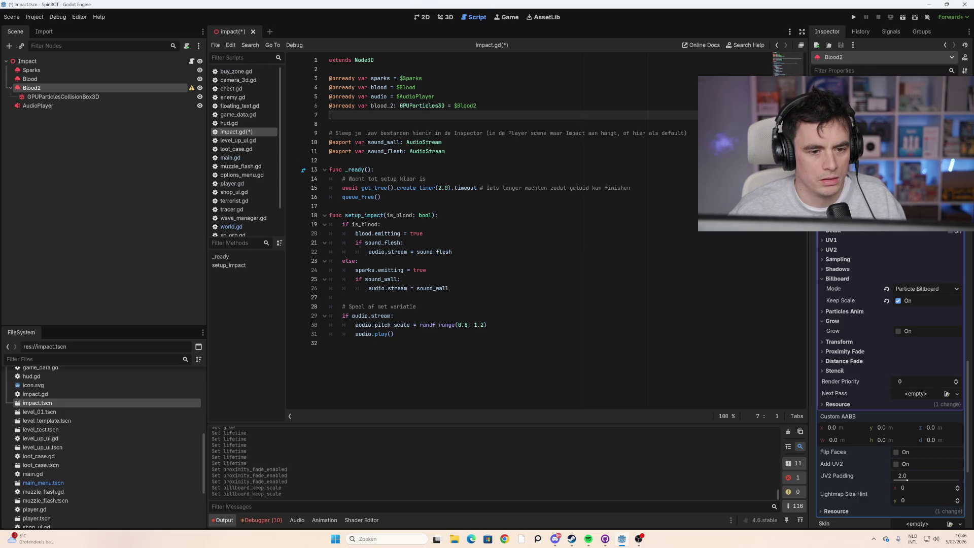
# Step: Change blood.emitting to blood_2.emitting for flesh hits and save the script
pyautogui.click(400, 233)
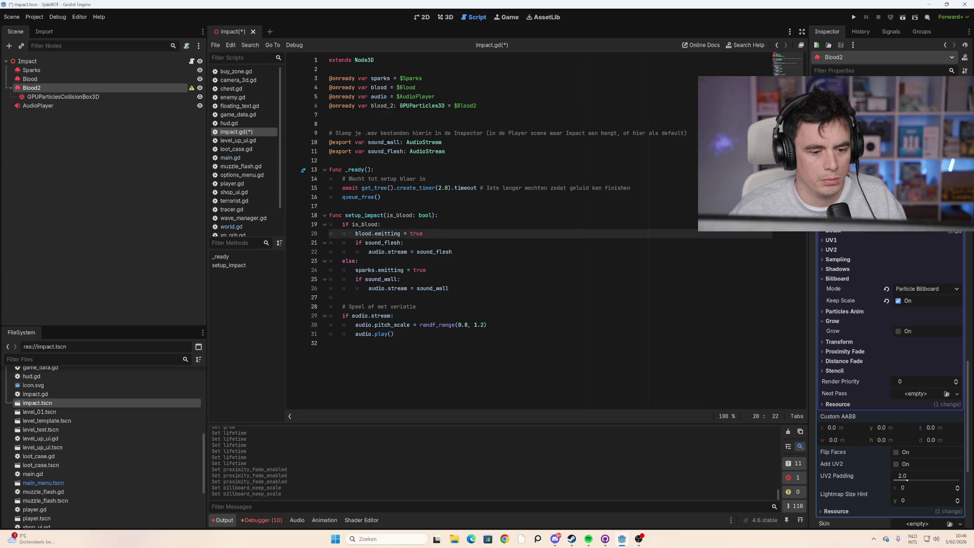
pyautogui.click(374, 234)
pyautogui.write('_2')
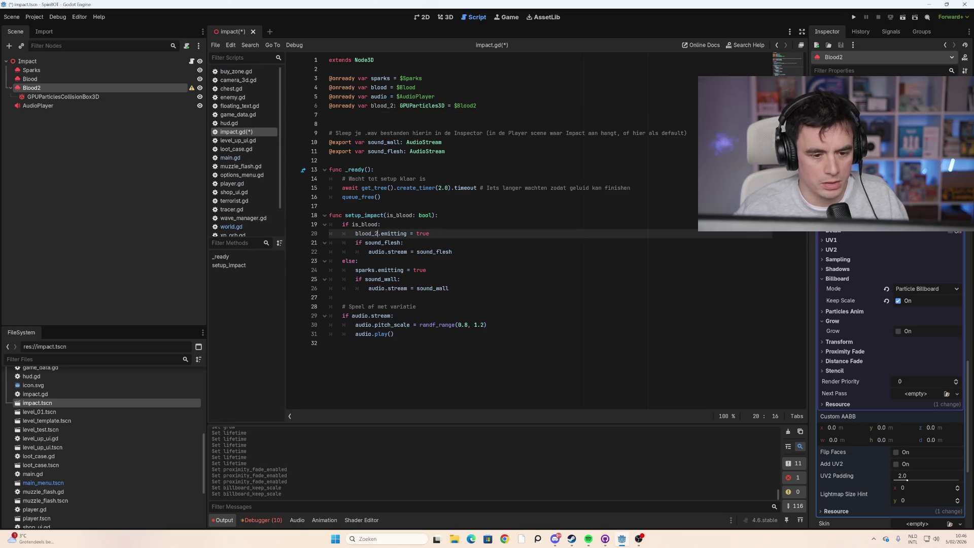
pyautogui.click(427, 270)
pyautogui.hotkey('ctrl', 's')
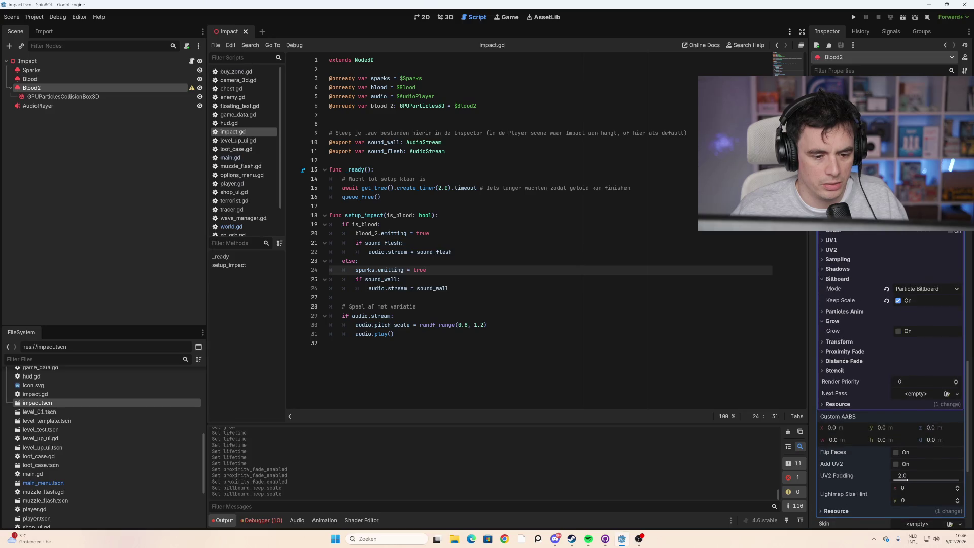
pyautogui.click(380, 224)
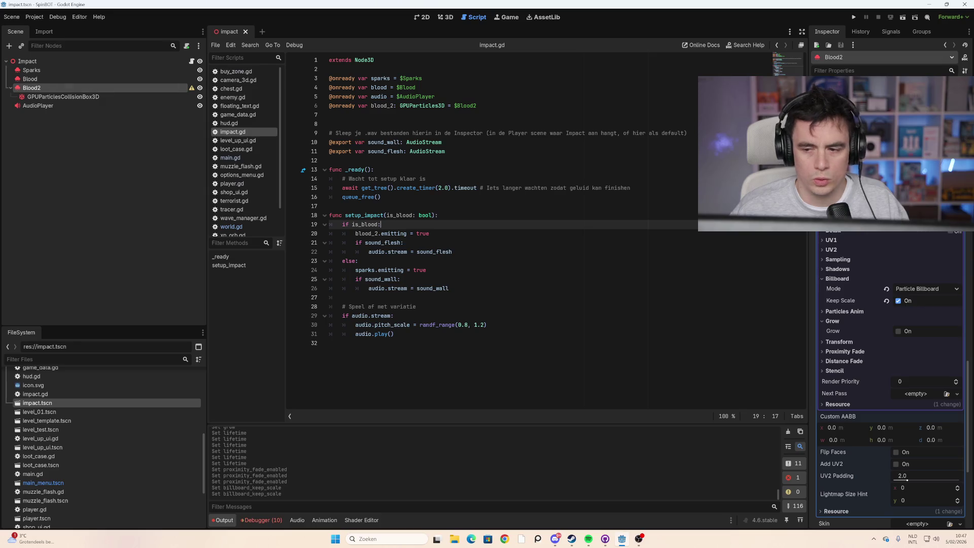
# Step: Turn on Emitting and One Shot for the Blood2 particles
pyautogui.scroll(10, 889, 243)
pyautogui.scroll(15, 891, 248)
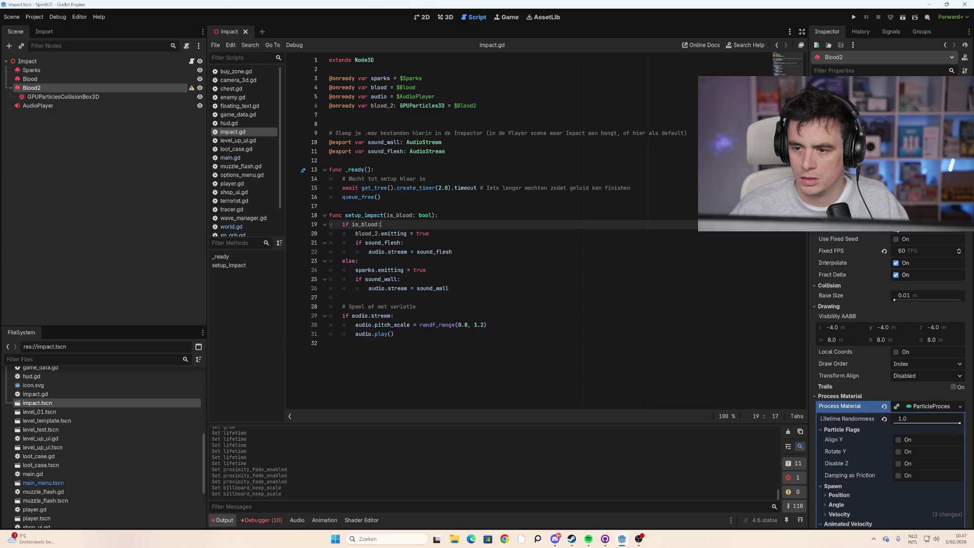
pyautogui.click(896, 98)
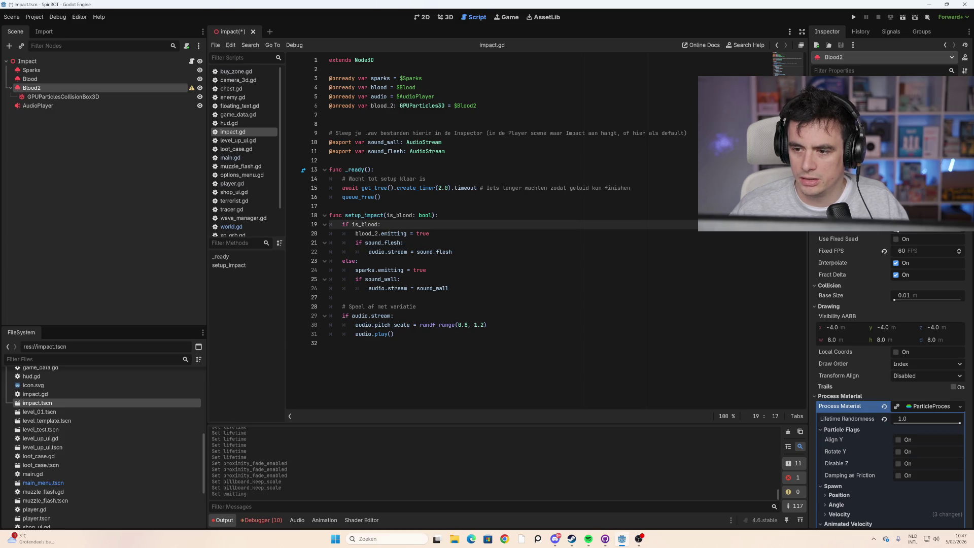
pyautogui.click(896, 179)
# Step: Select the original Blood node and run the project with F5
pyautogui.click(69, 77)
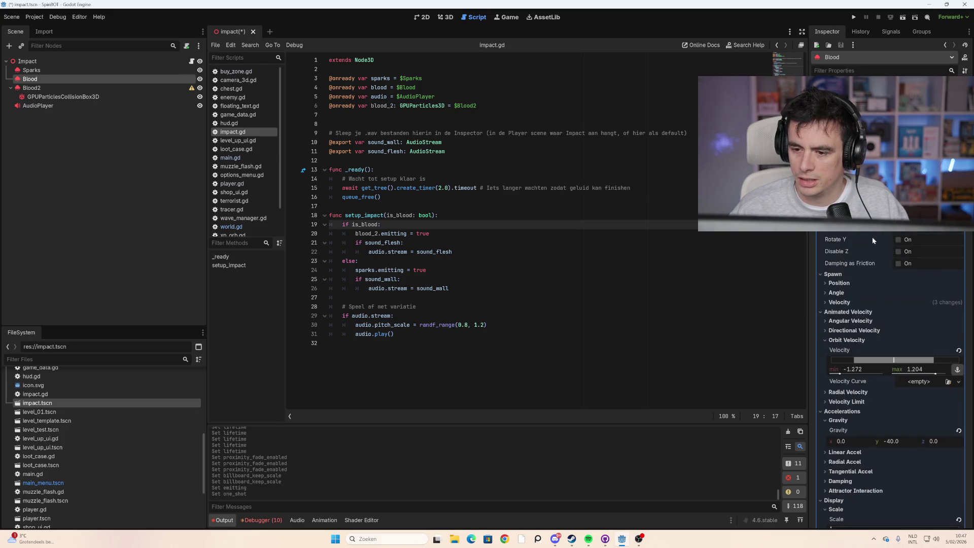
pyautogui.scroll(3, 862, 304)
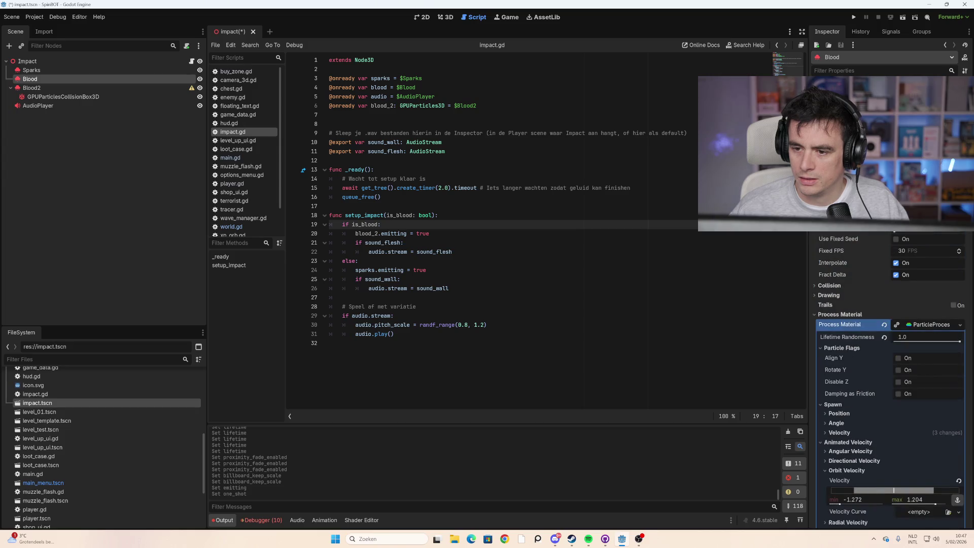
pyautogui.press('F5')
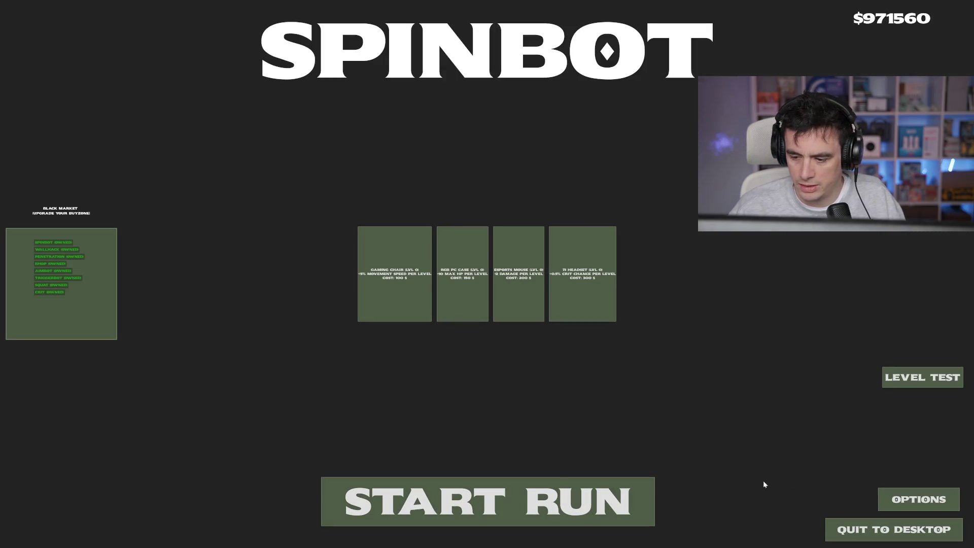
# Step: Start a run from the main menu and walk the character around the map with WASD
pyautogui.click(609, 500)
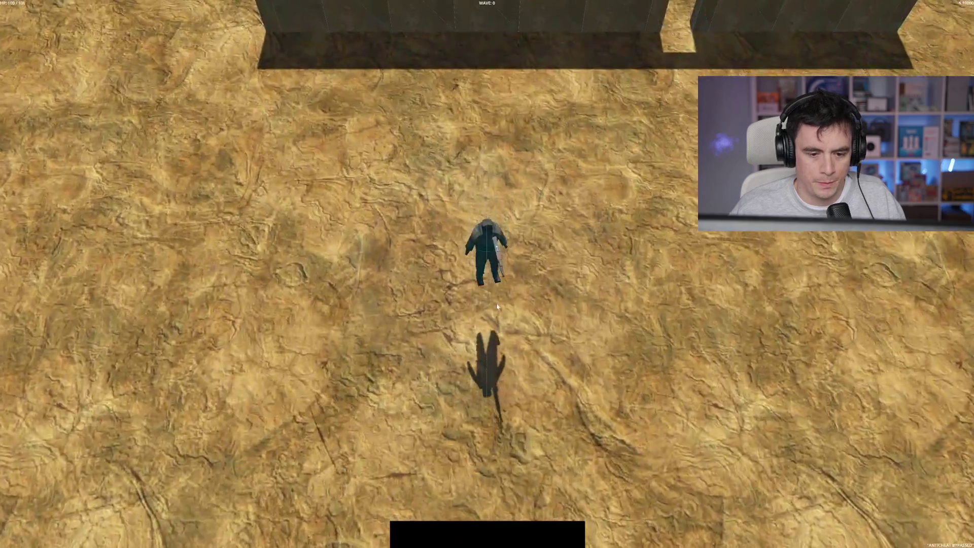
pyautogui.press('w')
pyautogui.press('a')
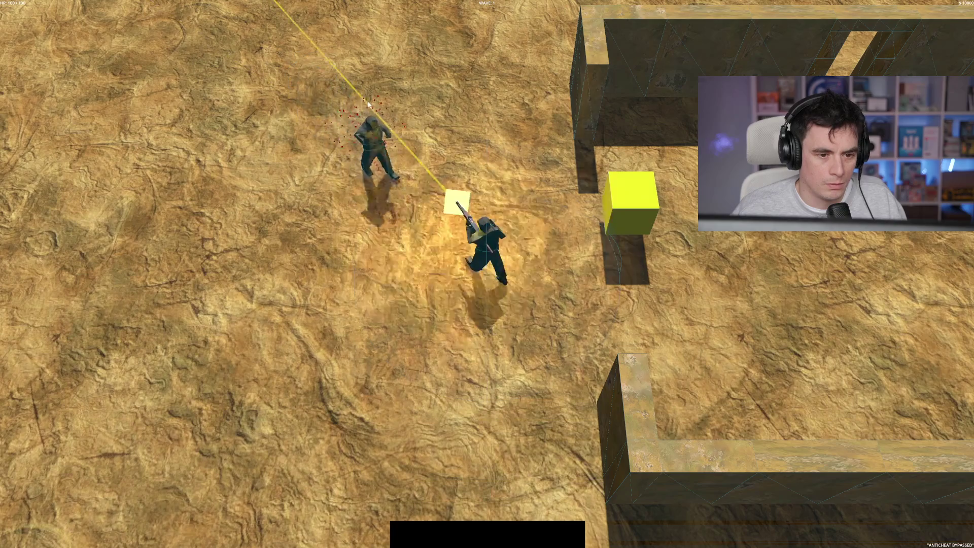
pyautogui.press('s')
pyautogui.press('s')
pyautogui.press('a')
pyautogui.press('w')
pyautogui.press('a')
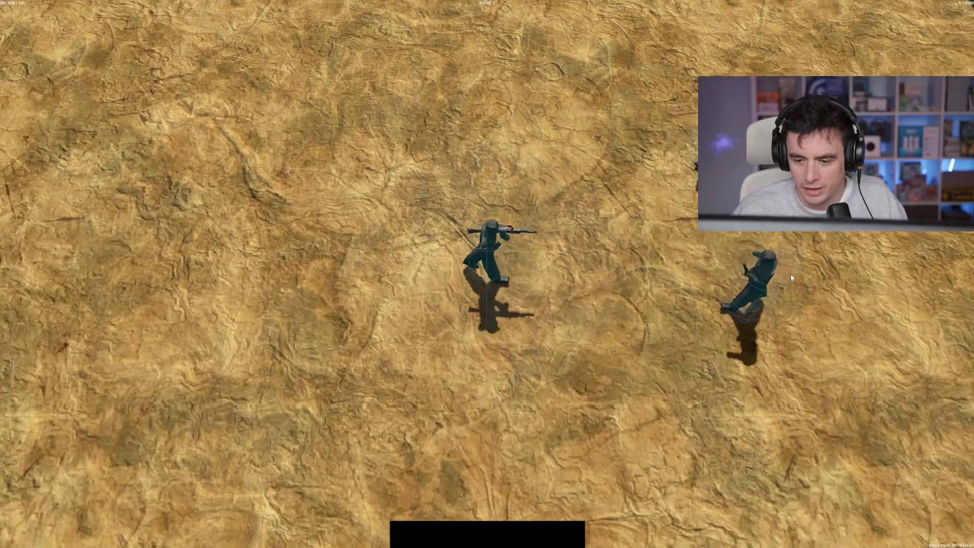
pyautogui.press('s')
pyautogui.press('s')
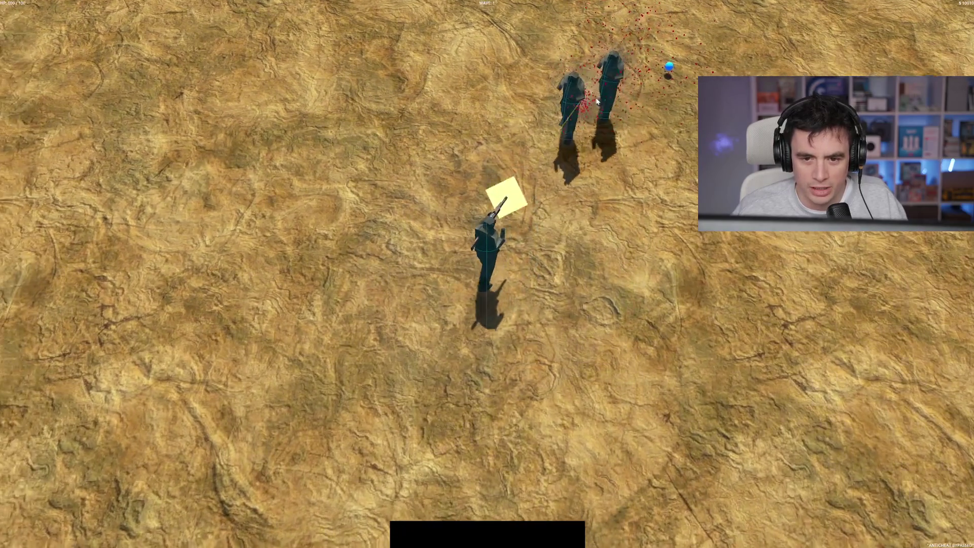
pyautogui.press('w')
pyautogui.press('d')
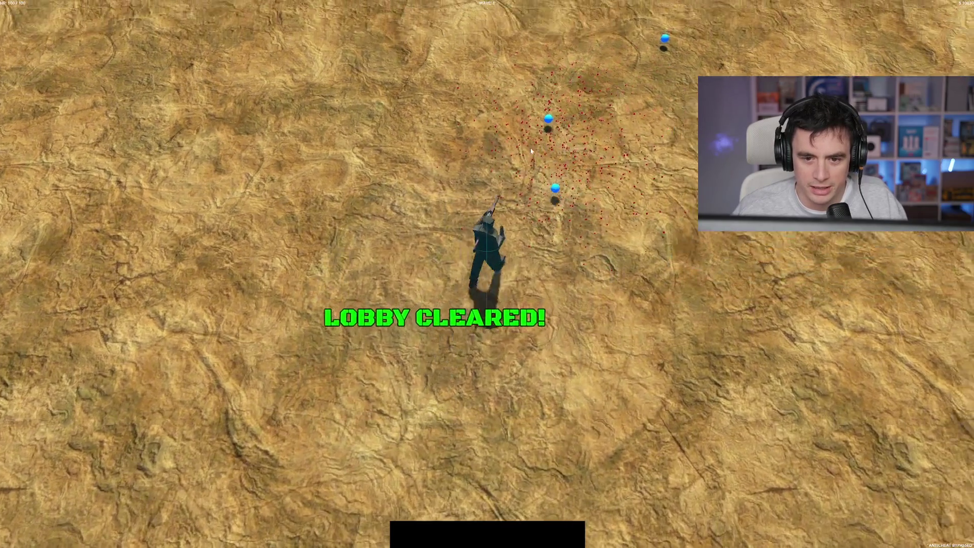
pyautogui.press('w')
pyautogui.press('d')
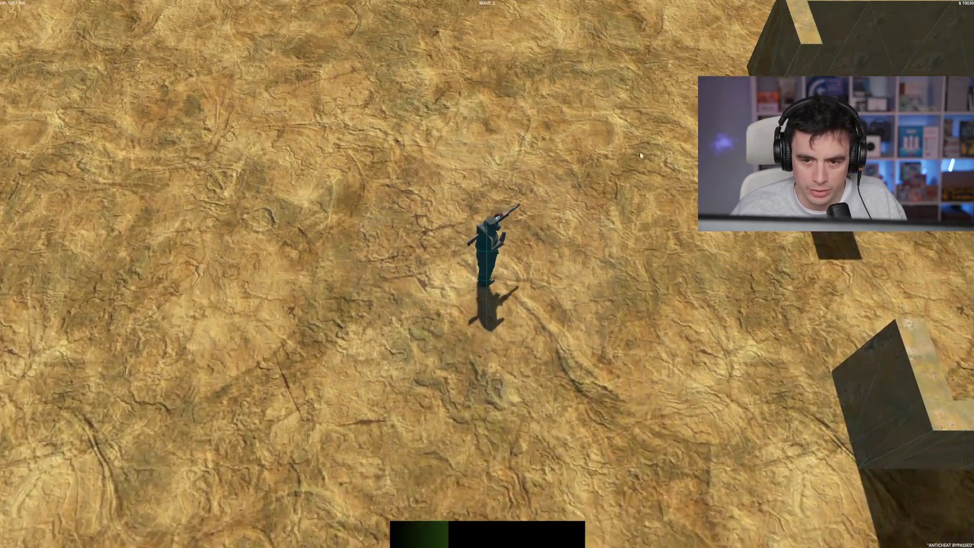
pyautogui.press('w')
# Step: Shoot the approaching enemies so they spray blood, until the upgrade choice appears
pyautogui.click(455, 126)
pyautogui.press('a')
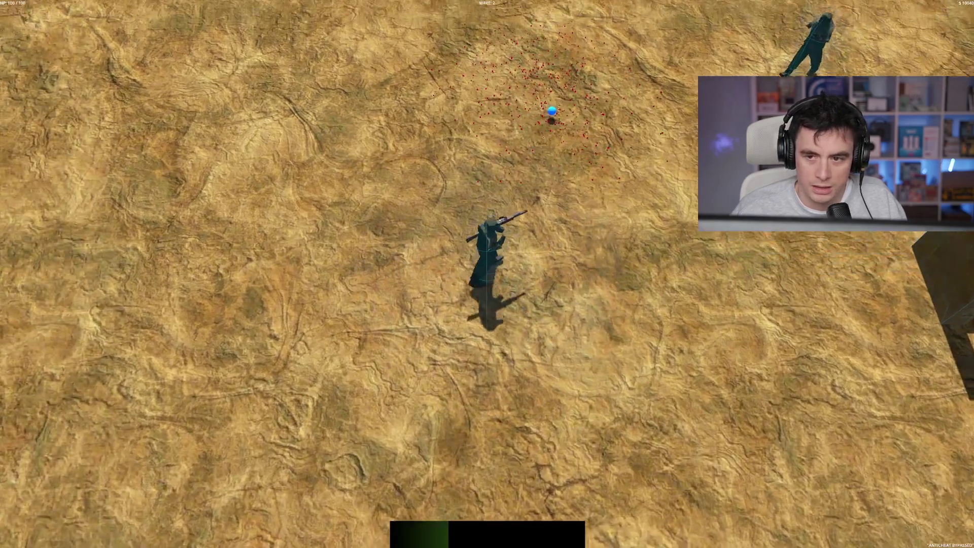
pyautogui.press('d')
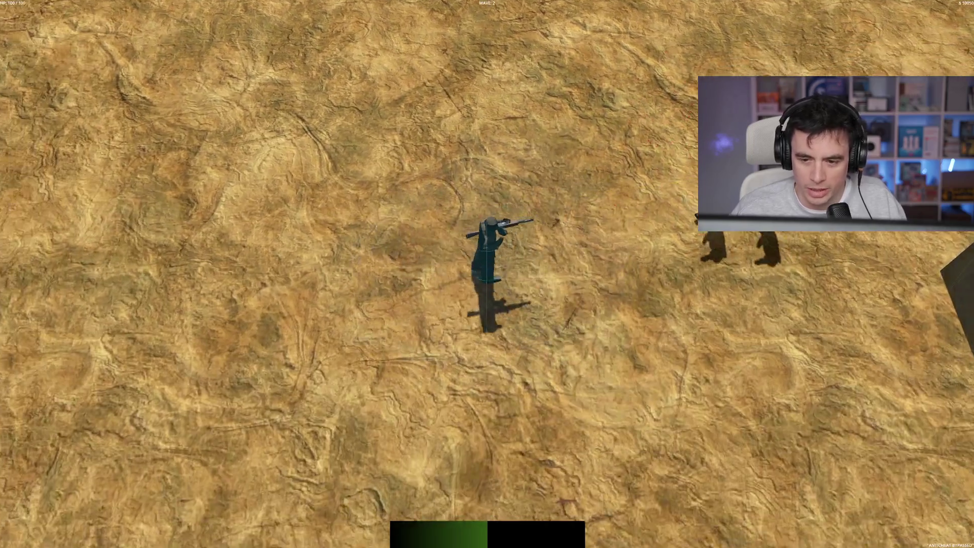
pyautogui.click(674, 151)
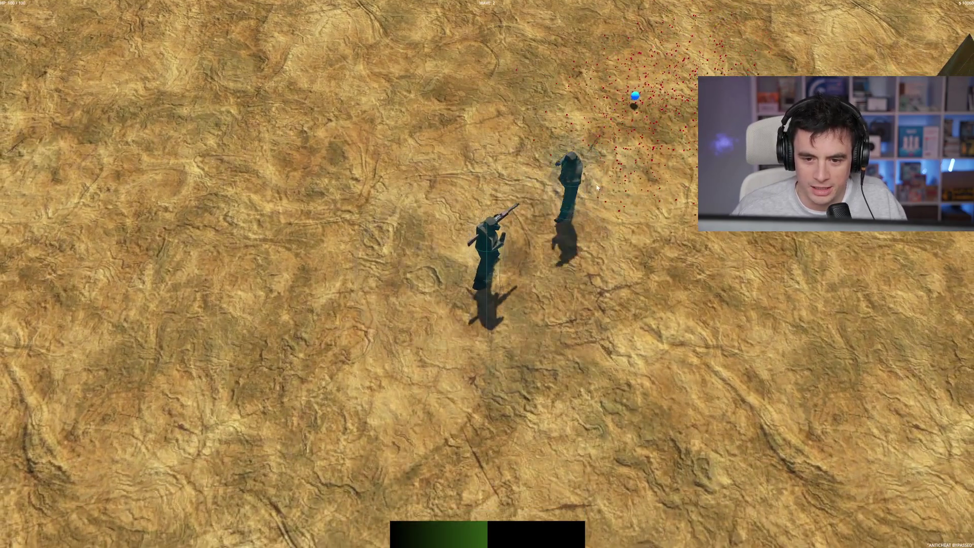
pyautogui.click(524, 171)
pyautogui.press('w')
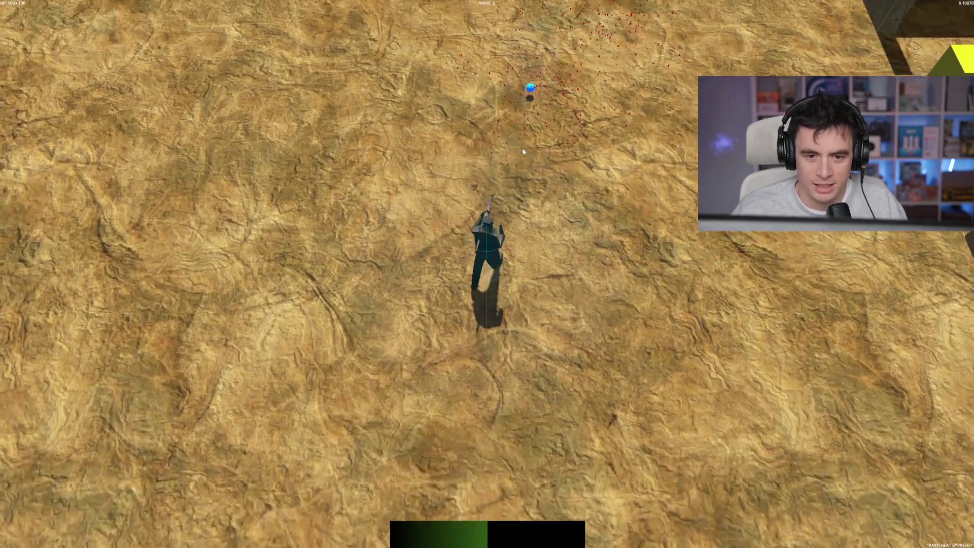
pyautogui.press('d')
pyautogui.press('s')
pyautogui.press('d')
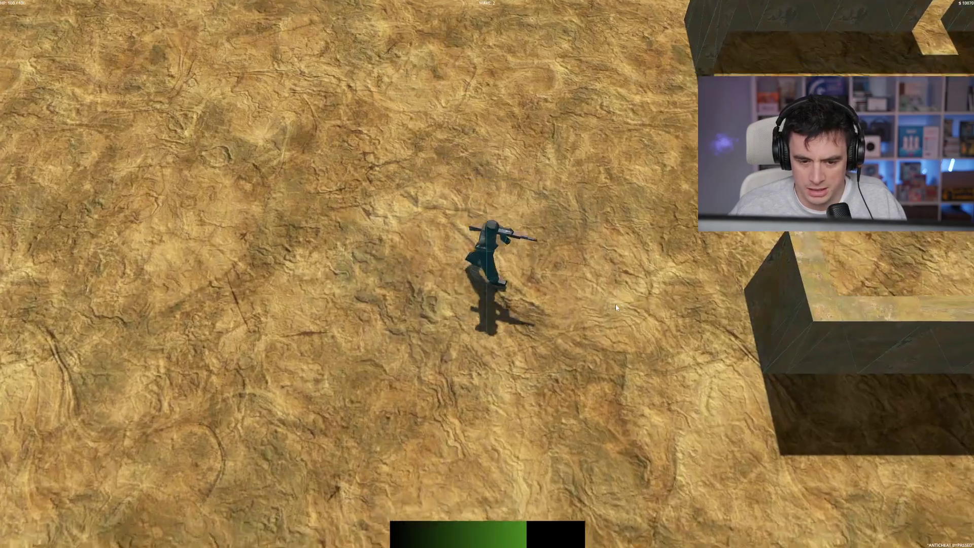
pyautogui.press('s')
pyautogui.click(573, 193)
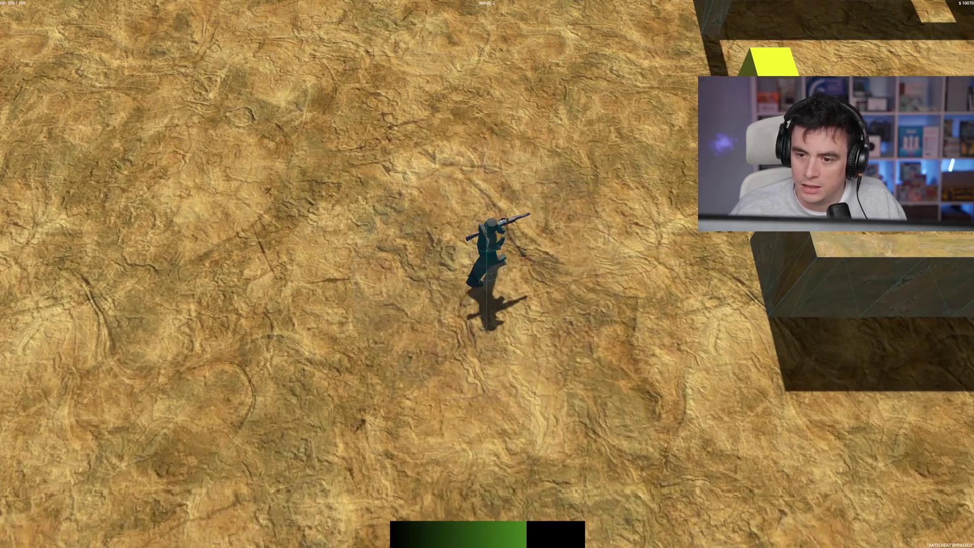
pyautogui.click(660, 175)
pyautogui.press('d')
pyautogui.press('w')
pyautogui.press('w')
pyautogui.press('a')
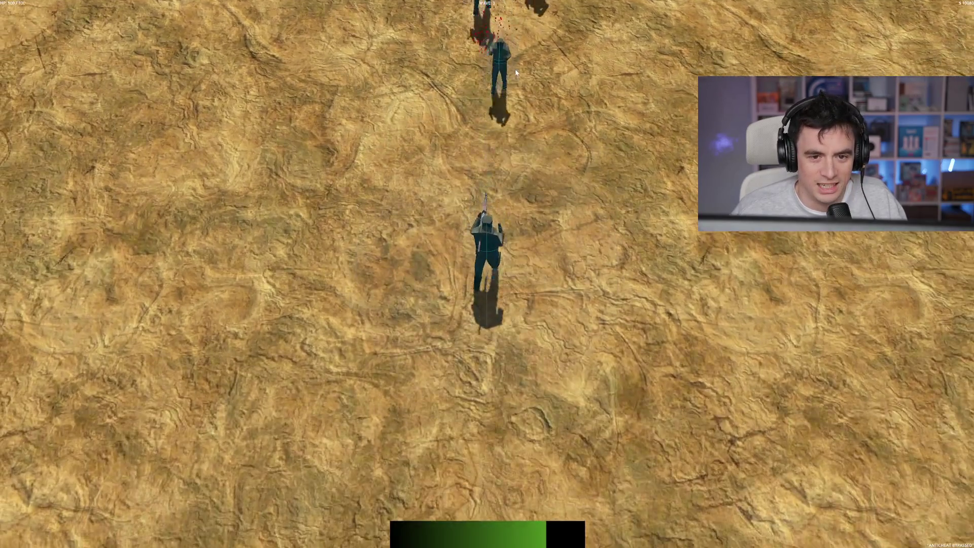
pyautogui.click(507, 67)
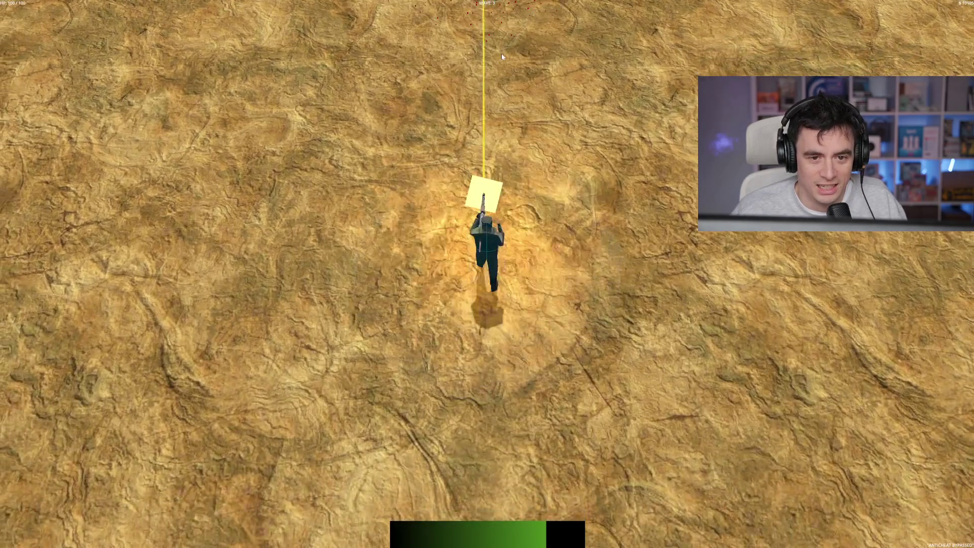
pyautogui.click(530, 70)
pyautogui.press('a')
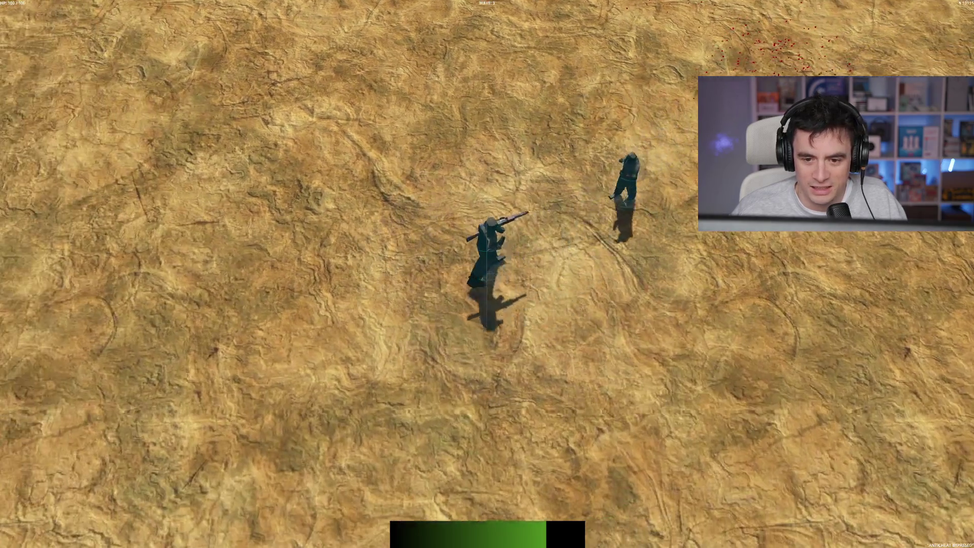
pyautogui.click(626, 191)
pyautogui.press('a')
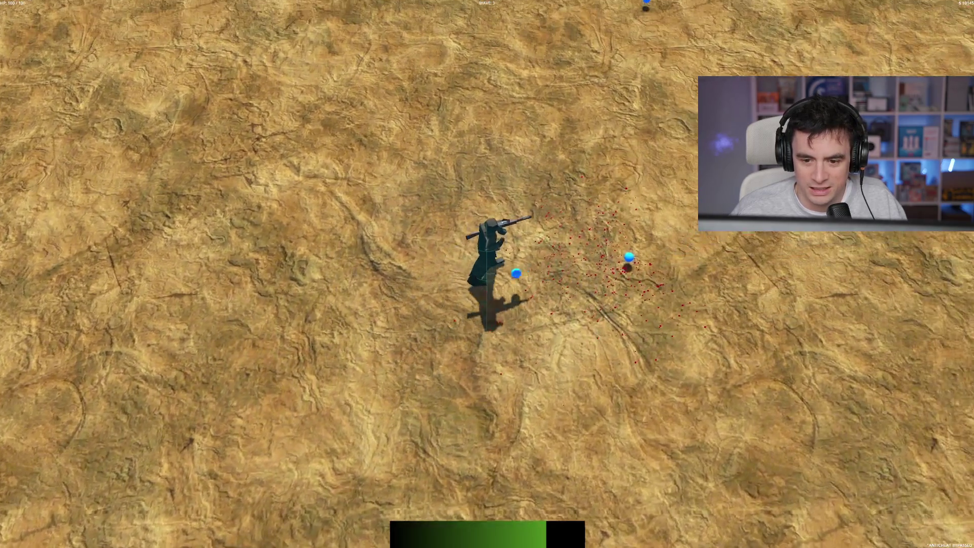
pyautogui.click(554, 118)
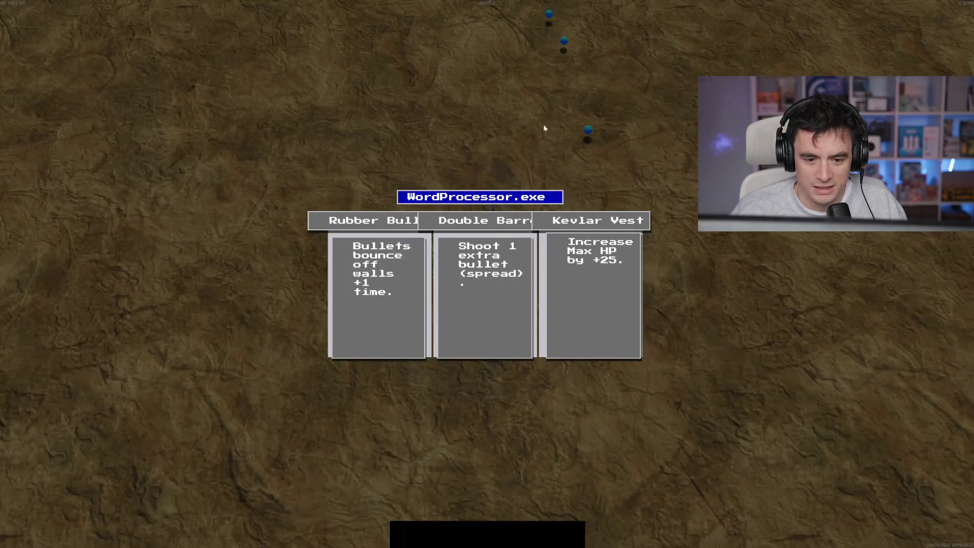
# Step: Take the Double Barrel upgrade and shoot the nearby enemies
pyautogui.click(485, 299)
pyautogui.click(537, 142)
pyautogui.press('a')
pyautogui.click(461, 129)
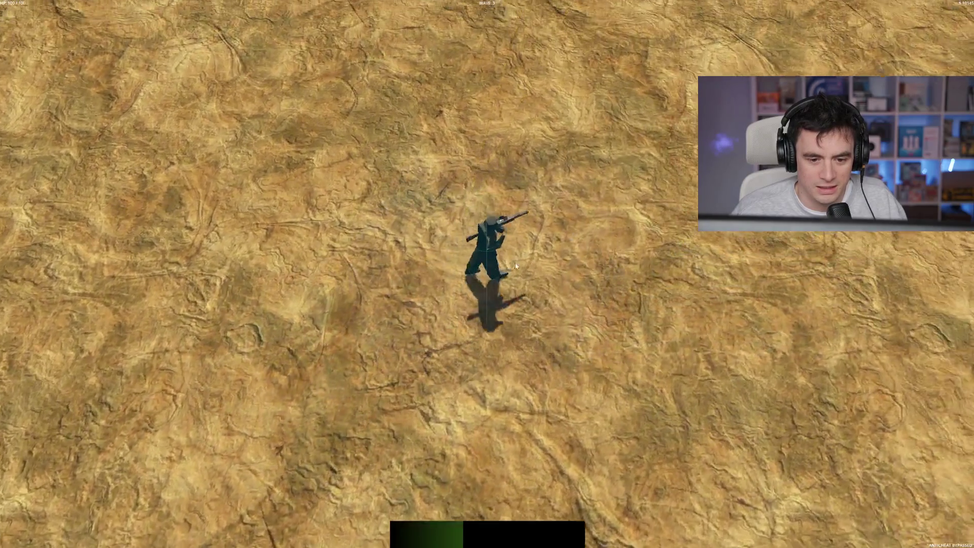
pyautogui.press('a')
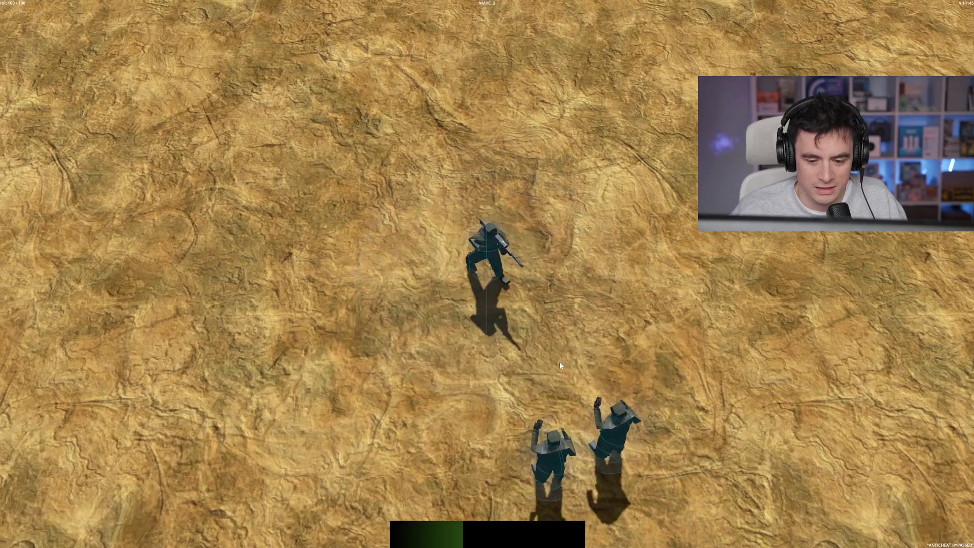
pyautogui.click(721, 323)
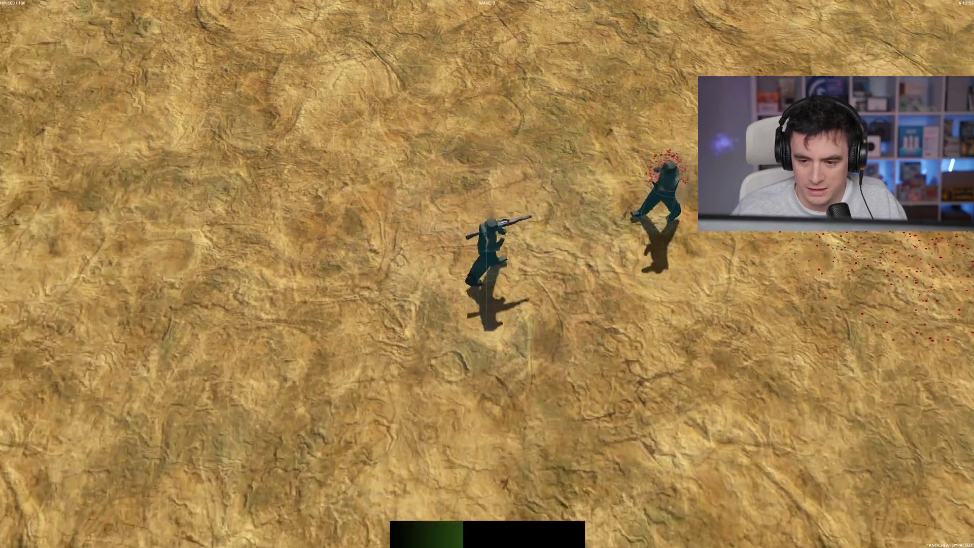
pyautogui.click(665, 182)
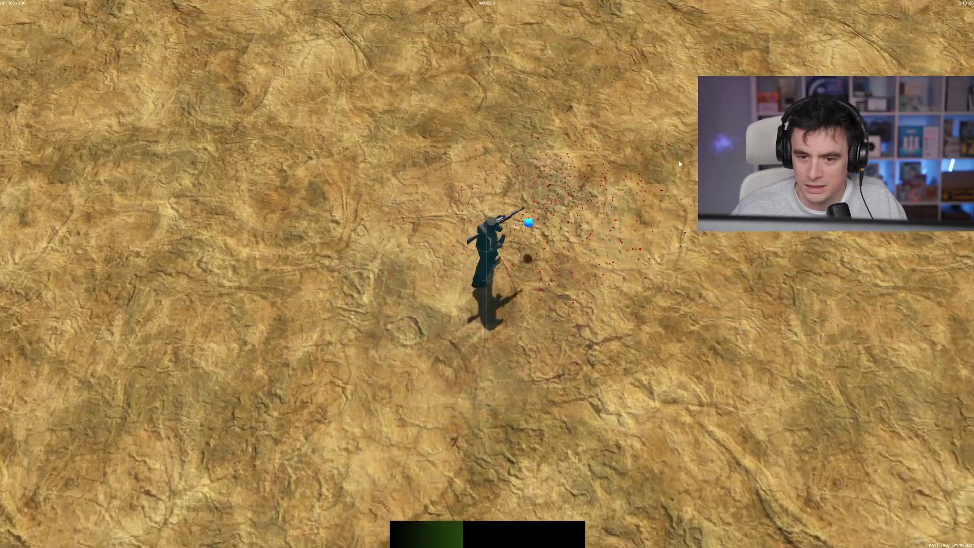
# Step: Clear the remaining enemies at the top and right, then collect the blue orbs
pyautogui.press('a')
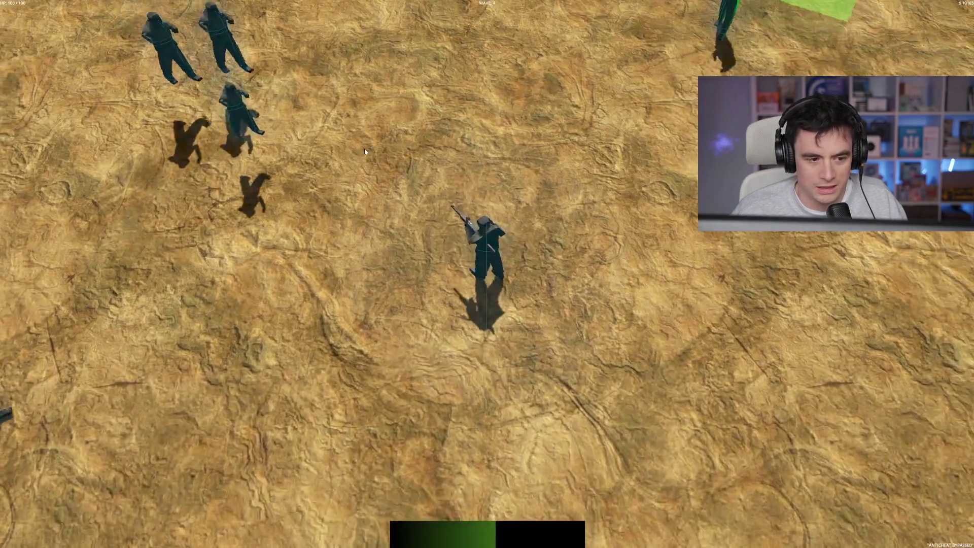
pyautogui.press('s')
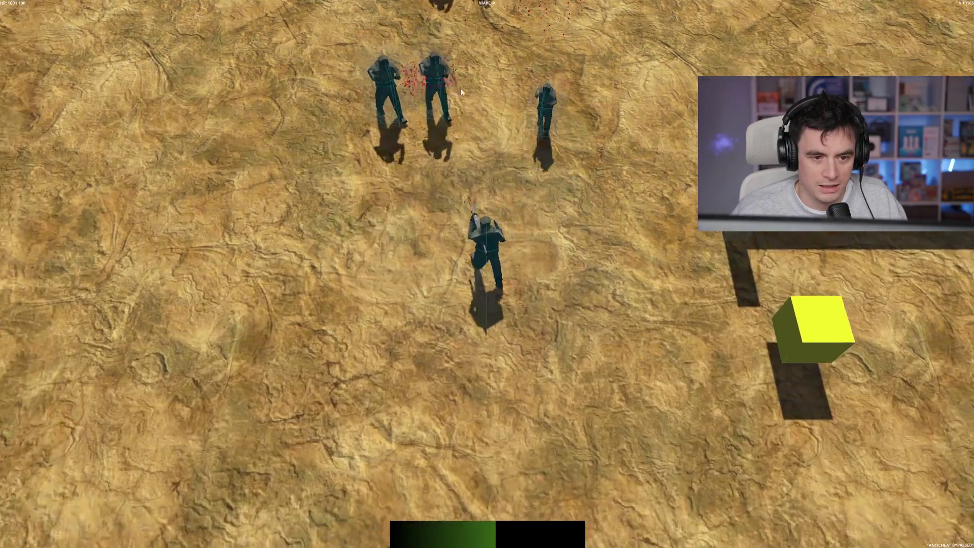
pyautogui.click(593, 101)
pyautogui.press('a')
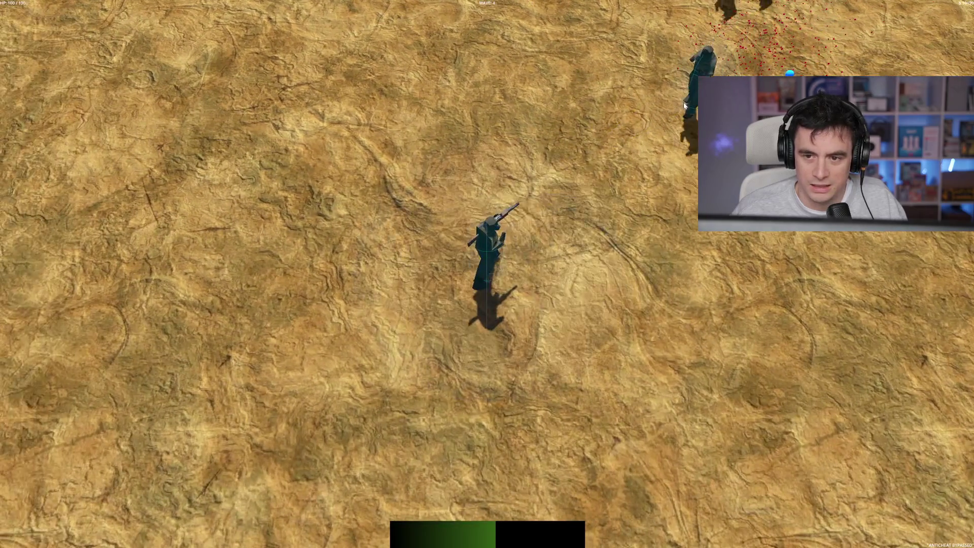
pyautogui.click(659, 86)
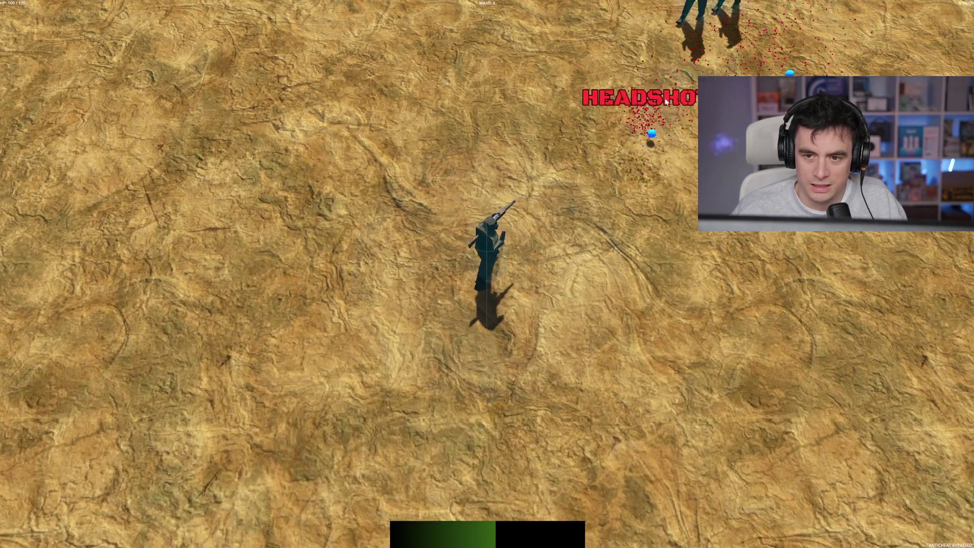
pyautogui.click(636, 49)
pyautogui.click(660, 76)
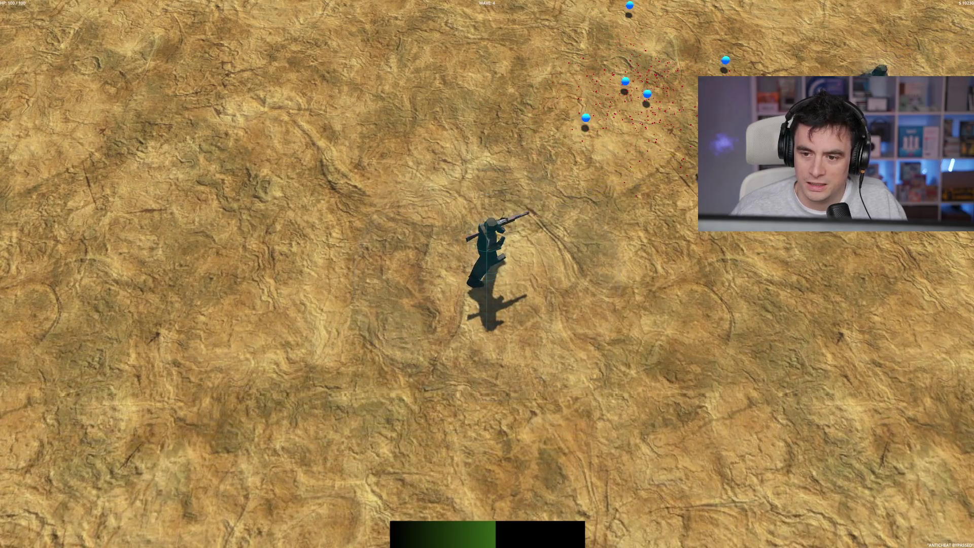
pyautogui.click(685, 167)
pyautogui.press('w')
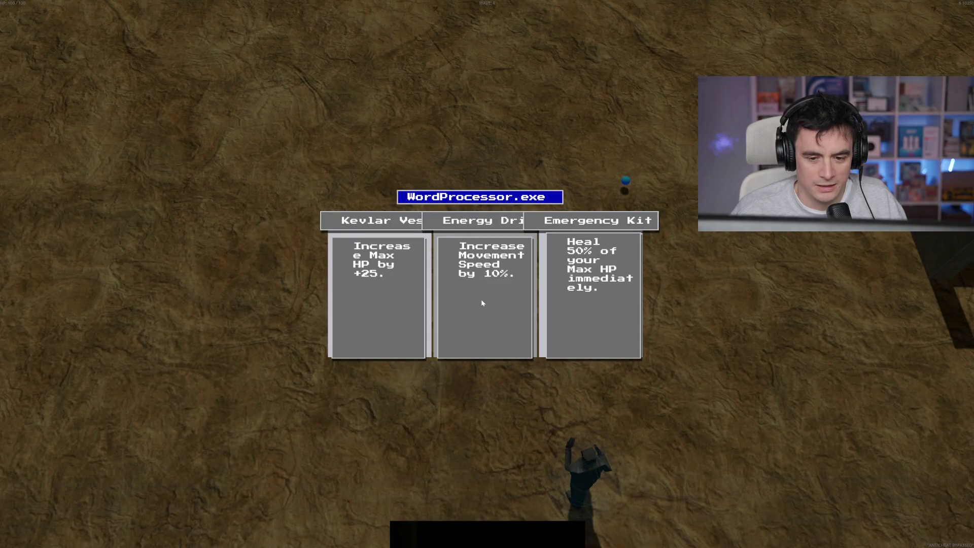
# Step: Pick the Energy Drink upgrade, then stop the running game with F8
pyautogui.click(484, 301)
pyautogui.press('d')
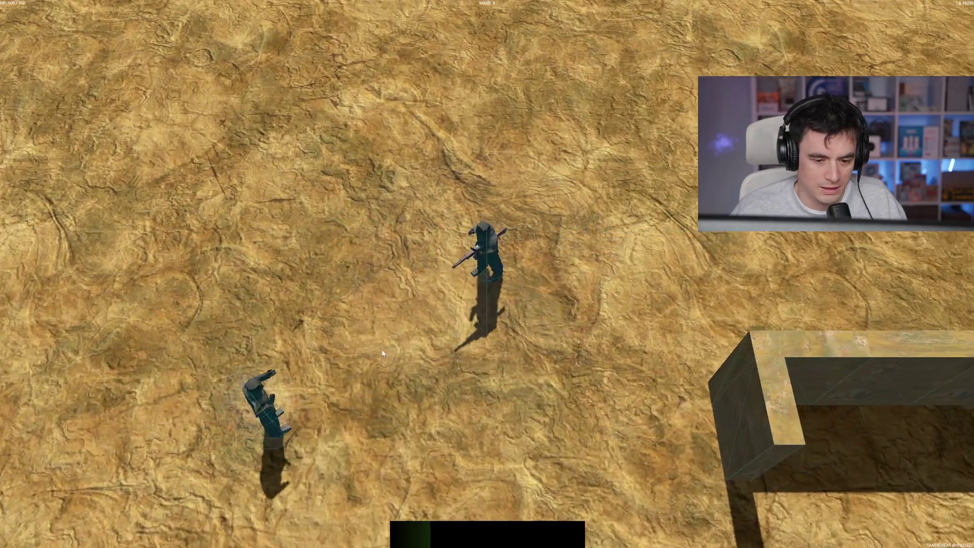
pyautogui.click(355, 330)
pyautogui.press('s')
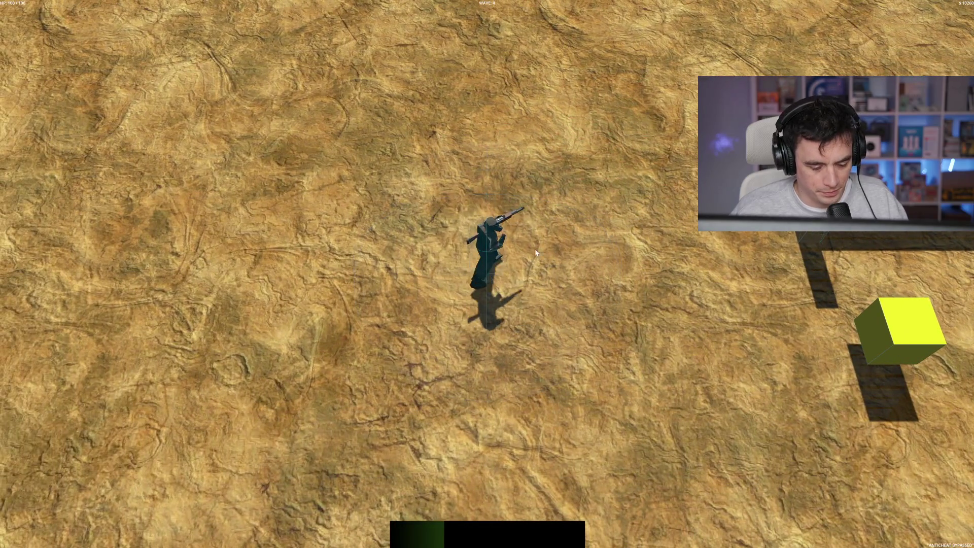
pyautogui.press('F8')
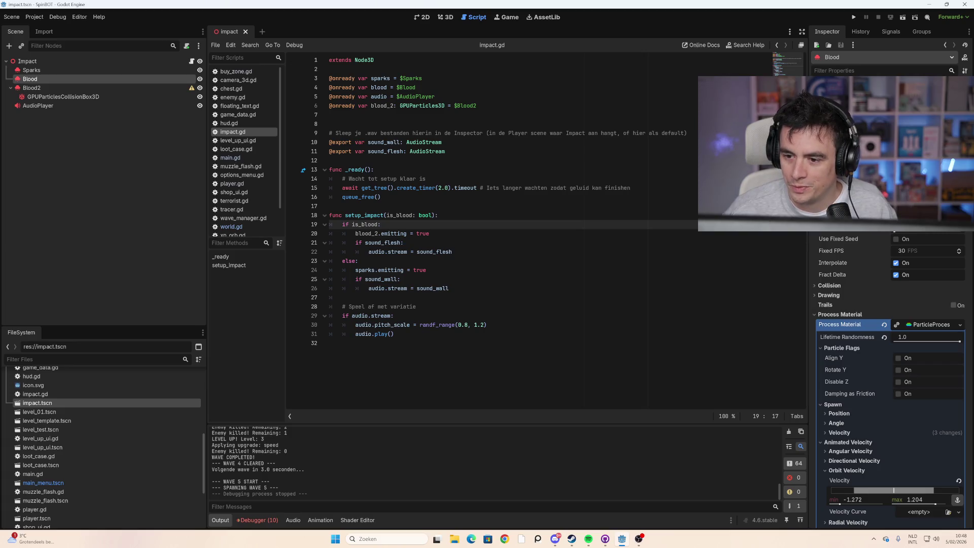
# Step: Select Blood2 in the 3D view and scroll the Inspector to Accelerations and Display > Scale
pyautogui.scroll(-10, 893, 306)
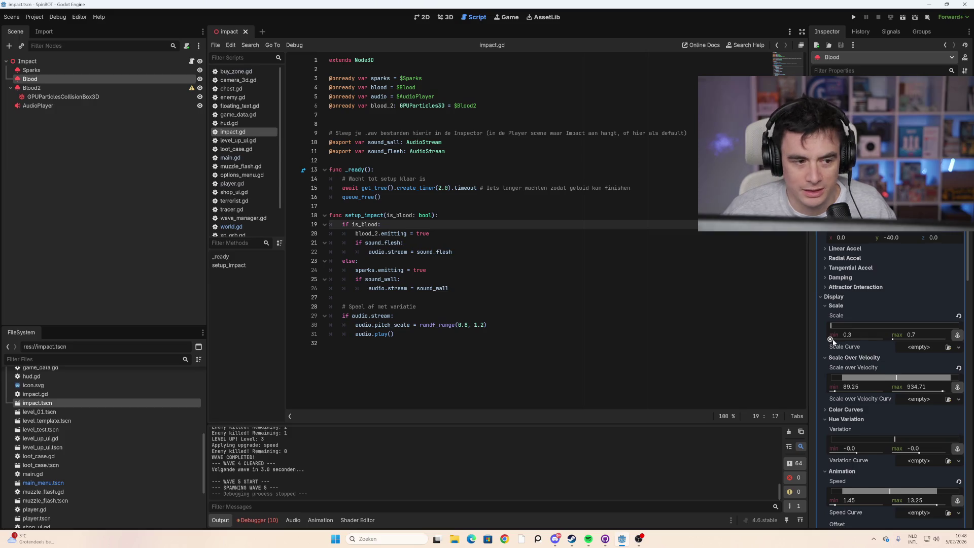
pyautogui.click(175, 88)
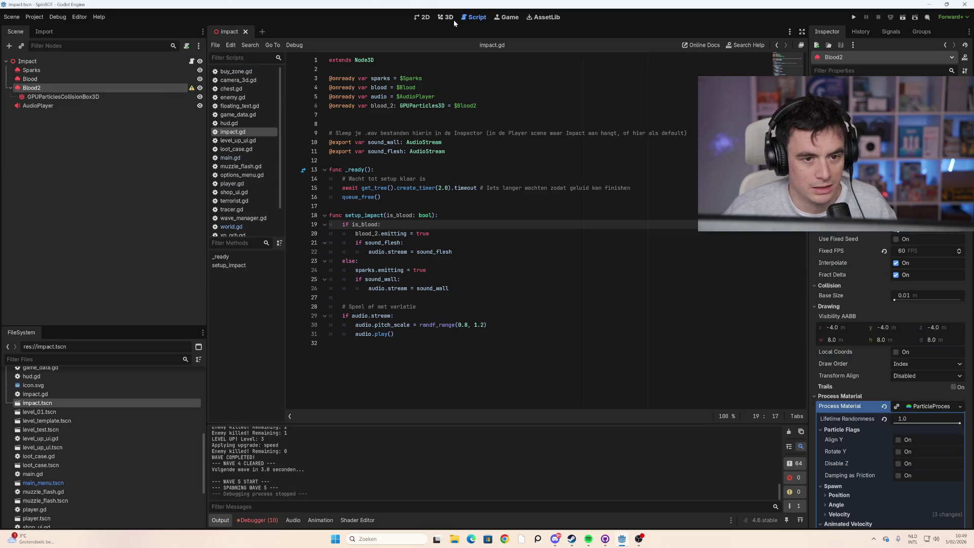
pyautogui.click(448, 17)
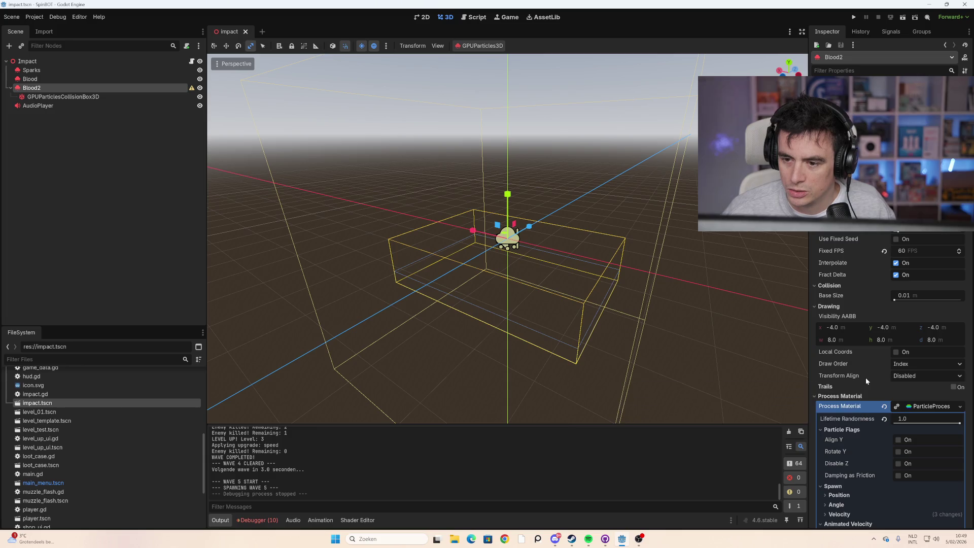
pyautogui.scroll(-3, 866, 378)
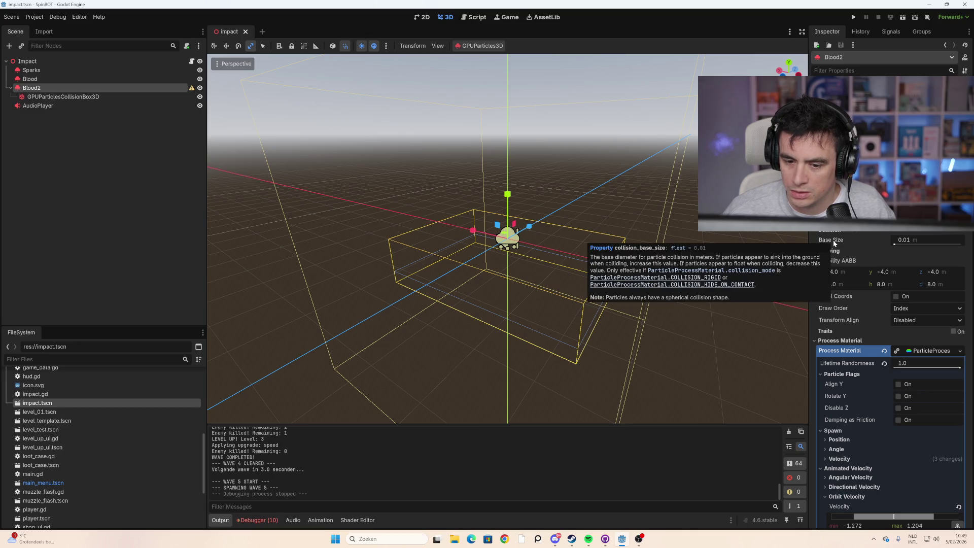
pyautogui.scroll(-10, 888, 399)
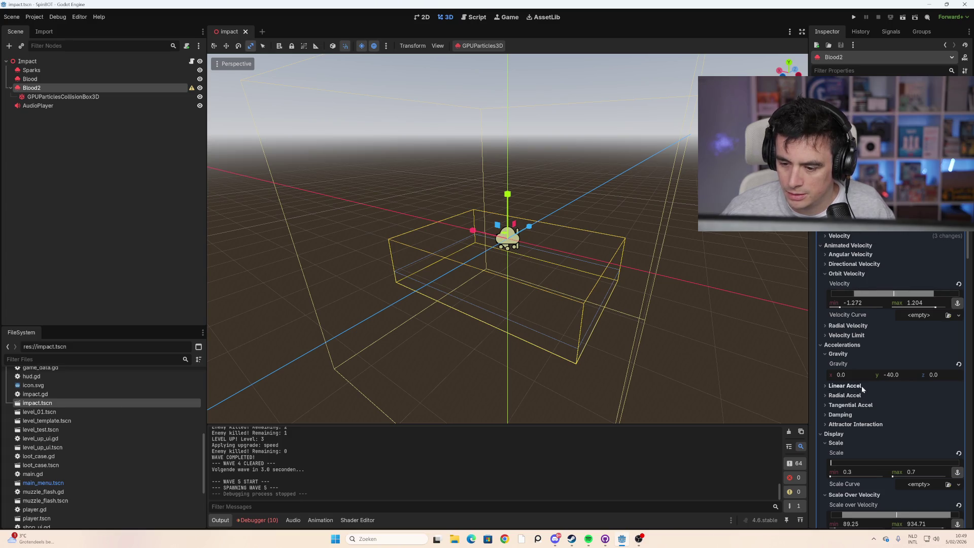
pyautogui.scroll(-5, 863, 389)
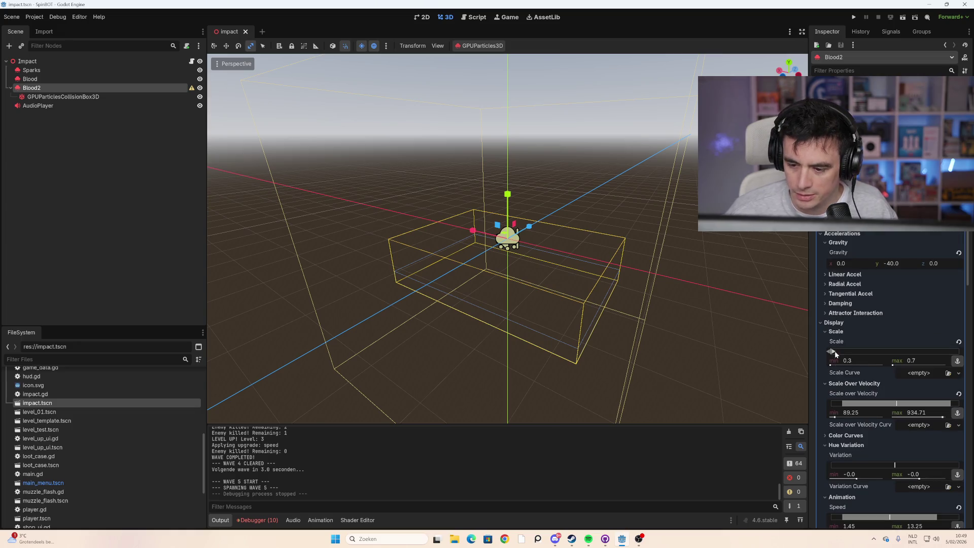
# Step: Drag Blood2's Scale range max and min far up, then review the material settings
pyautogui.moveTo(835, 352)
pyautogui.mouseDown()
pyautogui.moveTo(874, 355)
pyautogui.moveTo(855, 350)
pyautogui.mouseUp()
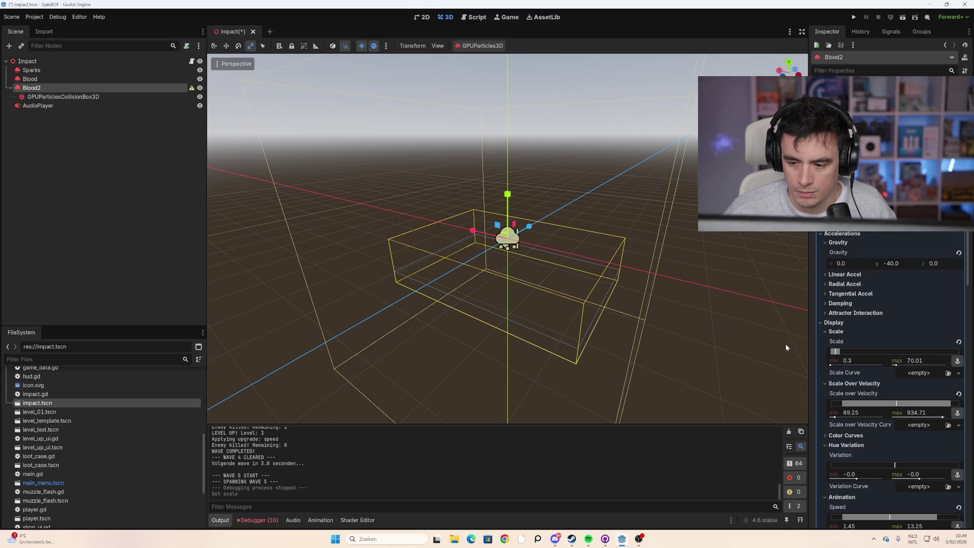
pyautogui.moveTo(834, 357); pyautogui.dragTo(831, 365)
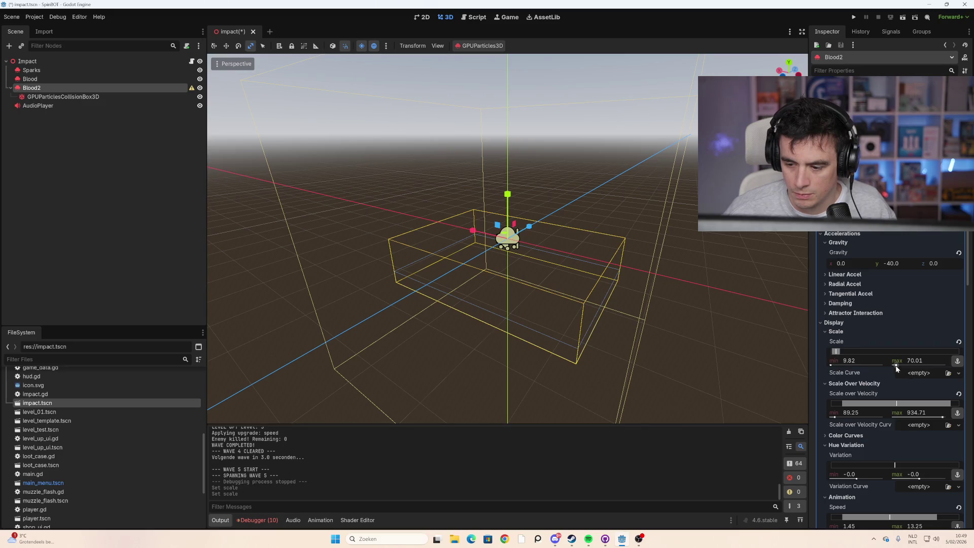
pyautogui.scroll(10, 863, 247)
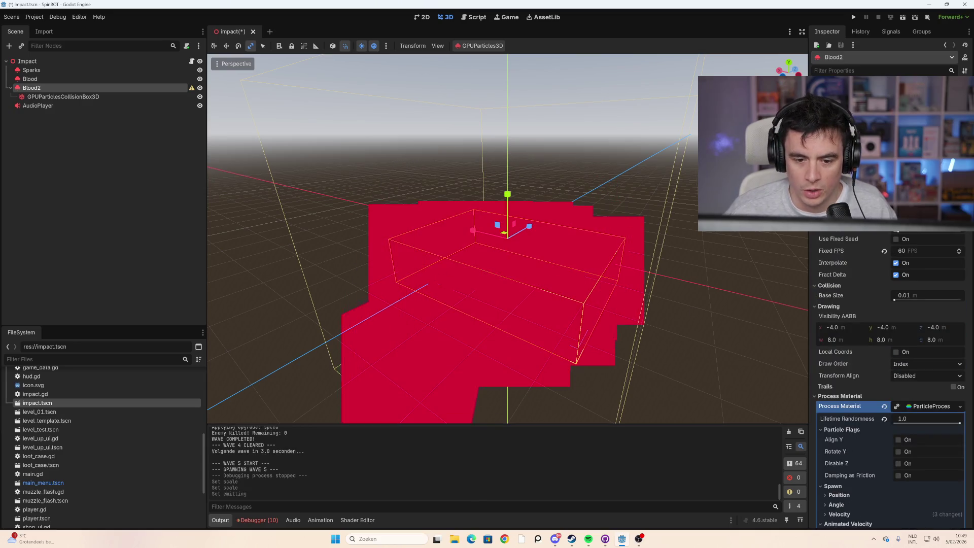
pyautogui.scroll(-10, 892, 276)
pyautogui.scroll(-15, 890, 293)
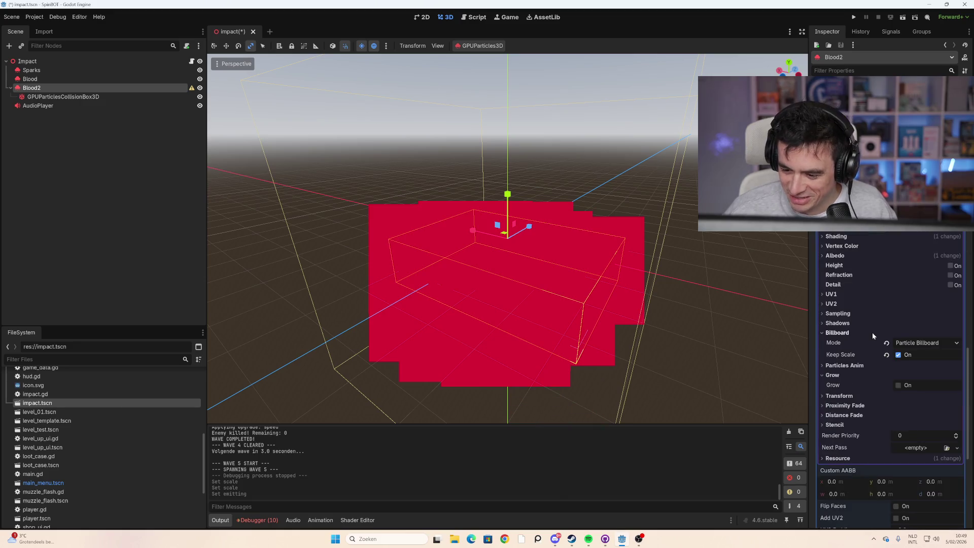
pyautogui.scroll(15, 871, 344)
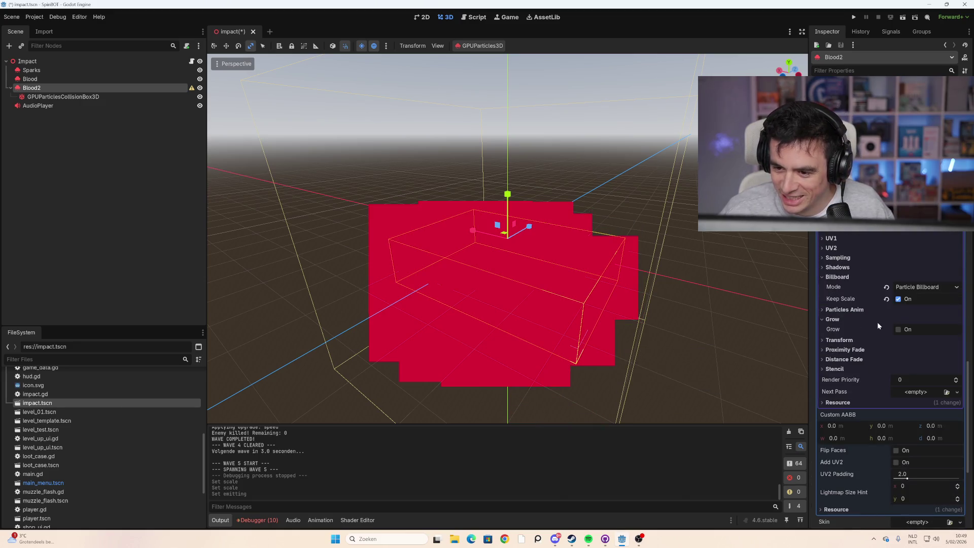
pyautogui.scroll(4, 876, 330)
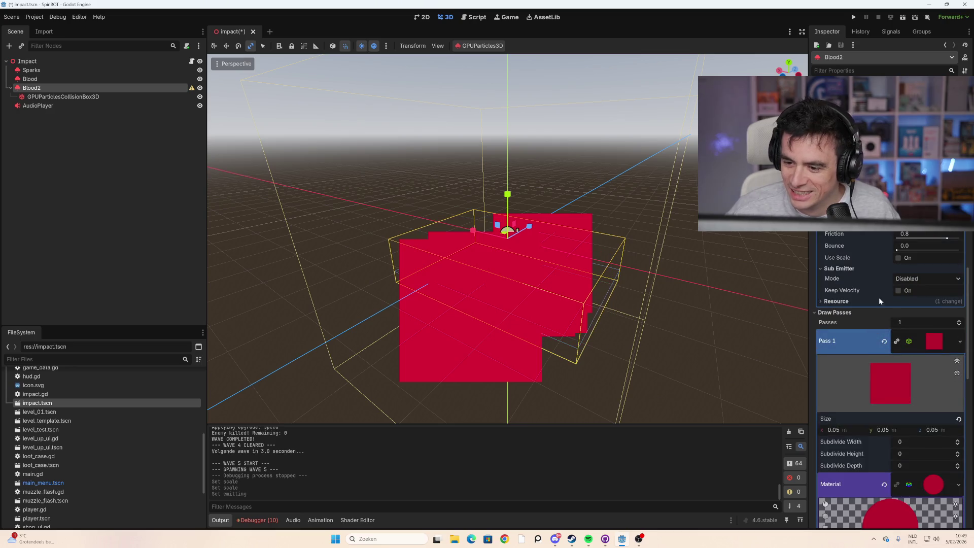
pyautogui.scroll(1, 890, 355)
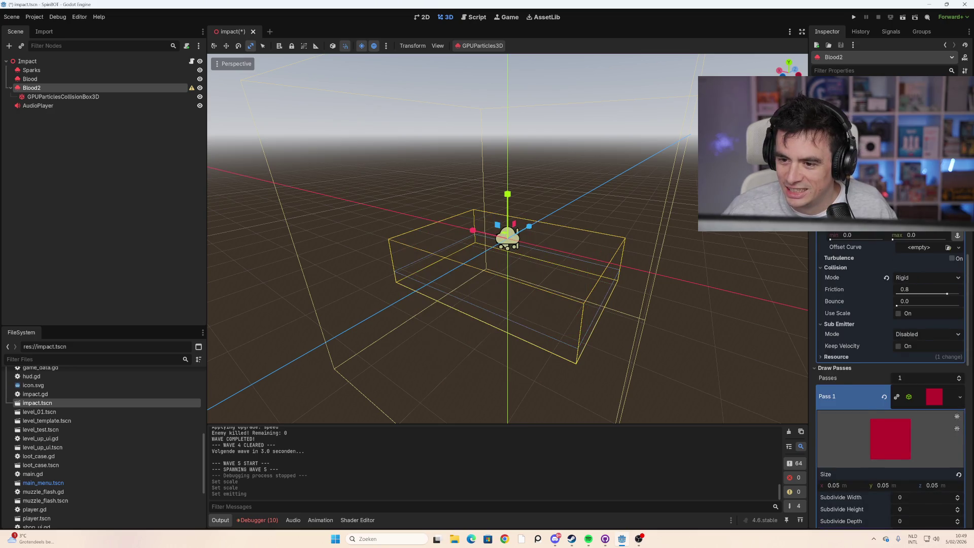
pyautogui.scroll(1, 891, 380)
pyautogui.scroll(1, 891, 381)
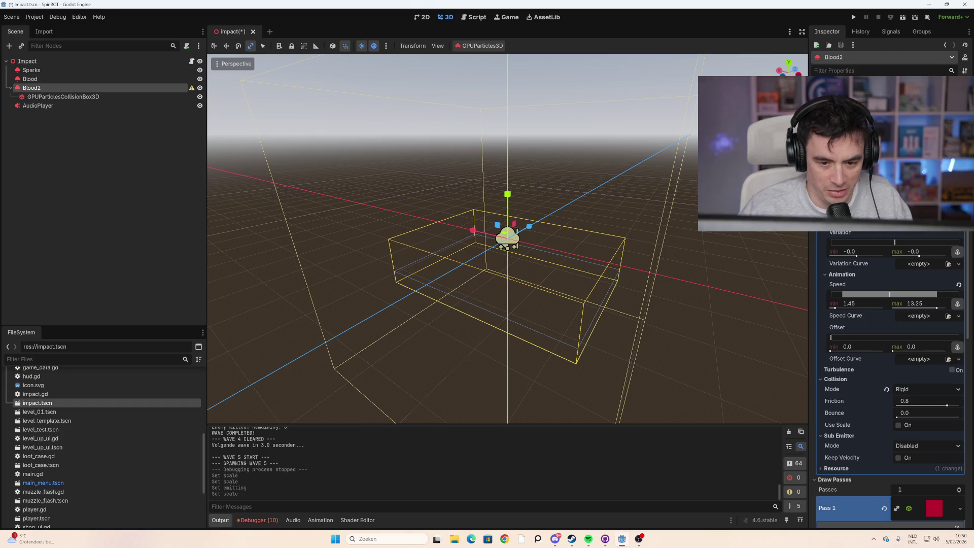
# Step: Lower Blood2's Scale range so the burst shows many small red squares
pyautogui.scroll(-2, 891, 380)
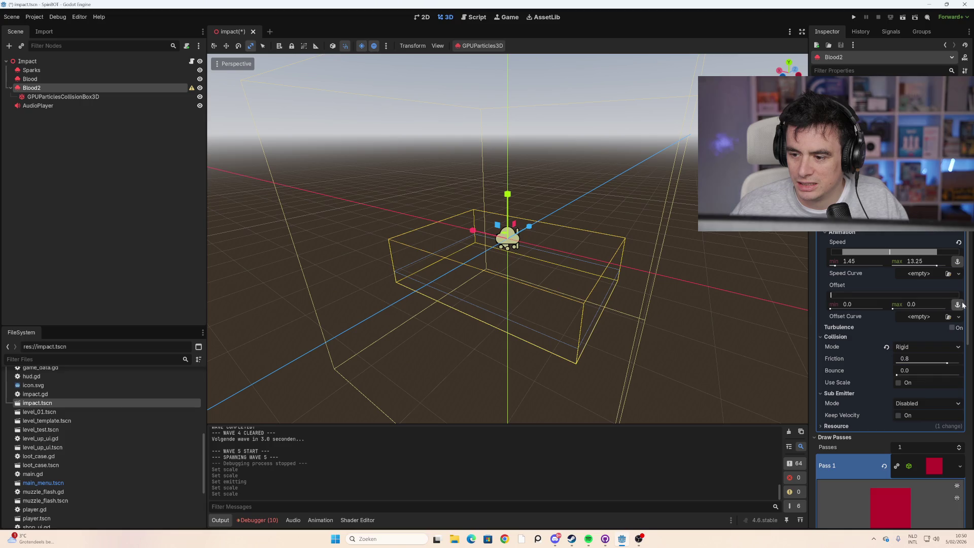
pyautogui.moveTo(966, 303); pyautogui.dragTo(967, 203)
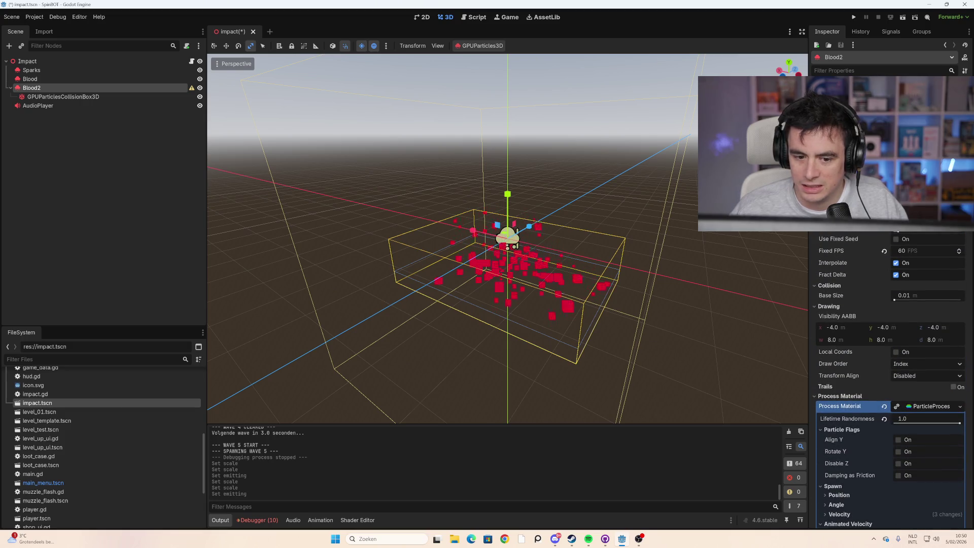
pyautogui.scroll(-10, 900, 260)
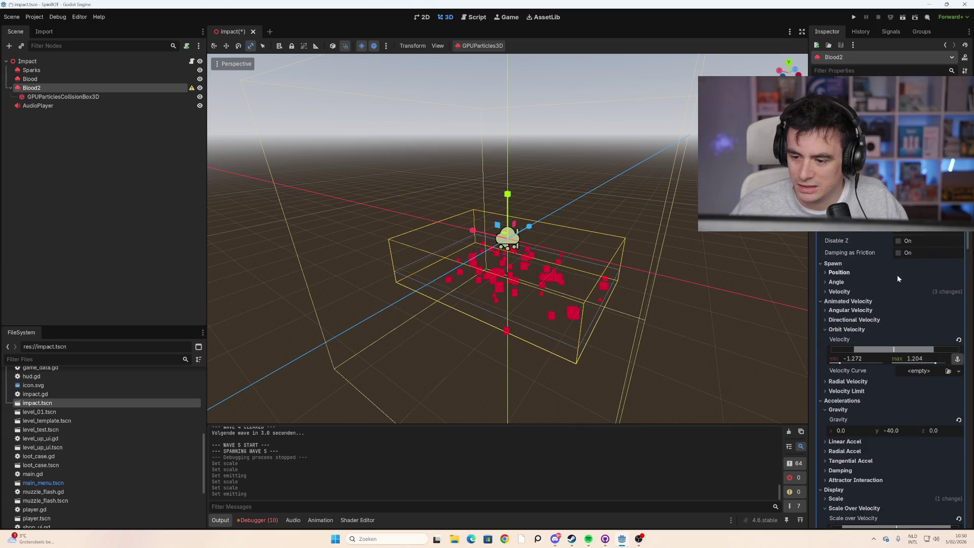
pyautogui.scroll(-10, 893, 276)
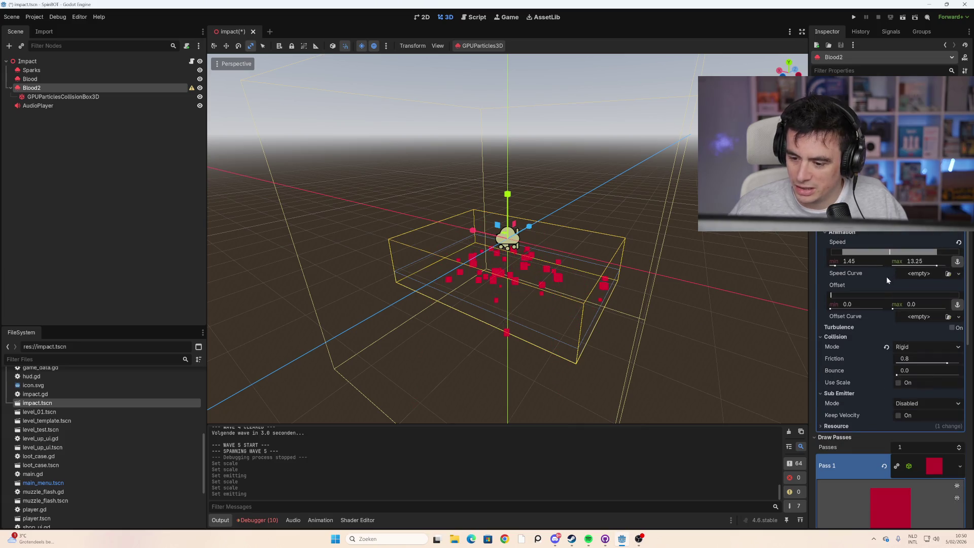
pyautogui.scroll(-5, 871, 398)
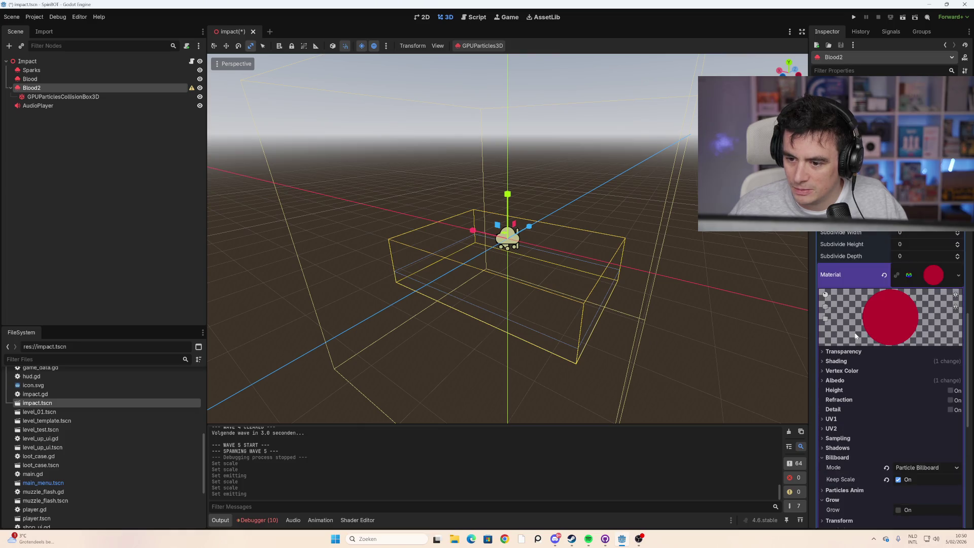
pyautogui.scroll(4, 854, 331)
pyautogui.scroll(-15, 862, 346)
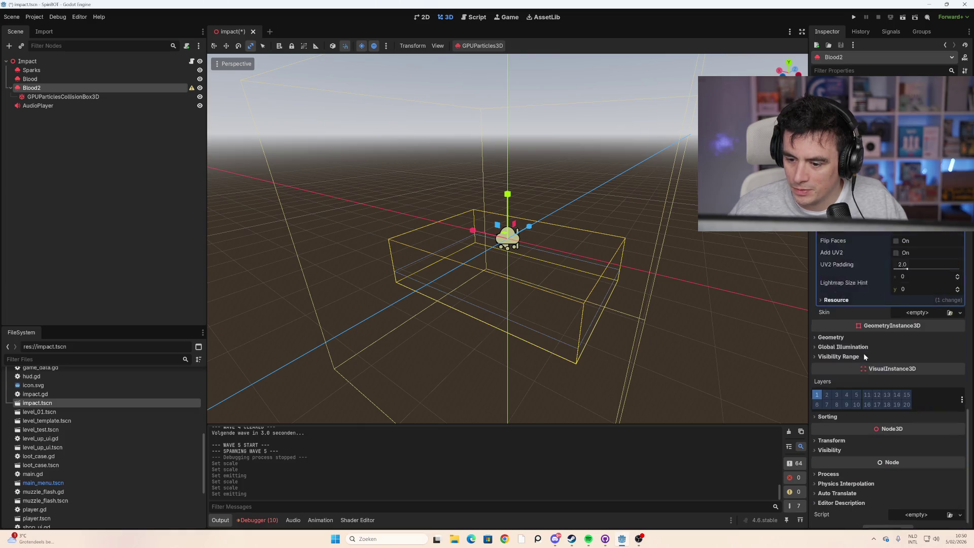
pyautogui.scroll(12, 863, 361)
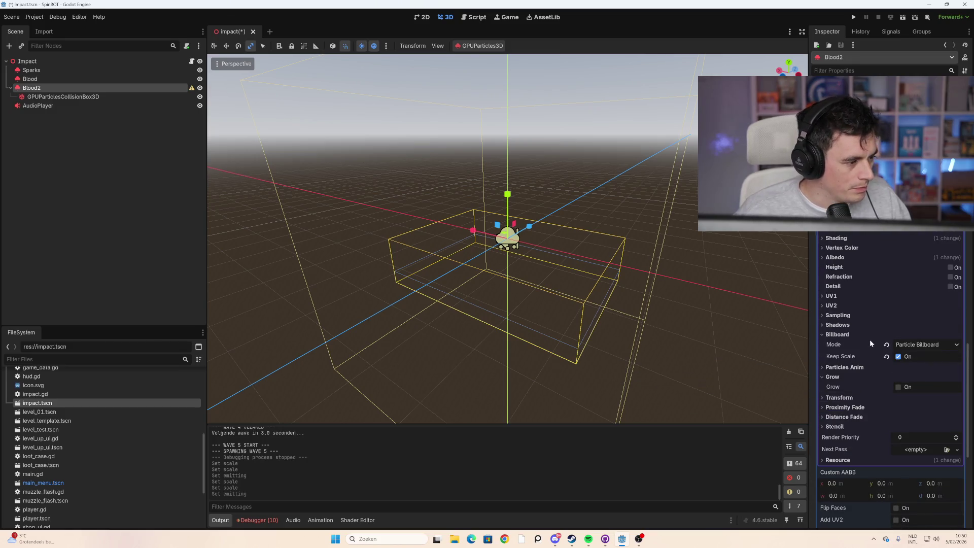
pyautogui.scroll(2, 886, 286)
pyautogui.scroll(10, 886, 286)
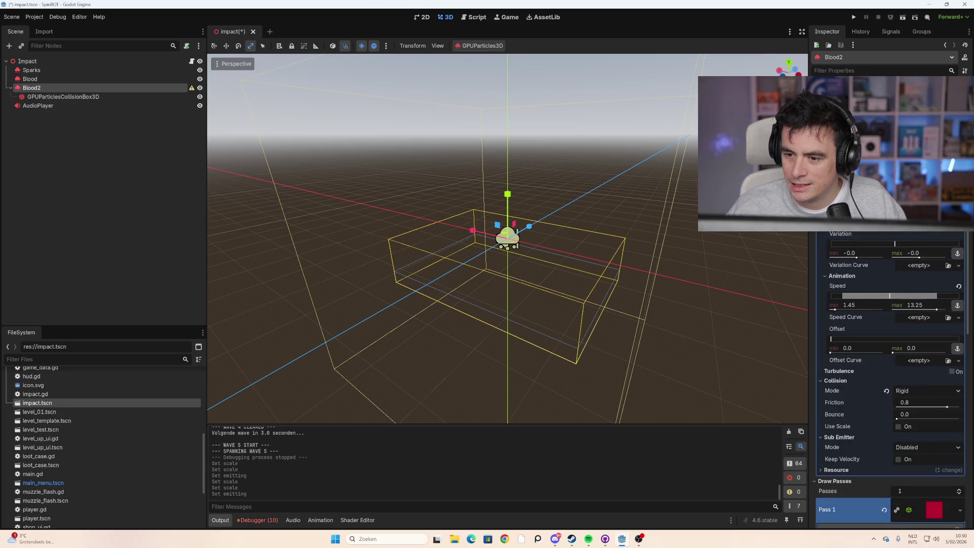
pyautogui.scroll(6, 875, 333)
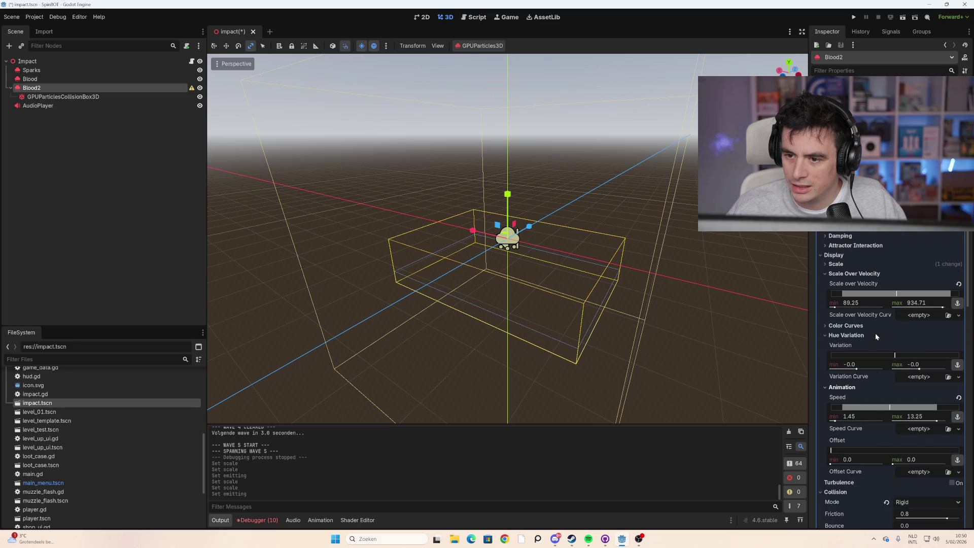
pyautogui.scroll(6, 862, 271)
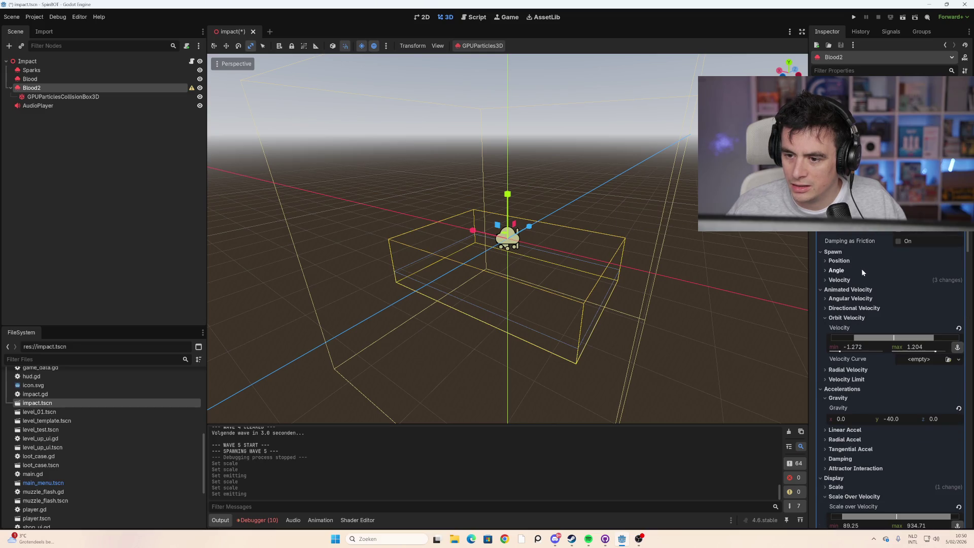
pyautogui.scroll(8, 865, 286)
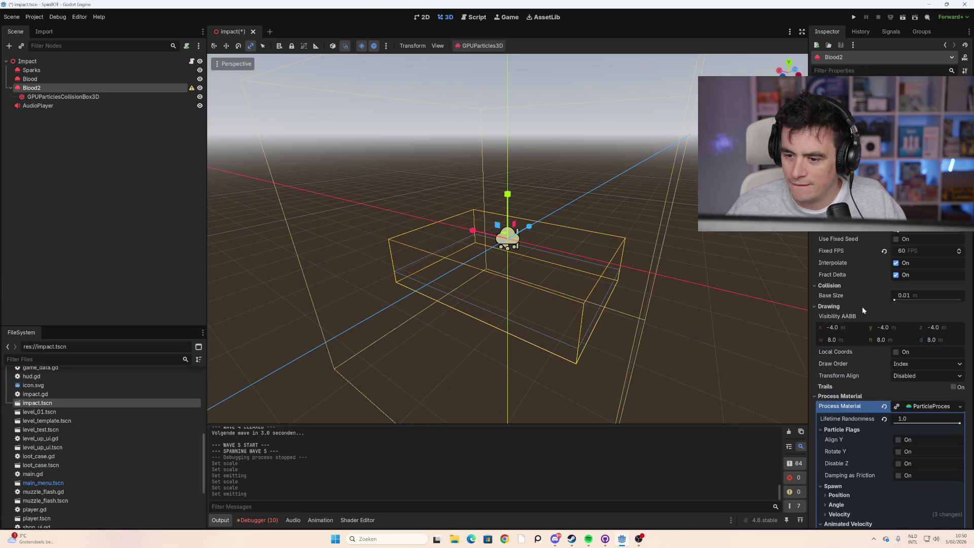
pyautogui.scroll(-20, 863, 306)
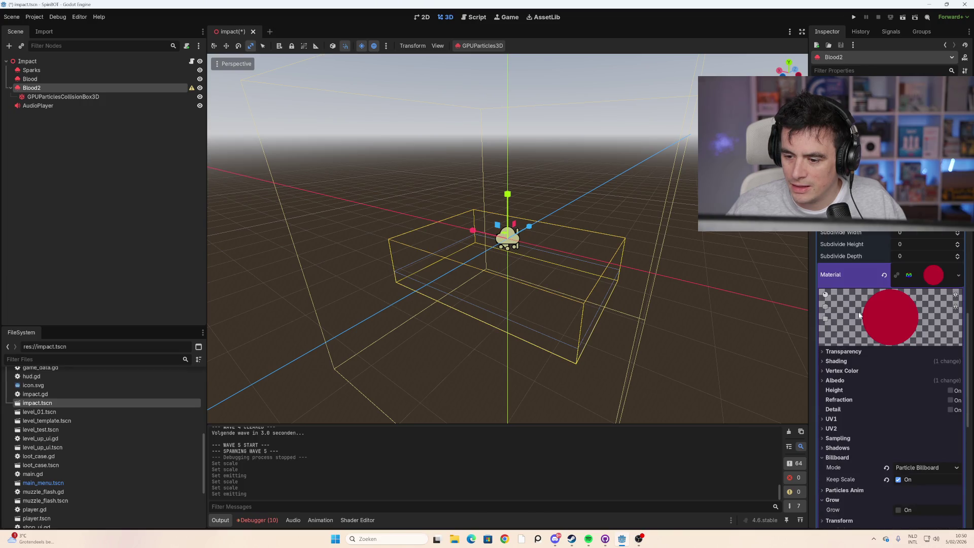
pyautogui.scroll(-3, 859, 315)
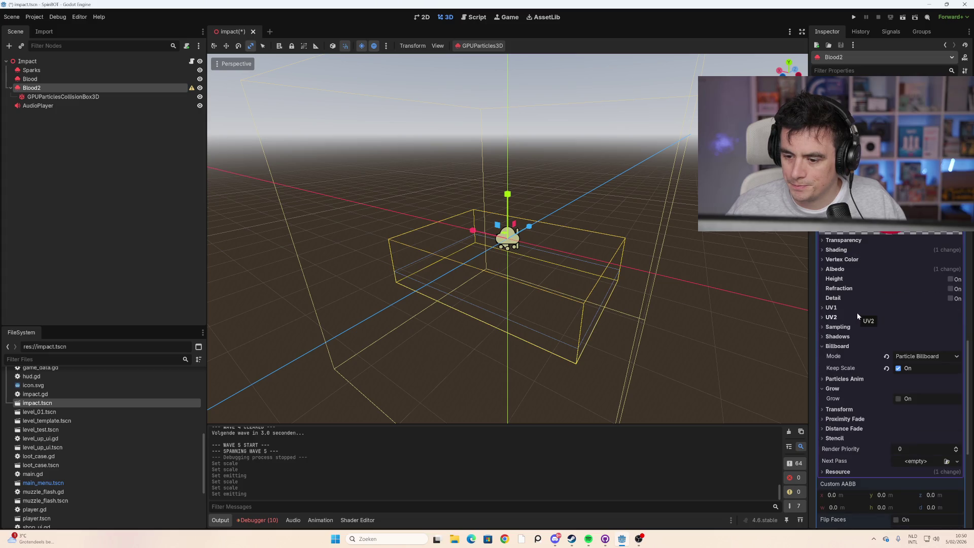
pyautogui.scroll(-10, 858, 315)
pyautogui.scroll(4, 856, 313)
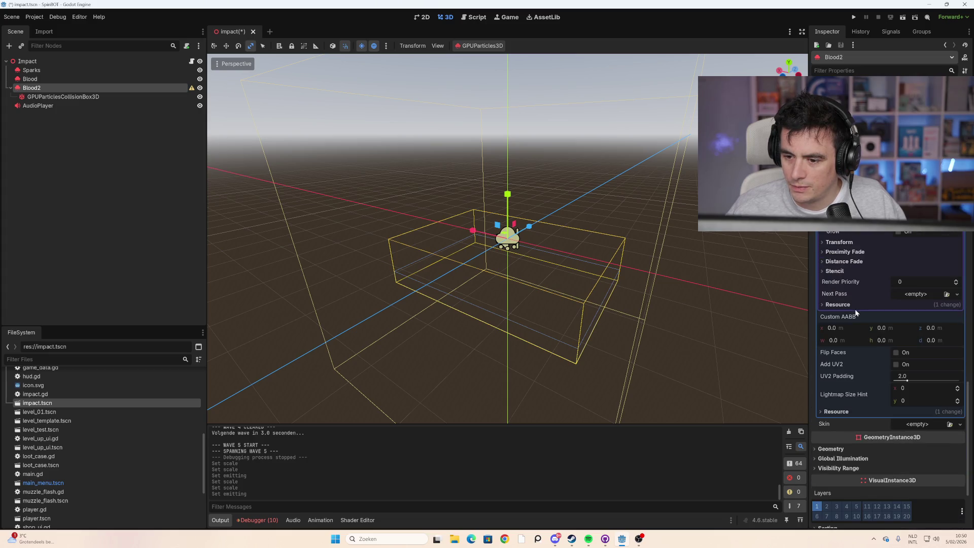
pyautogui.scroll(-4, 856, 313)
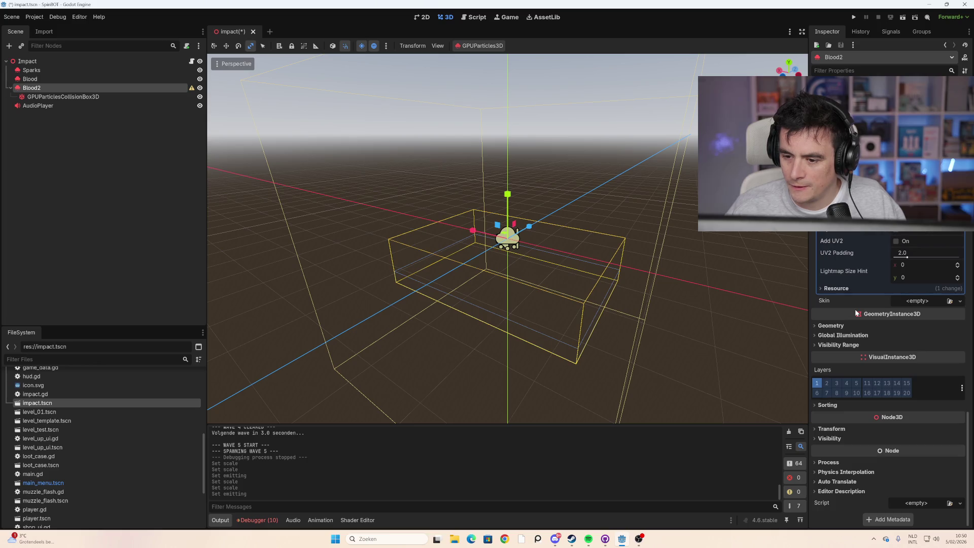
pyautogui.scroll(15, 855, 309)
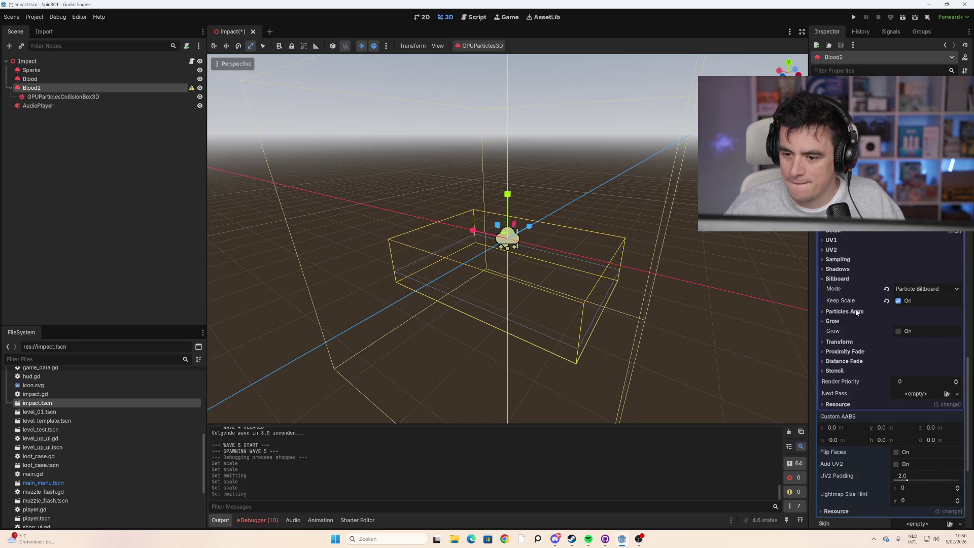
pyautogui.scroll(6, 852, 310)
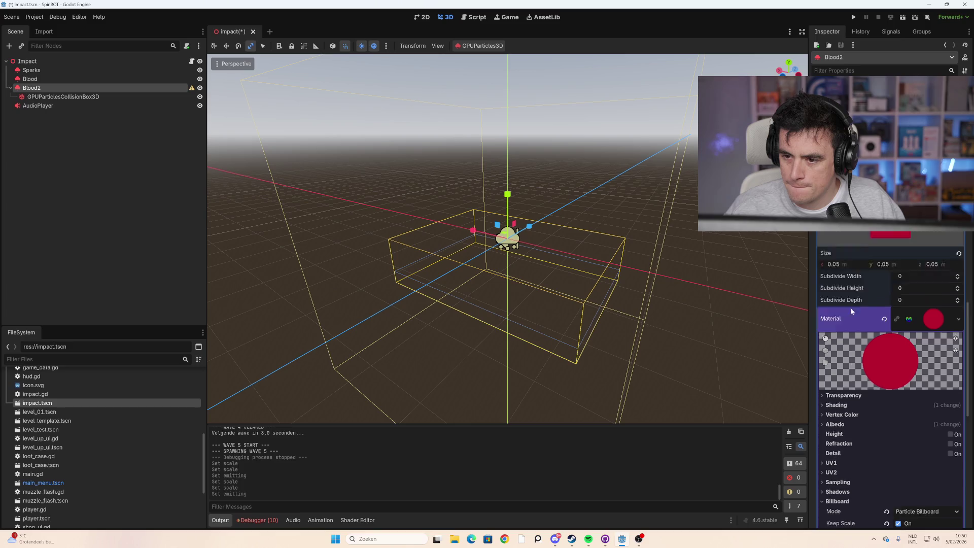
pyautogui.scroll(4, 850, 308)
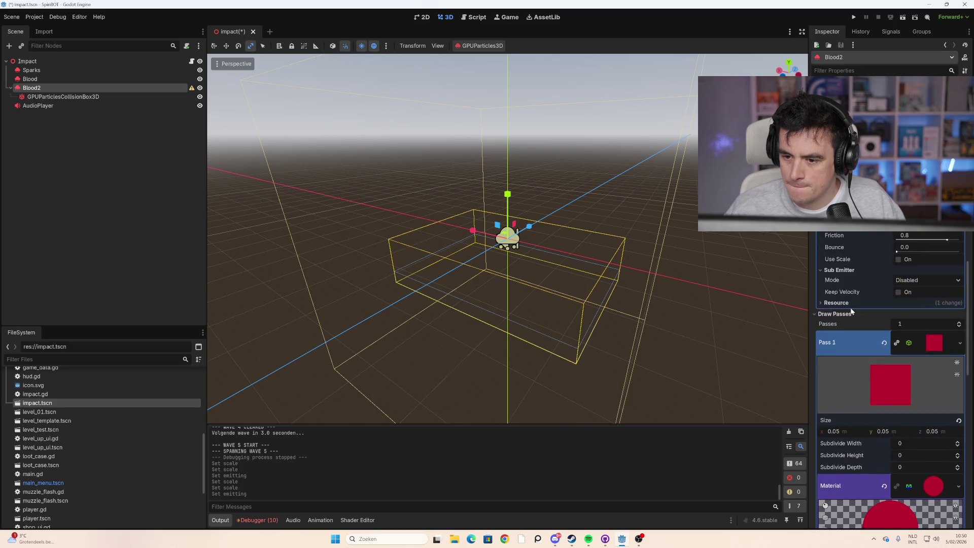
pyautogui.scroll(2, 852, 310)
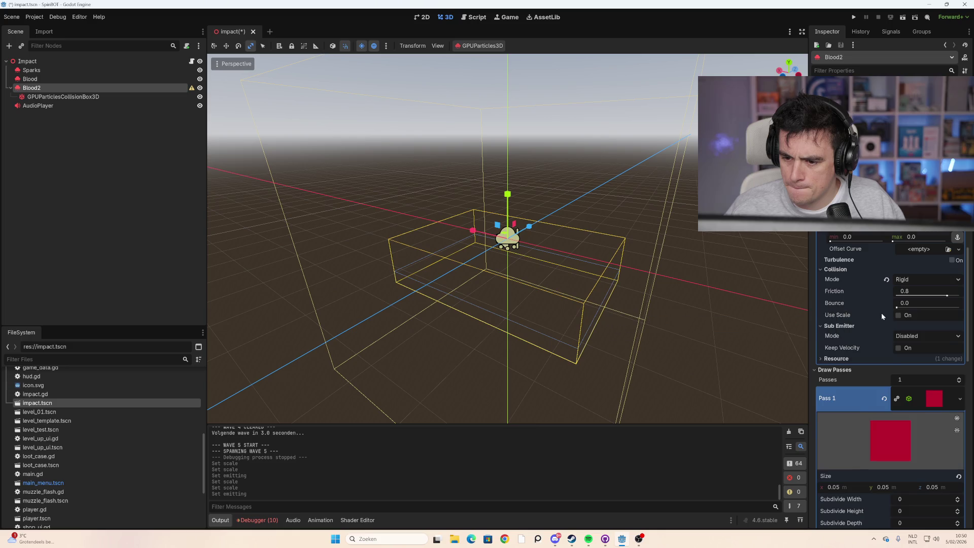
pyautogui.scroll(2, 882, 313)
pyautogui.scroll(2, 881, 312)
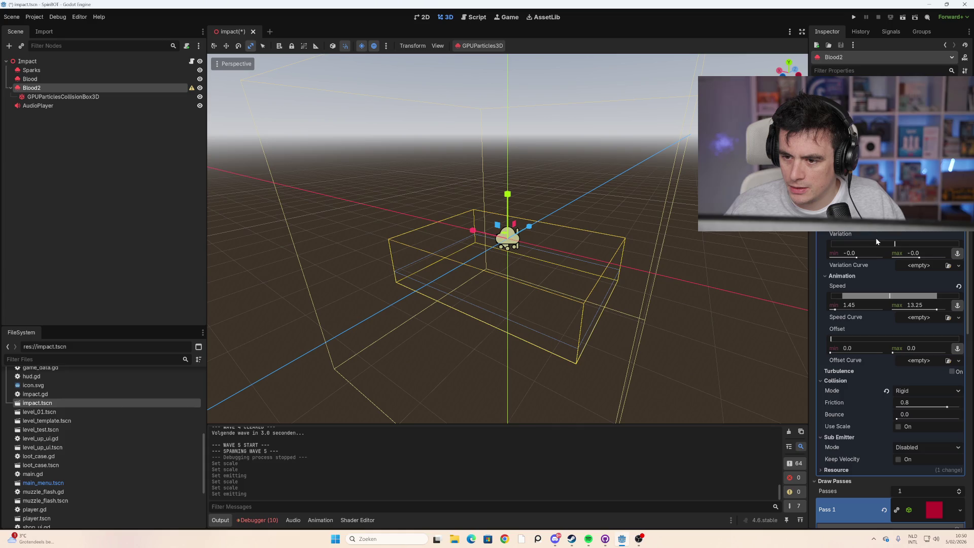
pyautogui.scroll(2, 876, 238)
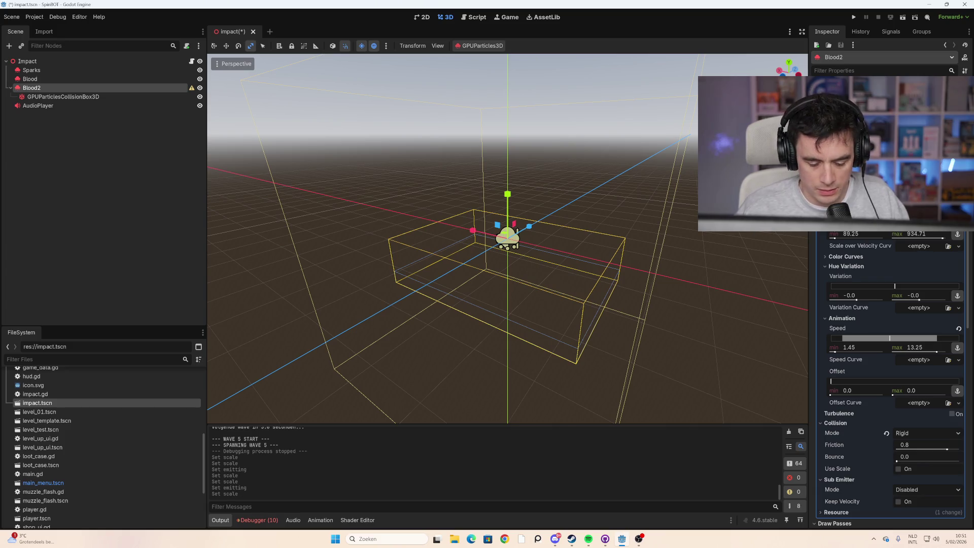
pyautogui.scroll(-2, 888, 380)
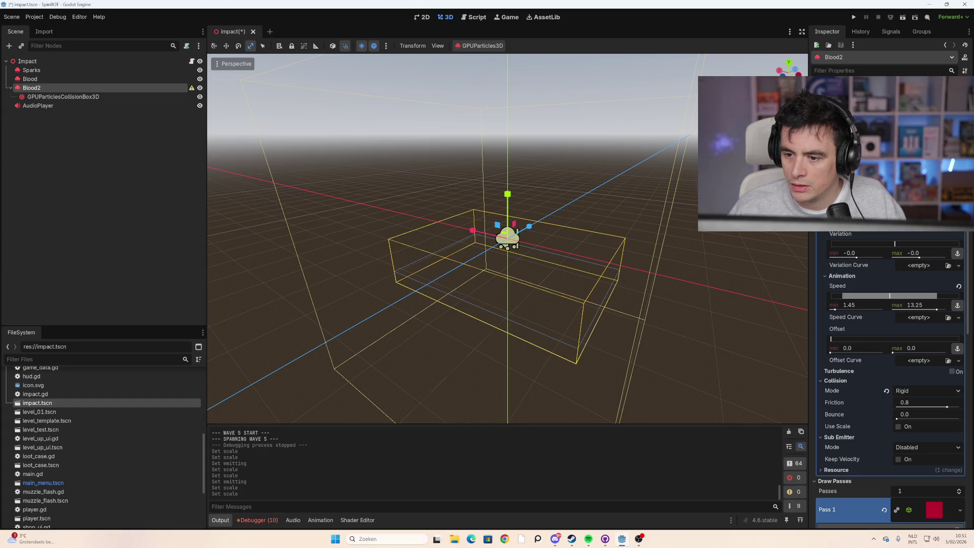
pyautogui.scroll(10, 890, 380)
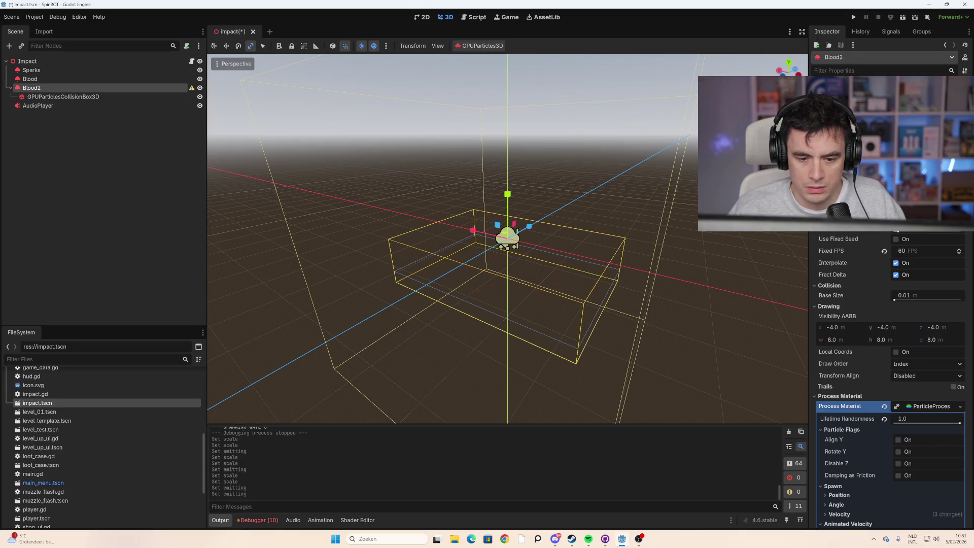
pyautogui.scroll(-15, 890, 269)
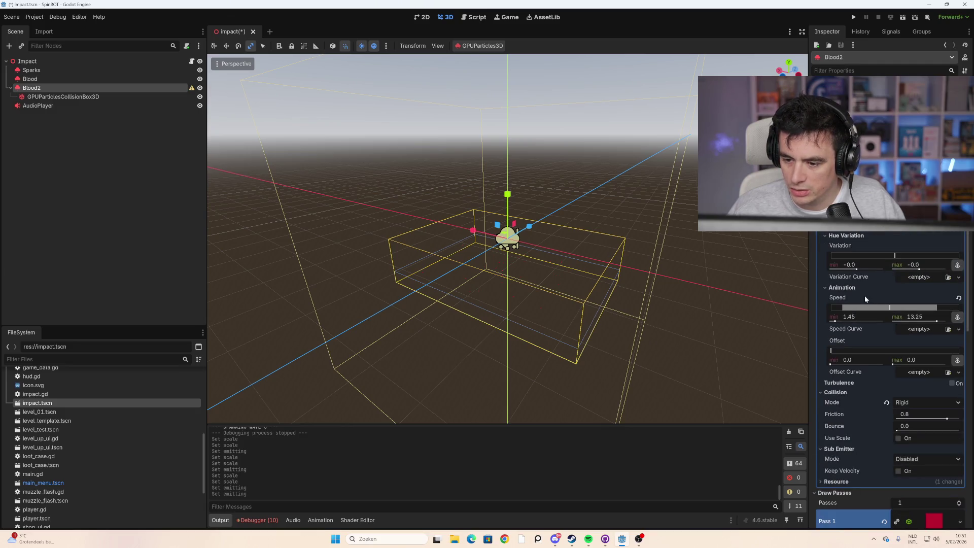
pyautogui.scroll(2, 890, 355)
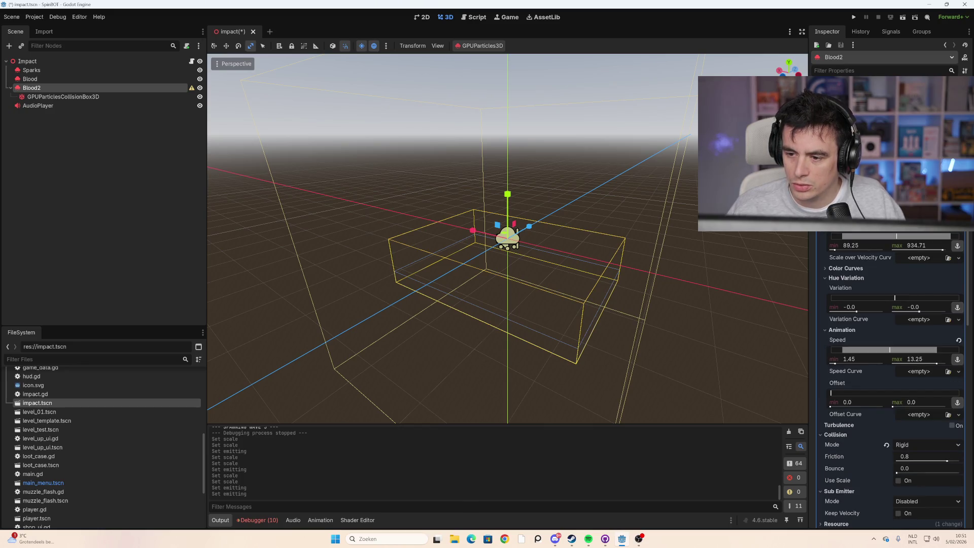
pyautogui.click(744, 246)
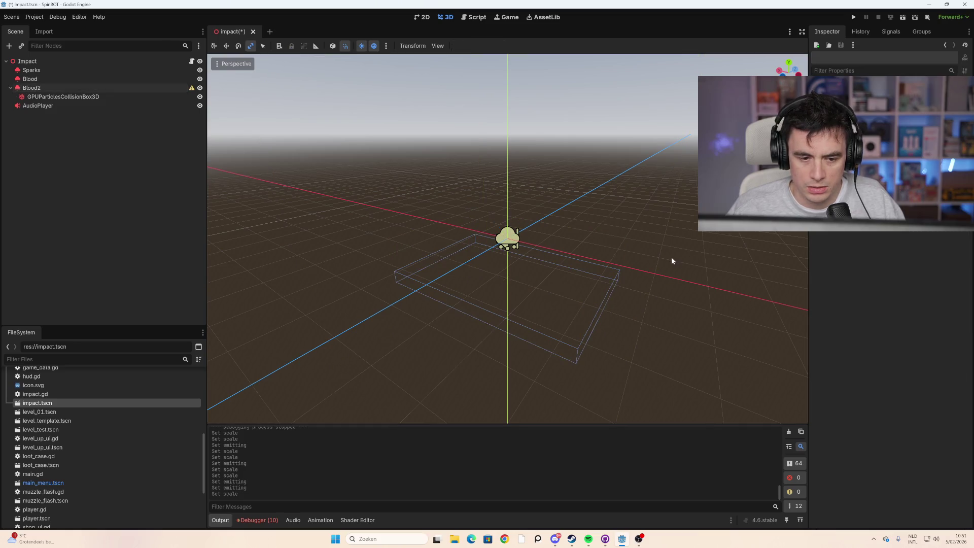
pyautogui.click(143, 96)
pyautogui.click(138, 88)
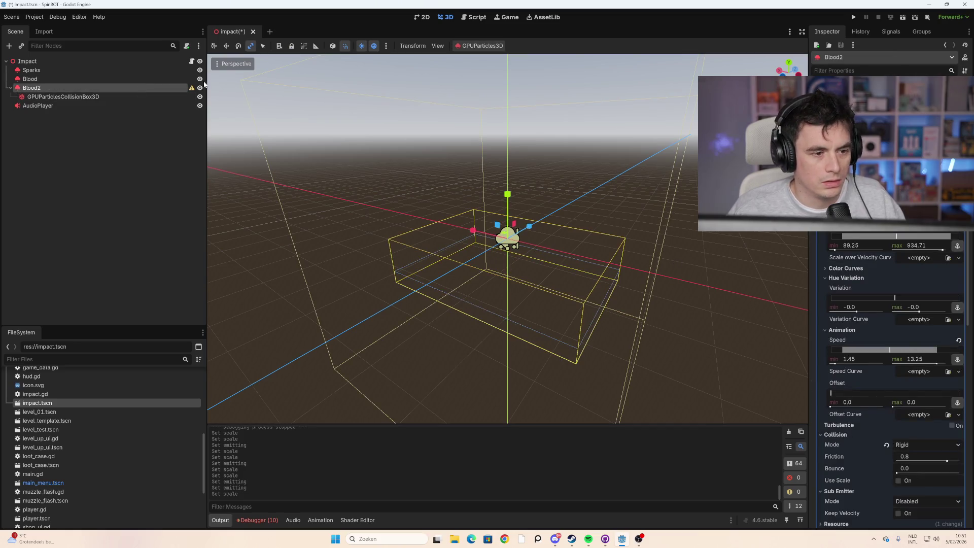
pyautogui.scroll(15, 888, 381)
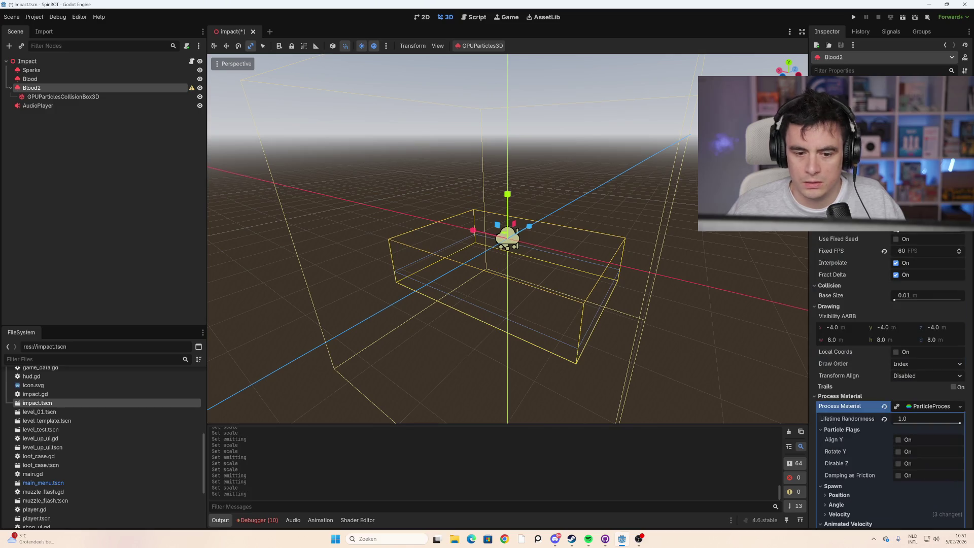
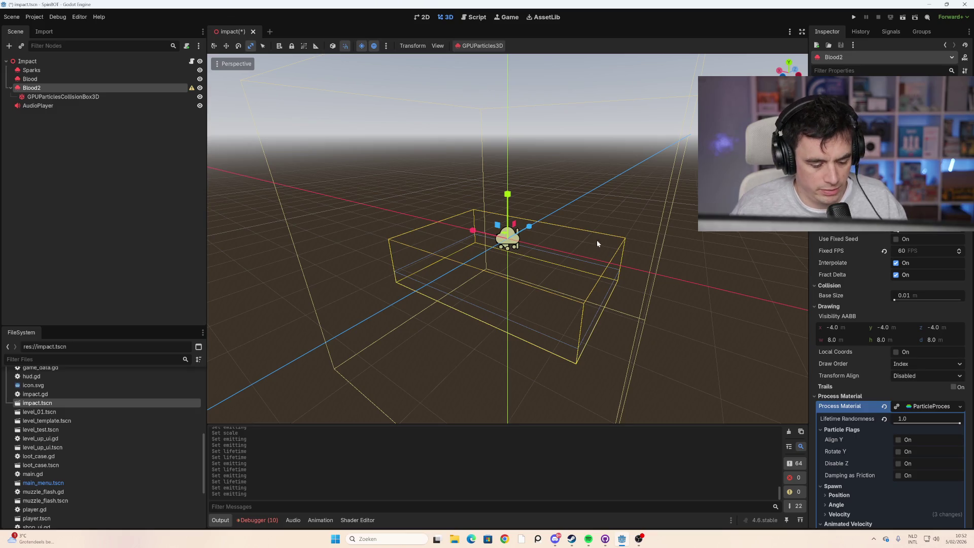
# Step: Save the Impact scene, launch the game, start a run and shoot the first enemies
pyautogui.press('F5')
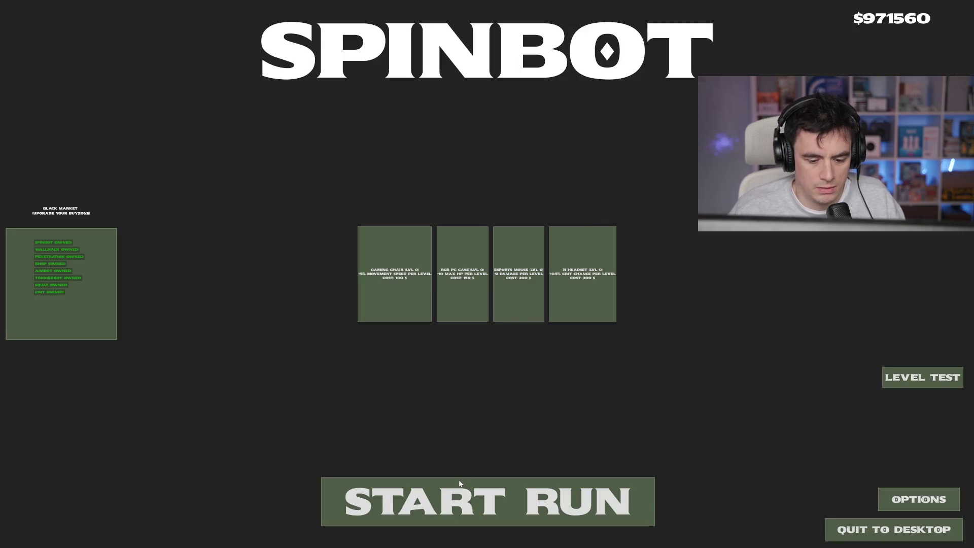
pyautogui.click(461, 492)
pyautogui.press('w')
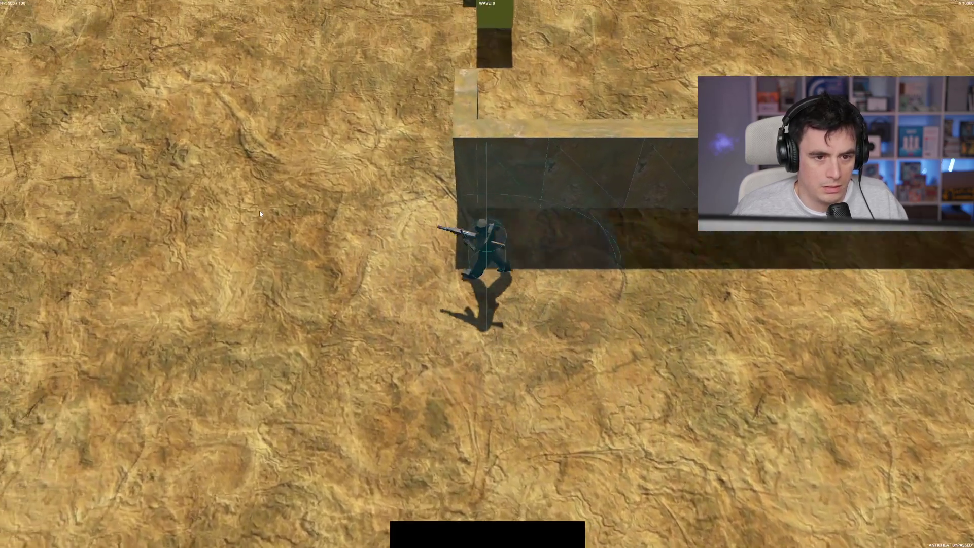
pyautogui.press('a')
pyautogui.click(339, 119)
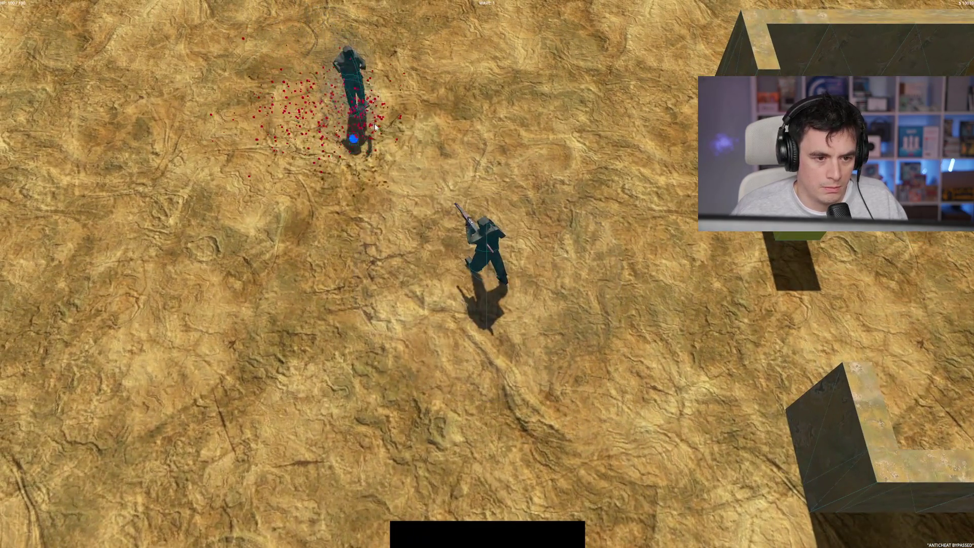
pyautogui.press('s')
pyautogui.click(452, 87)
pyautogui.click(452, 87)
# Step: Move around the desert with WASD, shooting enemies through the early waves
pyautogui.press('w')
pyautogui.press('a')
pyautogui.press('w')
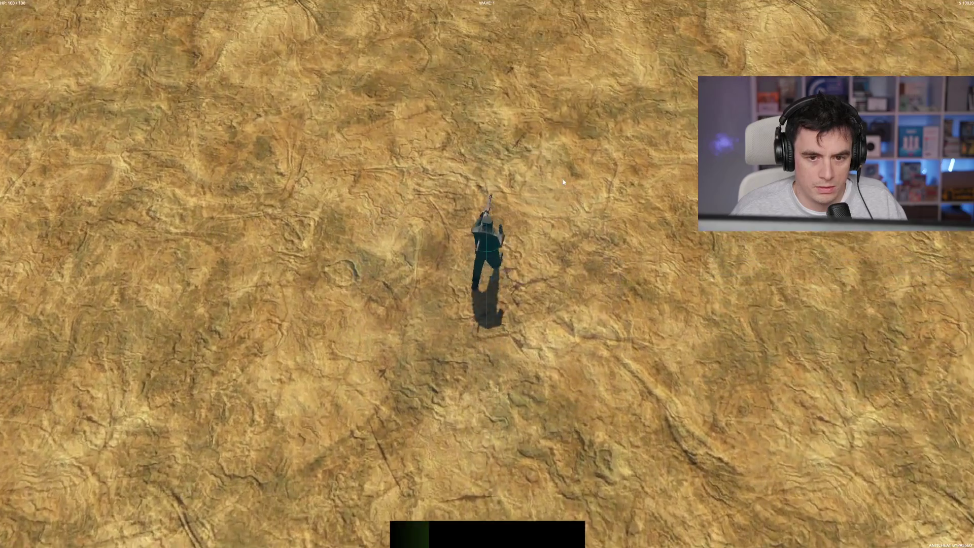
pyautogui.click(605, 277)
pyautogui.press('s')
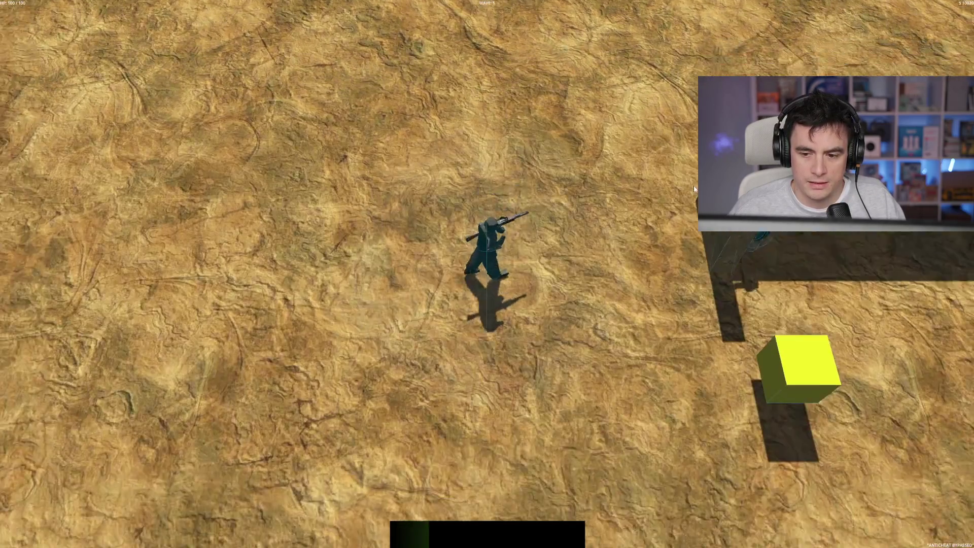
pyautogui.click(691, 170)
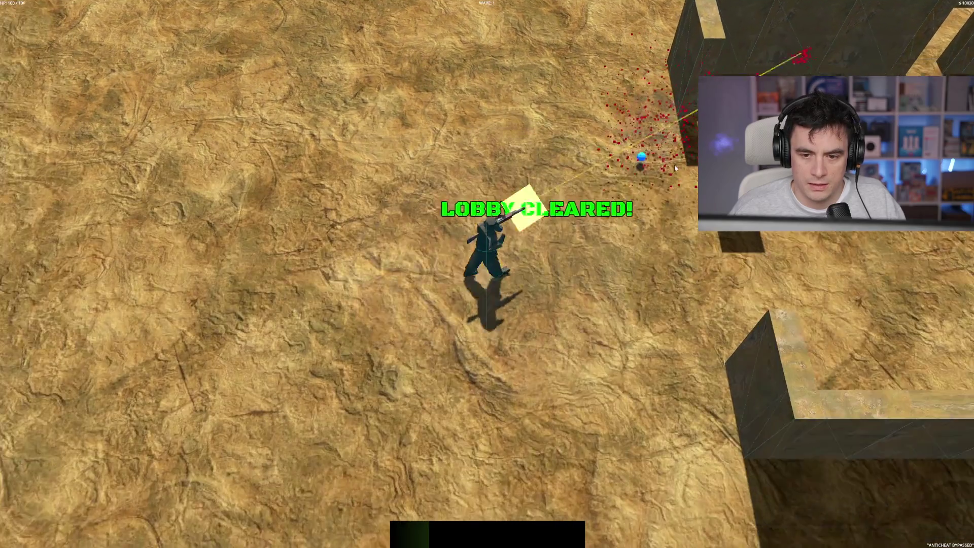
pyautogui.press('d')
pyautogui.press('w')
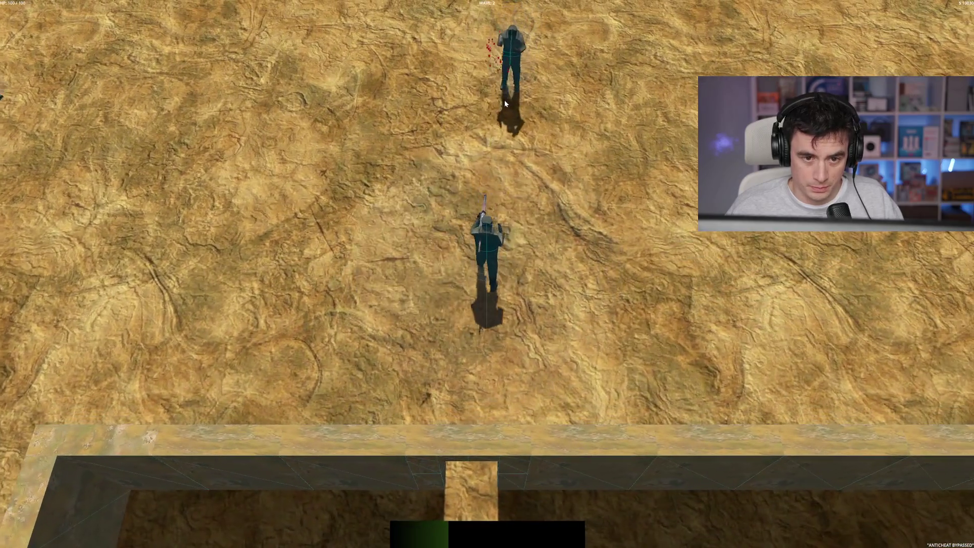
pyautogui.click(505, 99)
pyautogui.press('a')
pyautogui.press('a')
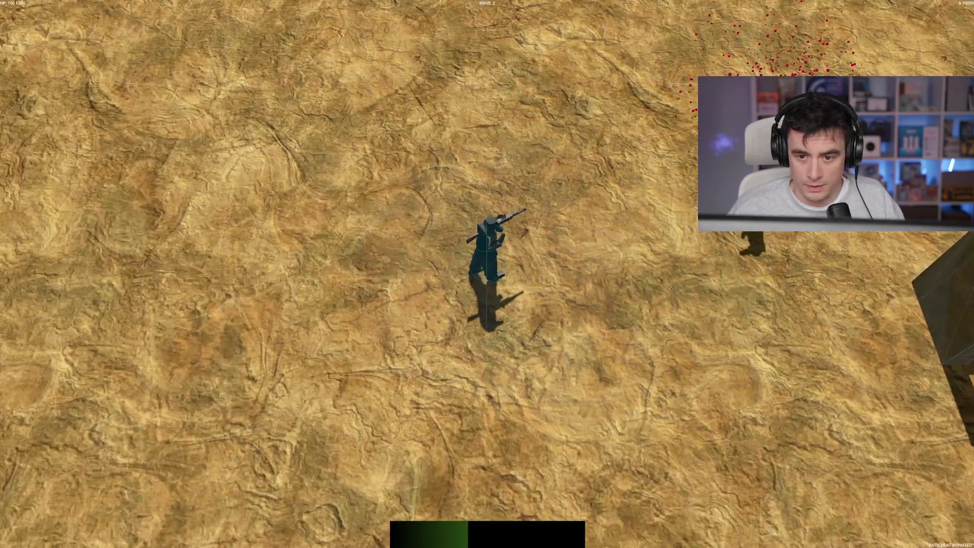
pyautogui.click(682, 197)
pyautogui.click(683, 198)
pyautogui.press('a')
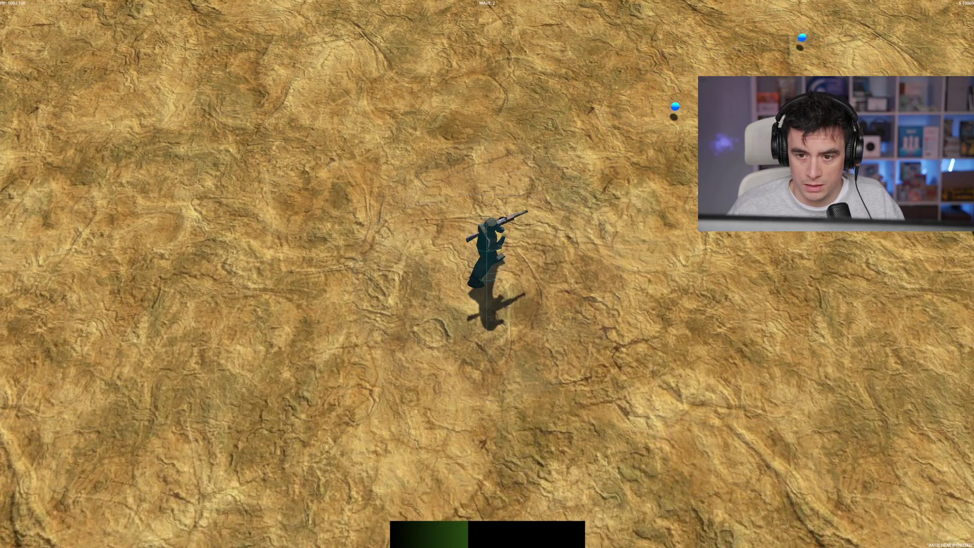
pyautogui.press('s')
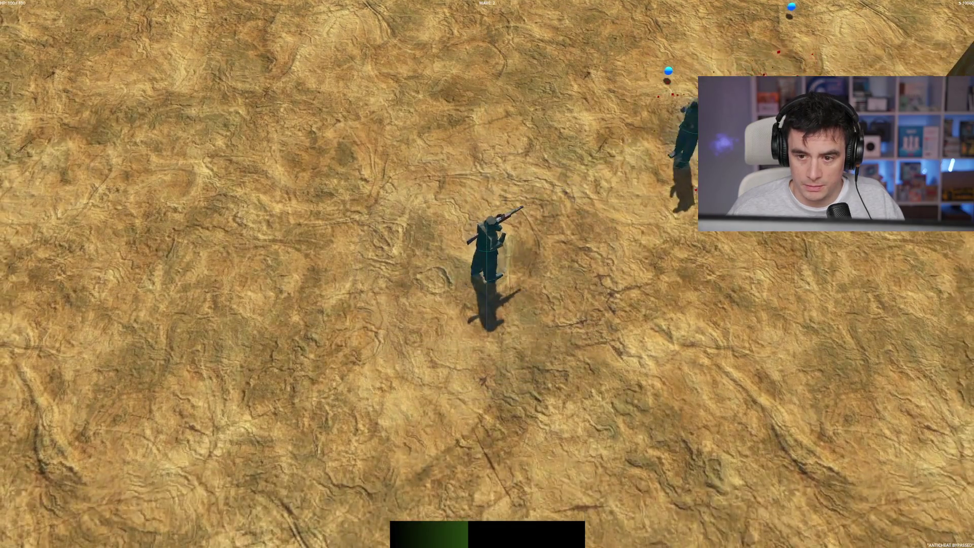
pyautogui.click(596, 96)
pyautogui.click(598, 105)
pyautogui.press('w')
pyautogui.press('d')
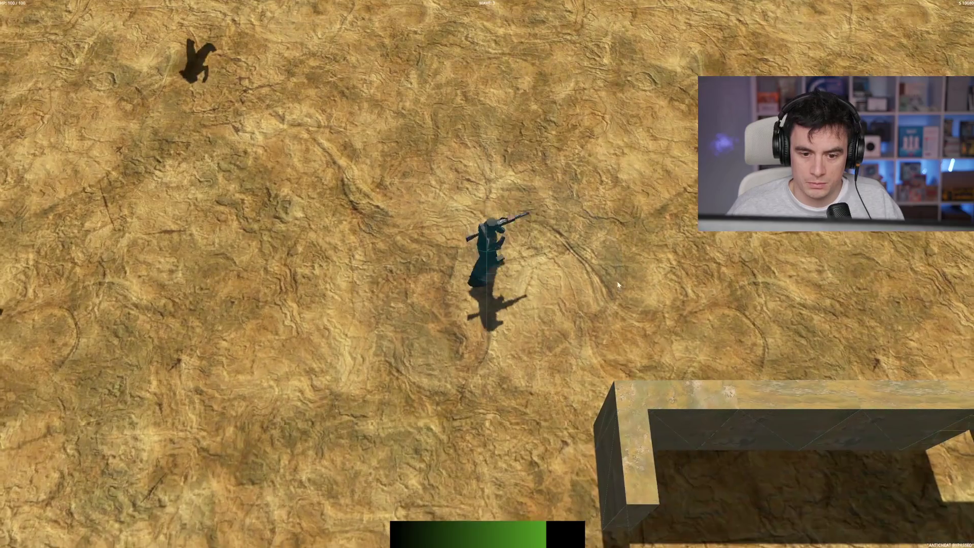
# Step: Fight the wave 3 enemies near the wall, then stop the game with F8
pyautogui.press('s')
pyautogui.click(613, 190)
pyautogui.press('s')
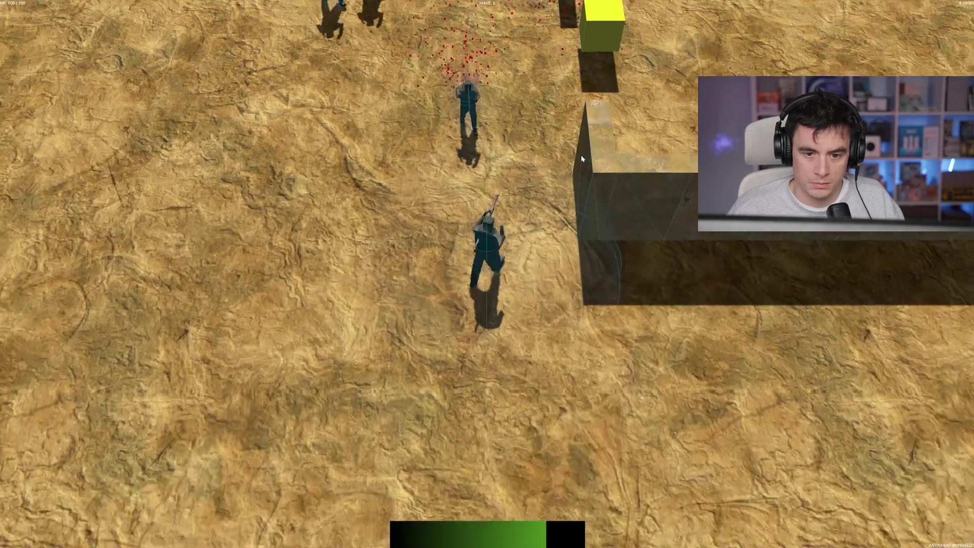
pyautogui.press('d')
pyautogui.press('d')
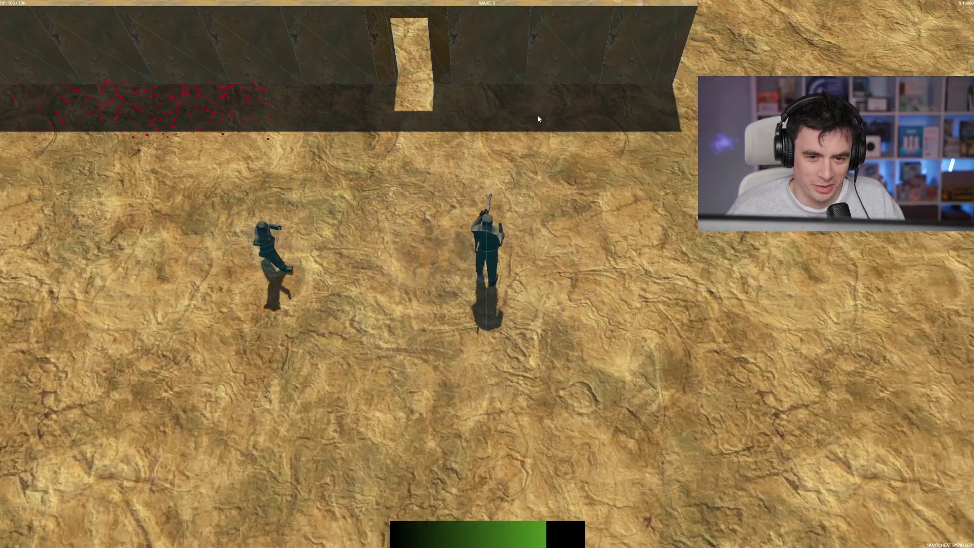
pyautogui.click(468, 122)
pyautogui.press('d')
pyautogui.press('s')
pyautogui.click(324, 175)
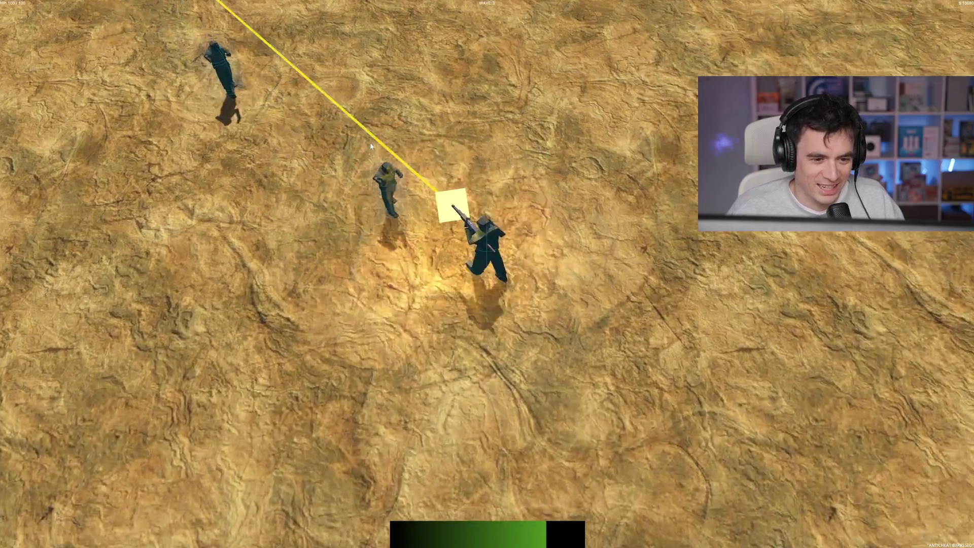
pyautogui.click(371, 147)
pyautogui.click(406, 102)
pyautogui.click(441, 120)
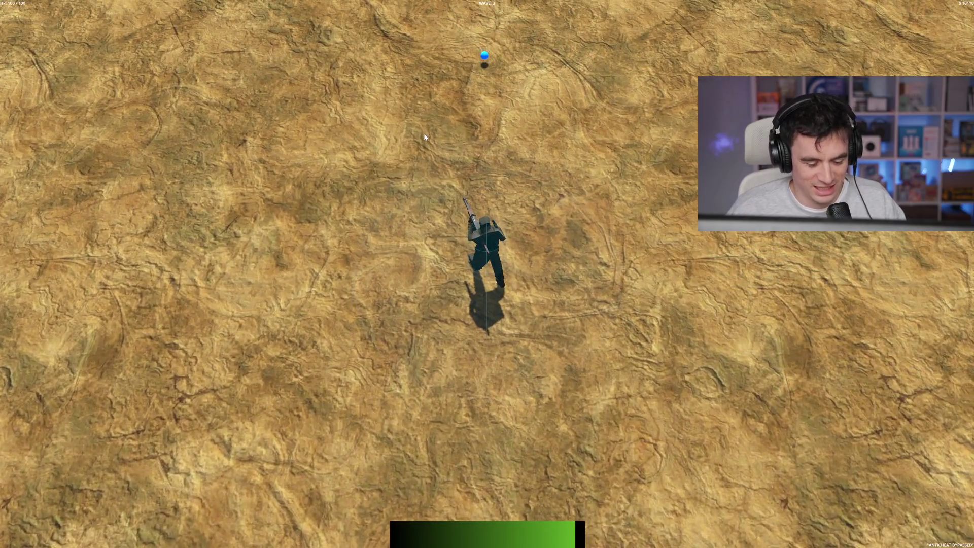
pyautogui.press('F8')
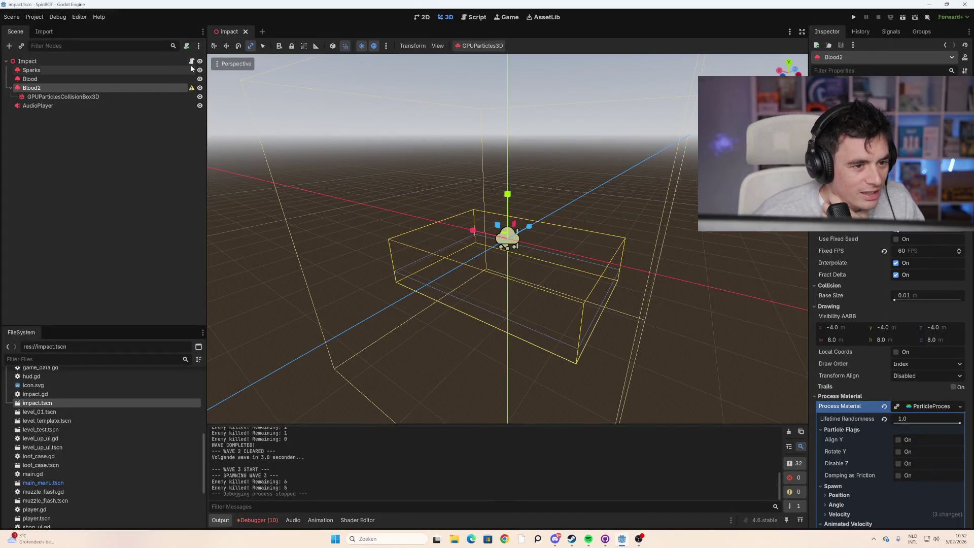
# Step: Open impact.gd from the Impact node and read through its blood and sound code
pyautogui.click(191, 61)
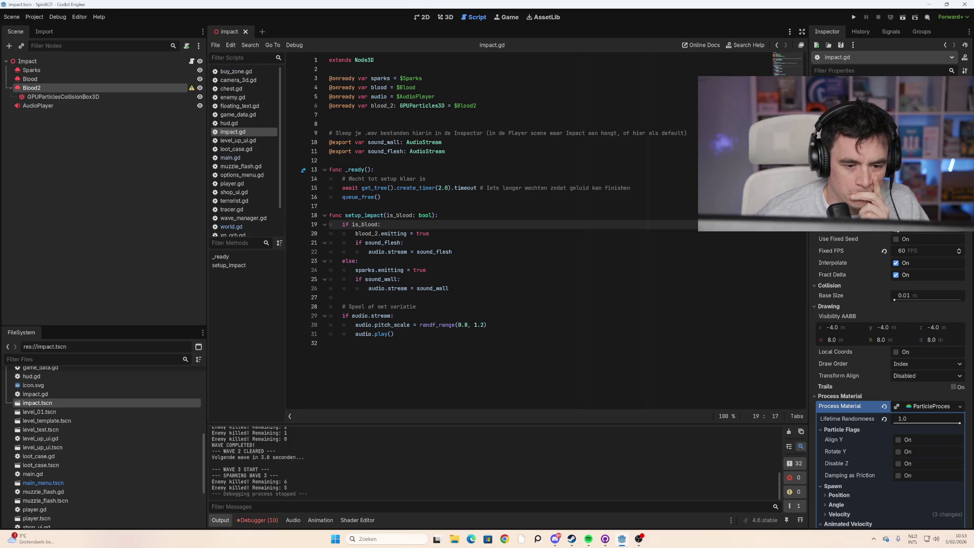
pyautogui.moveTo(391, 288)
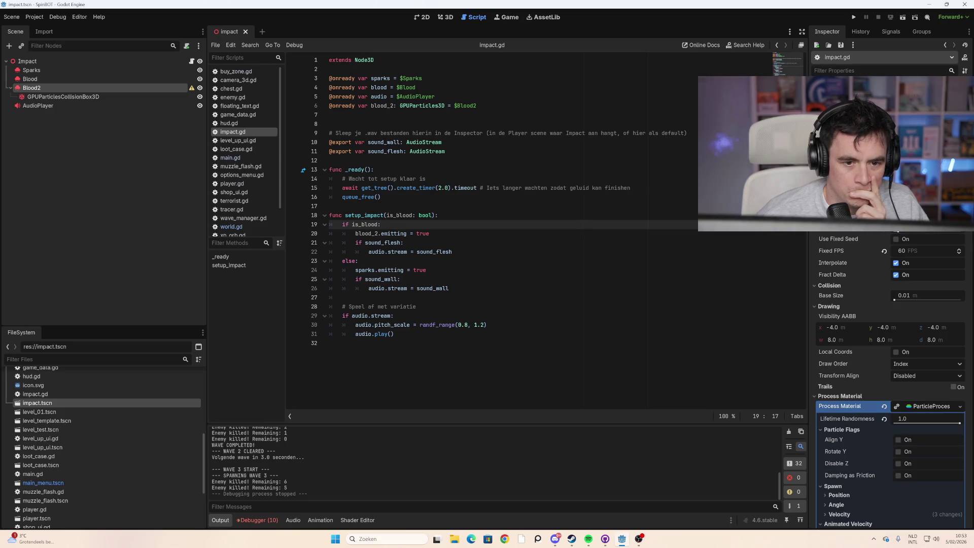
pyautogui.moveTo(436, 251)
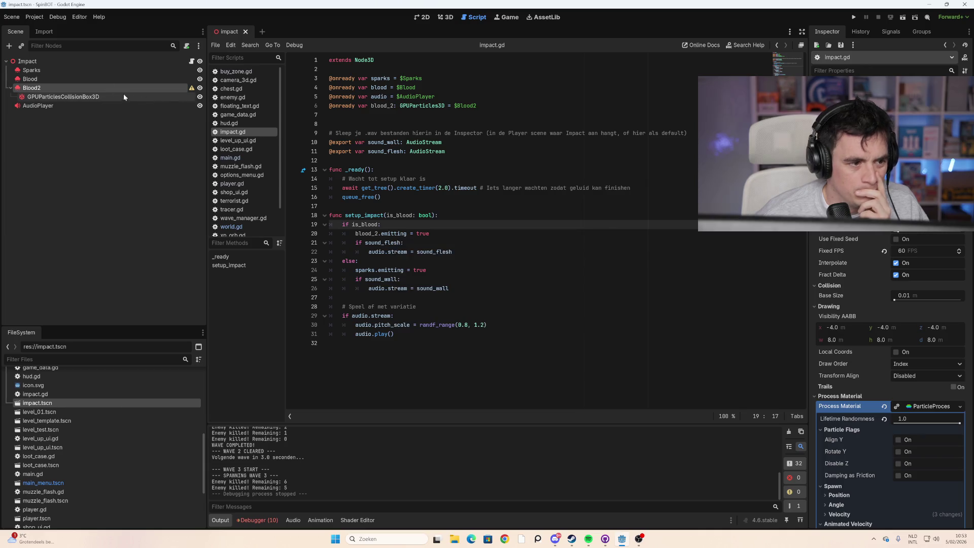
pyautogui.scroll(8, 104, 400)
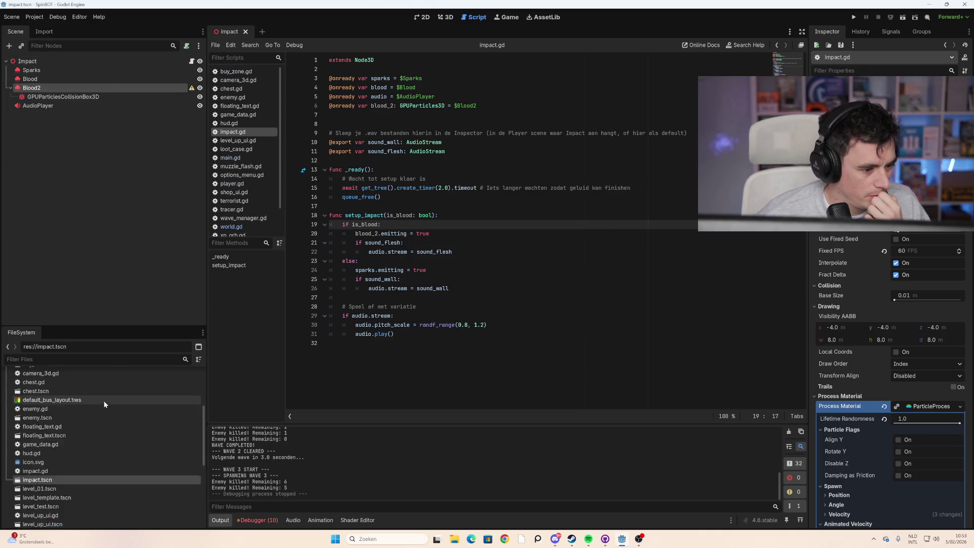
pyautogui.scroll(-3, 102, 400)
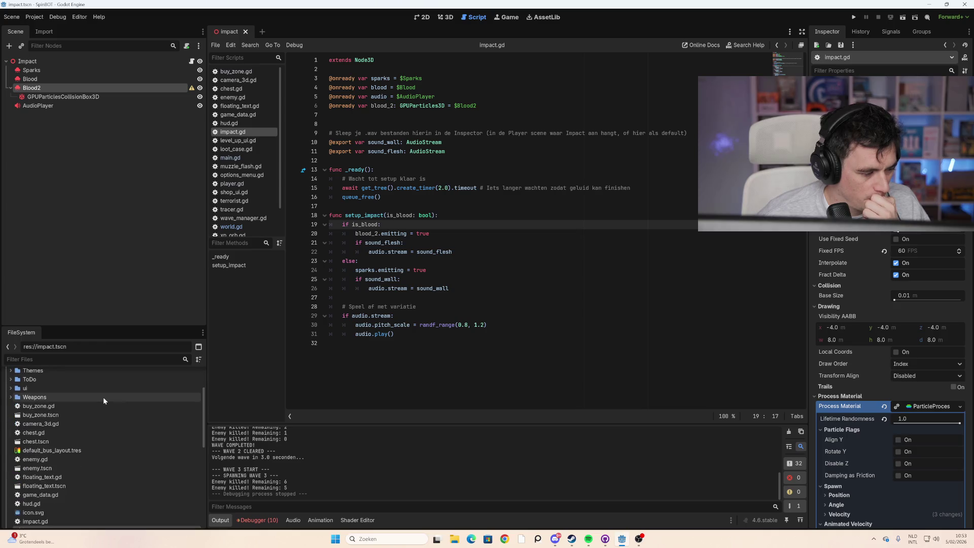
pyautogui.scroll(-3, 103, 397)
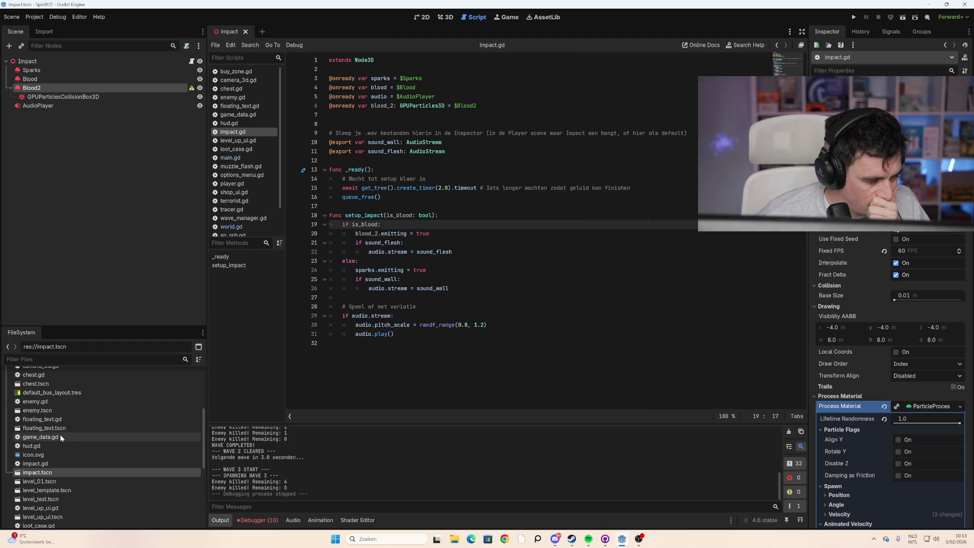
pyautogui.doubleClick(62, 409)
pyautogui.click(193, 62)
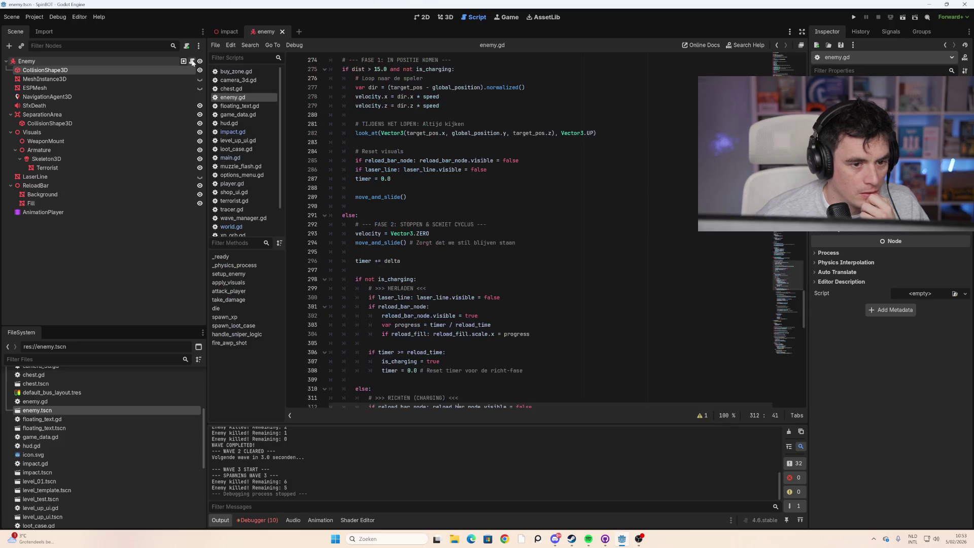
pyautogui.scroll(10, 507, 228)
pyautogui.scroll(15, 507, 229)
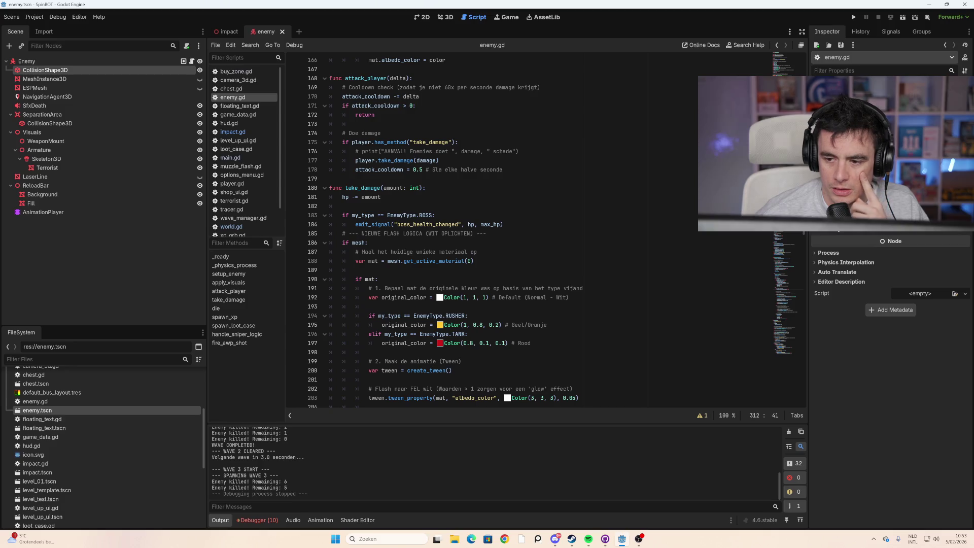
pyautogui.scroll(20, 507, 229)
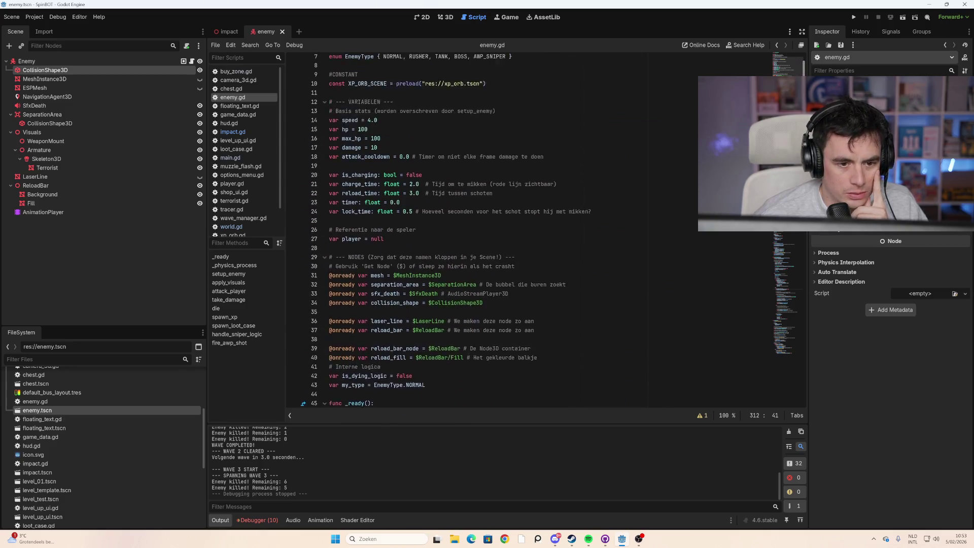
pyautogui.scroll(2, 508, 228)
pyautogui.scroll(-5, 507, 229)
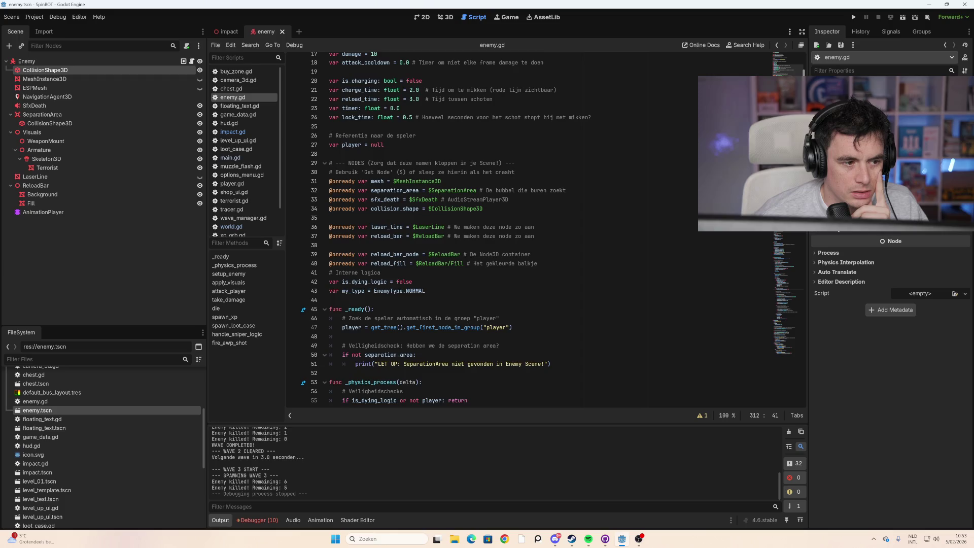
pyautogui.scroll(-18, 507, 228)
pyautogui.scroll(-17, 507, 229)
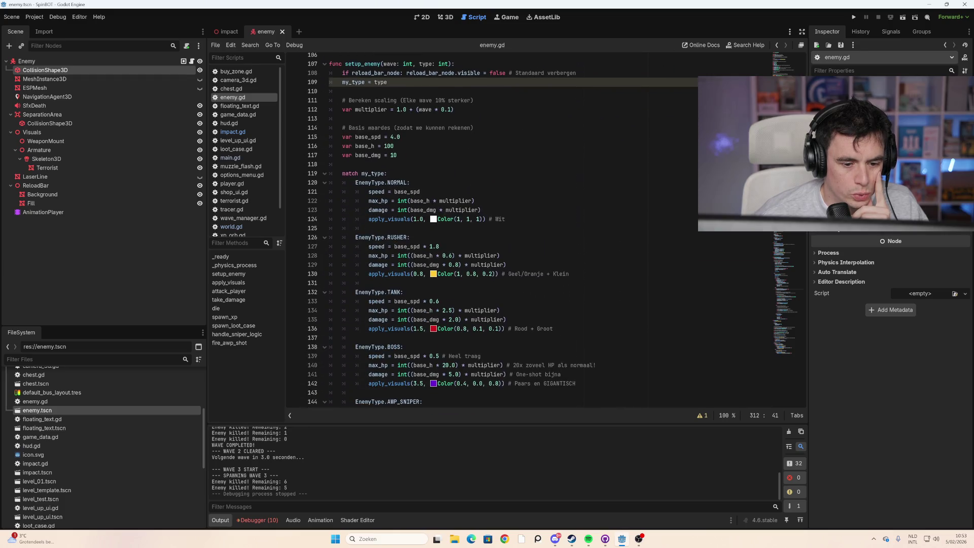
pyautogui.scroll(-16, 507, 228)
pyautogui.scroll(-1, 507, 228)
pyautogui.scroll(-5, 797, 236)
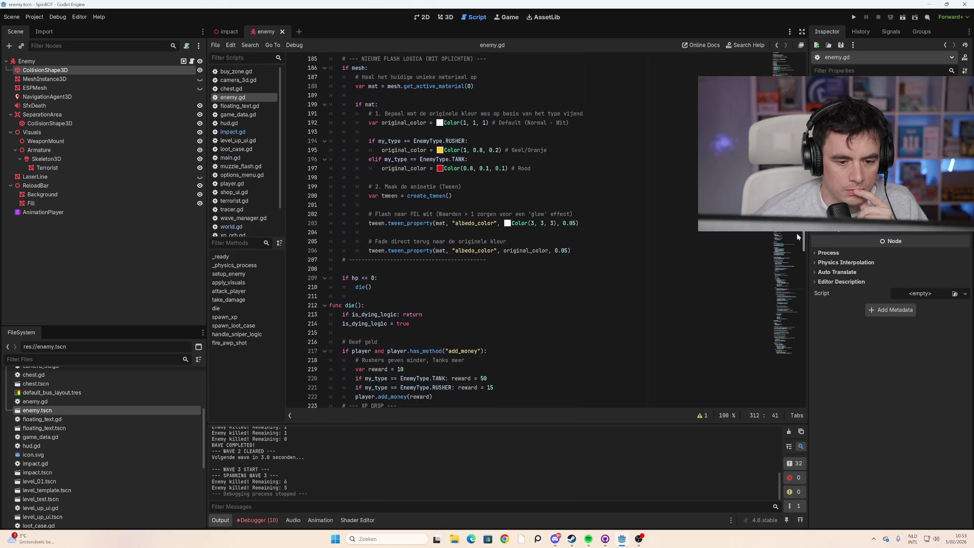
pyautogui.scroll(-1, 797, 233)
pyautogui.scroll(-18, 796, 236)
pyautogui.scroll(-17, 779, 289)
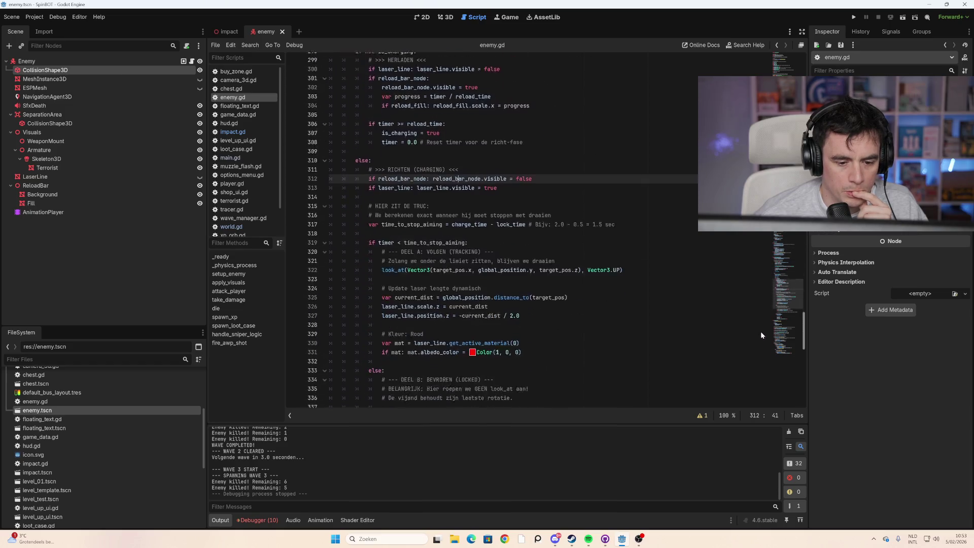
pyautogui.scroll(-20, 761, 335)
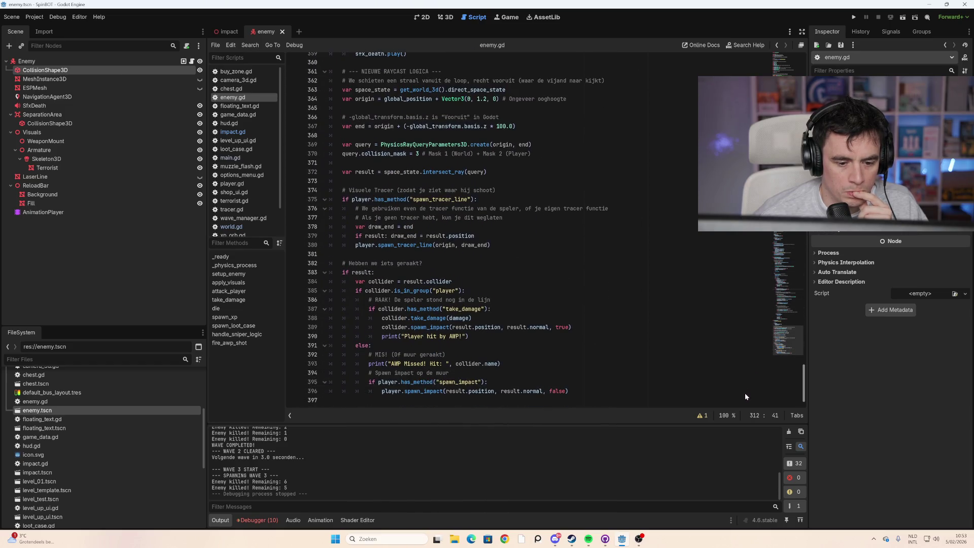
pyautogui.click(746, 300)
# Step: Search enemy.gd for 'impact' and step through all four matches to line 396
pyautogui.hotkey('ctrl', 'f')
pyautogui.write('buyz')
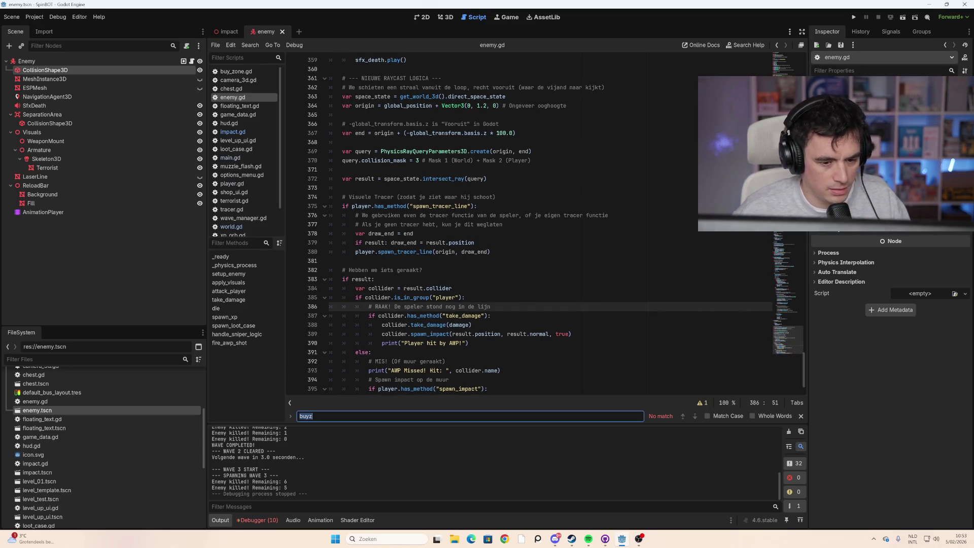
pyautogui.write('impact')
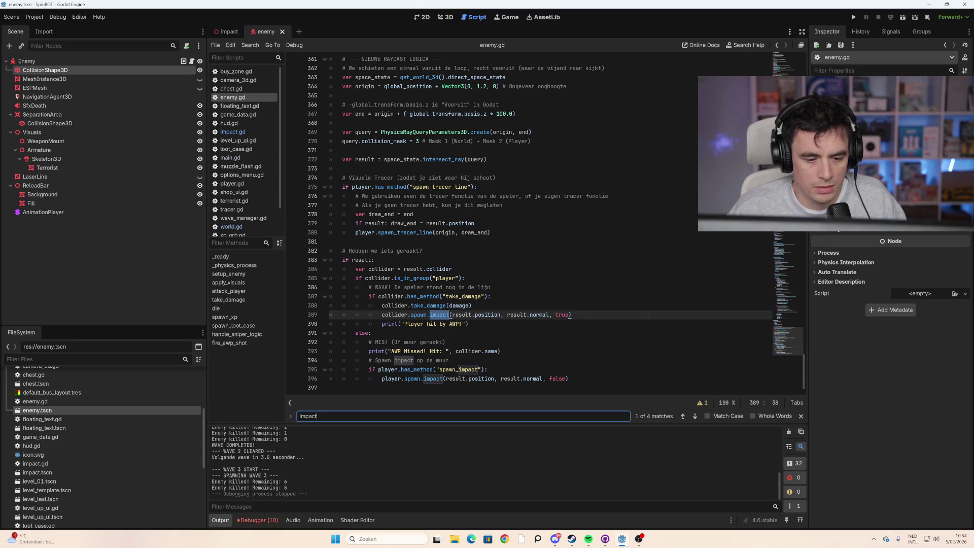
pyautogui.click(693, 416)
pyautogui.click(693, 417)
pyautogui.click(693, 416)
pyautogui.click(693, 417)
pyautogui.click(693, 417)
pyautogui.click(693, 416)
pyautogui.click(693, 416)
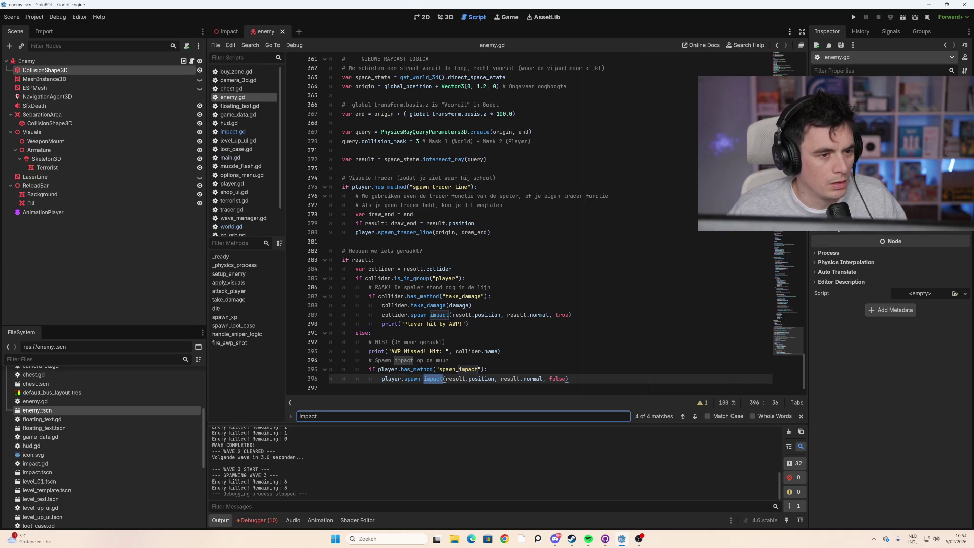
pyautogui.scroll(5, 528, 224)
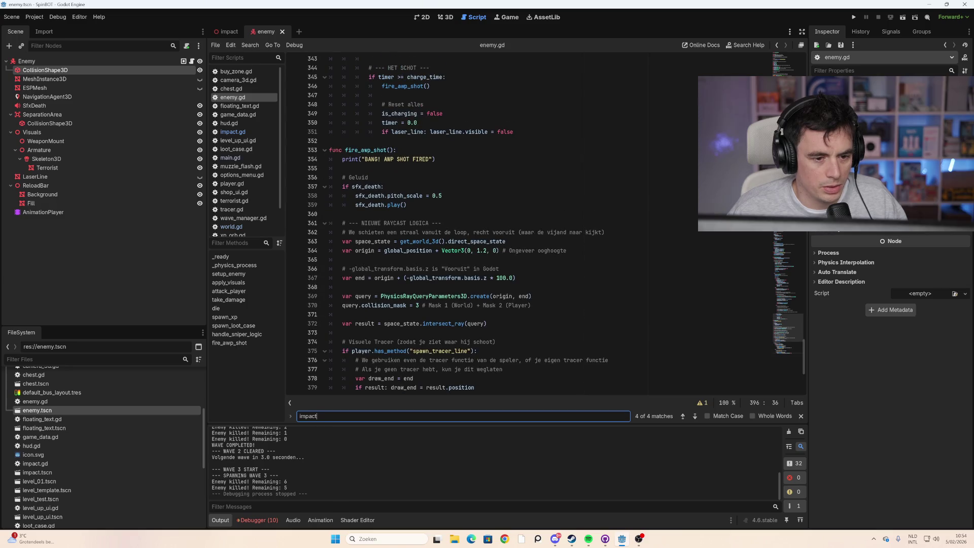
pyautogui.scroll(6, 528, 224)
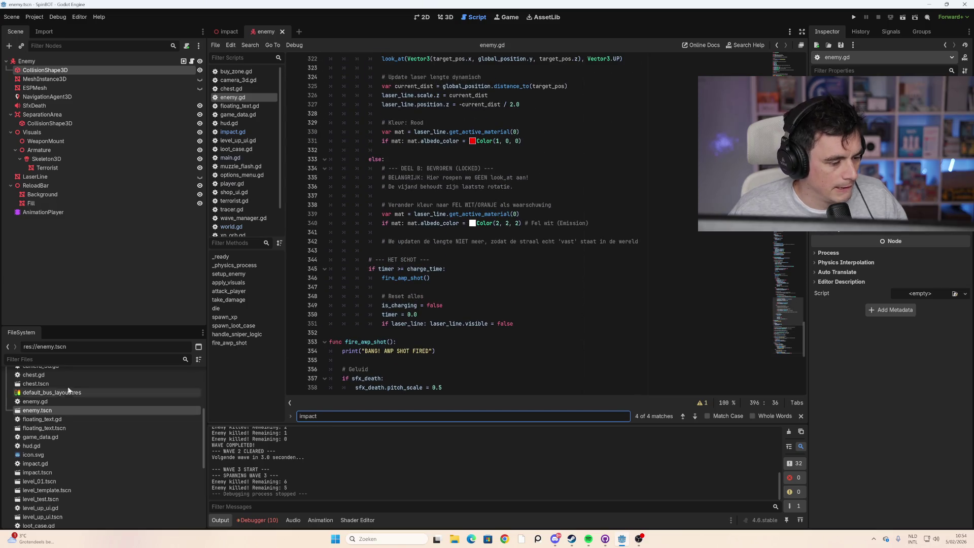
# Step: Filter files for 'imp', open impact.tscn and show its script
pyautogui.click(76, 359)
pyautogui.write('imp')
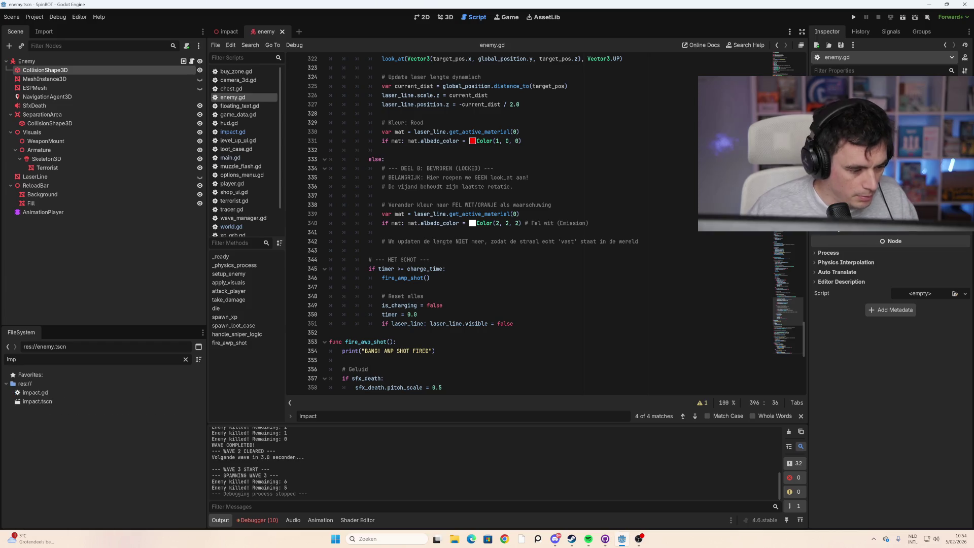
pyautogui.doubleClick(51, 403)
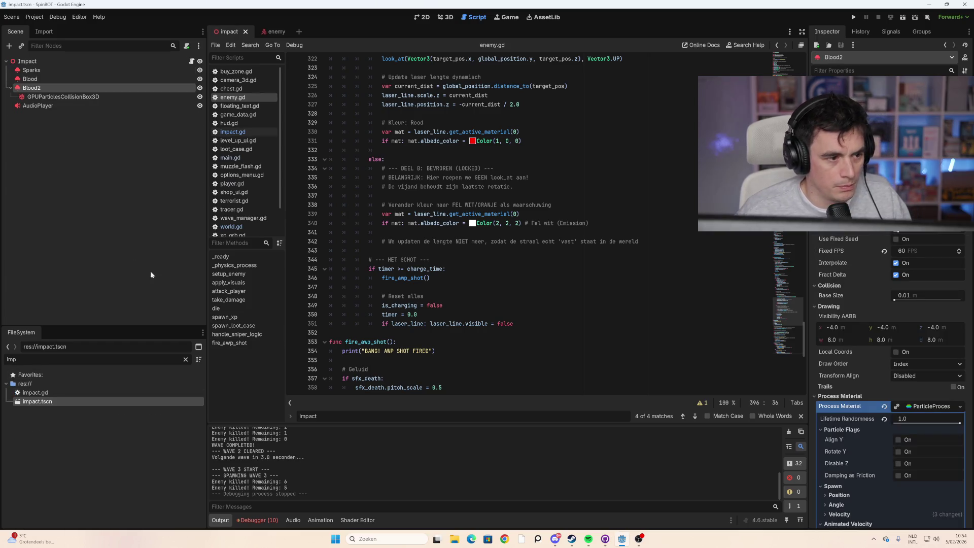
pyautogui.click(191, 61)
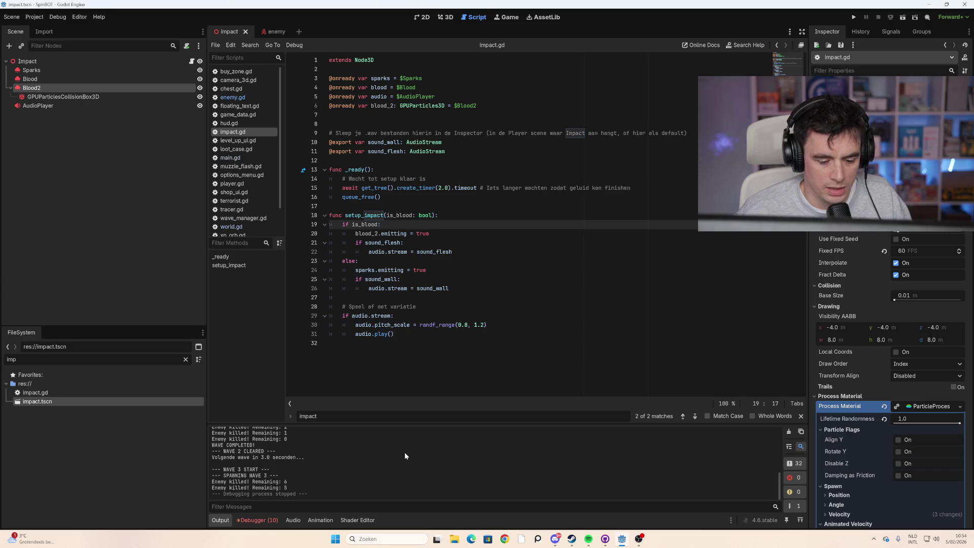
# Step: Open world.tscn and world.gd, search it for spawn_impact, then return to the Enemy scene
pyautogui.doubleClick(14, 359)
pyautogui.write('world')
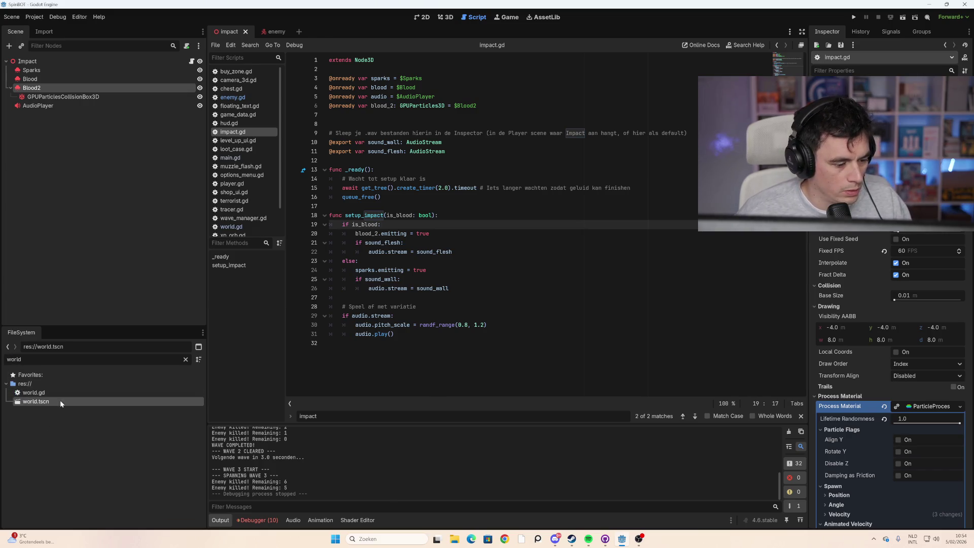
pyautogui.doubleClick(60, 400)
pyautogui.click(192, 61)
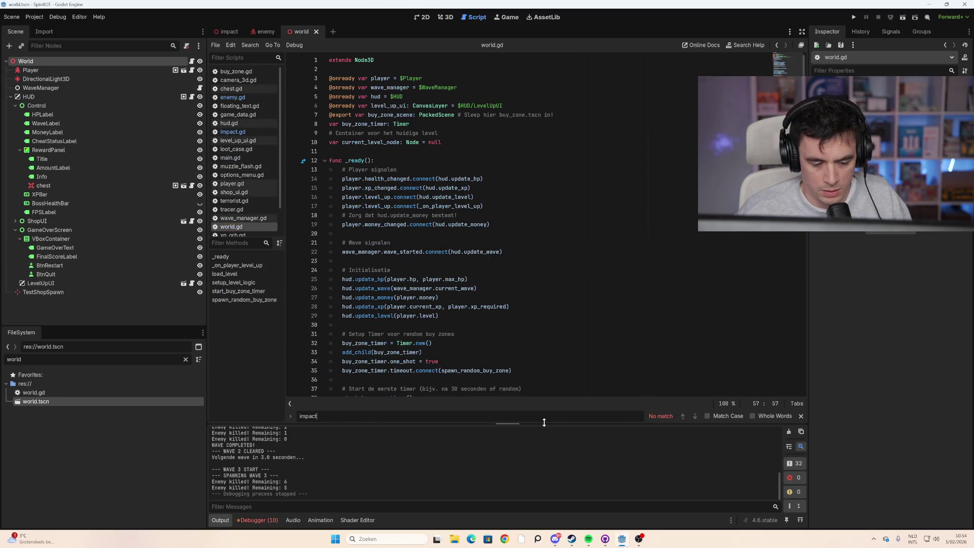
pyautogui.press('BackSpace')
pyautogui.press('BackSpace')
pyautogui.press('BackSpace')
pyautogui.press('Home')
pyautogui.write('spawn')
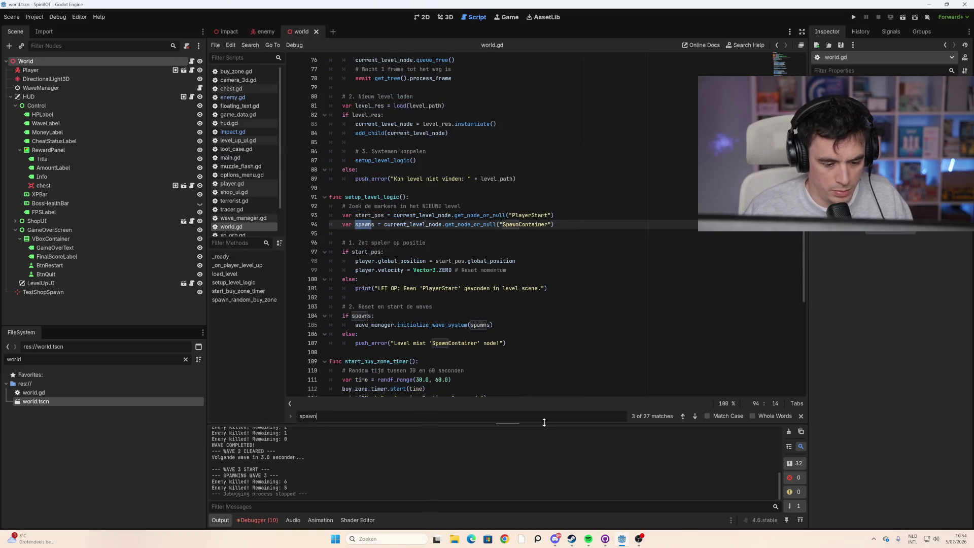
pyautogui.write('_impac')
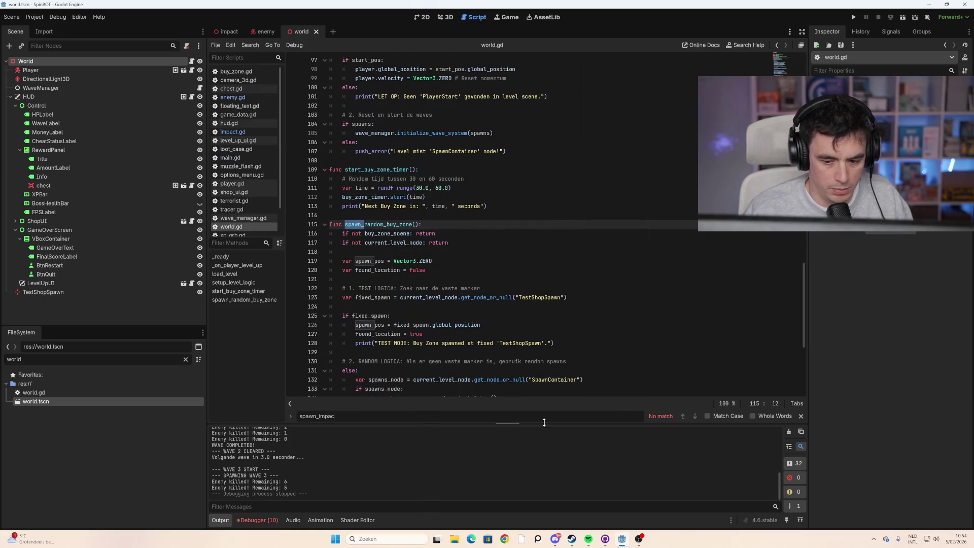
pyautogui.press('BackSpace')
pyautogui.press('BackSpace')
pyautogui.press('BackSpace')
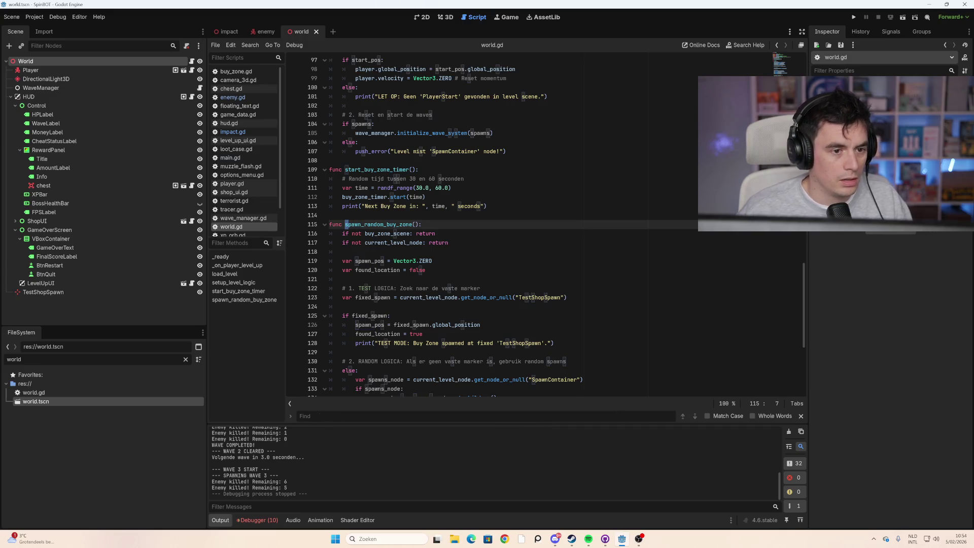
pyautogui.click(263, 31)
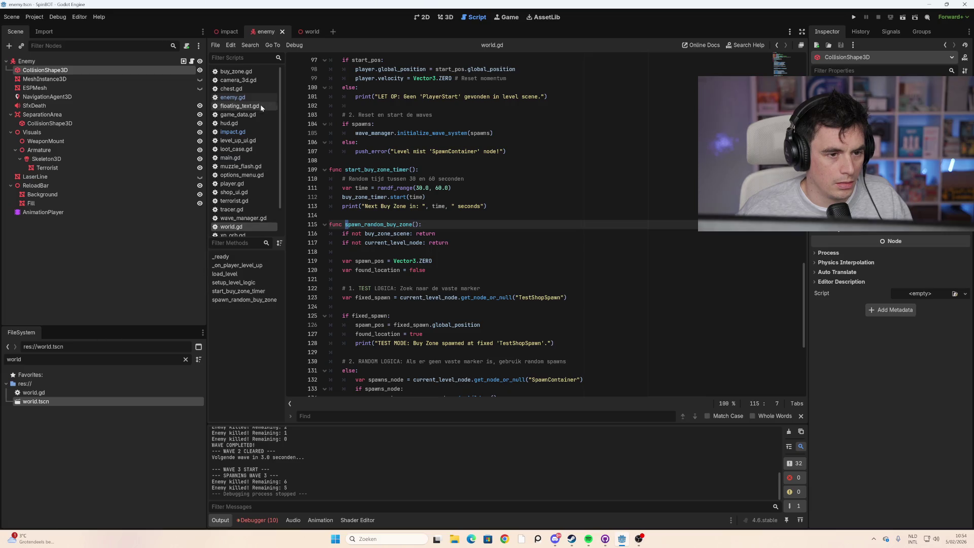
# Step: Filter files for 'trac' to view tracer.tscn's actions, then try 'fire' and clear the filter
pyautogui.doubleClick(4, 362)
pyautogui.write('trac')
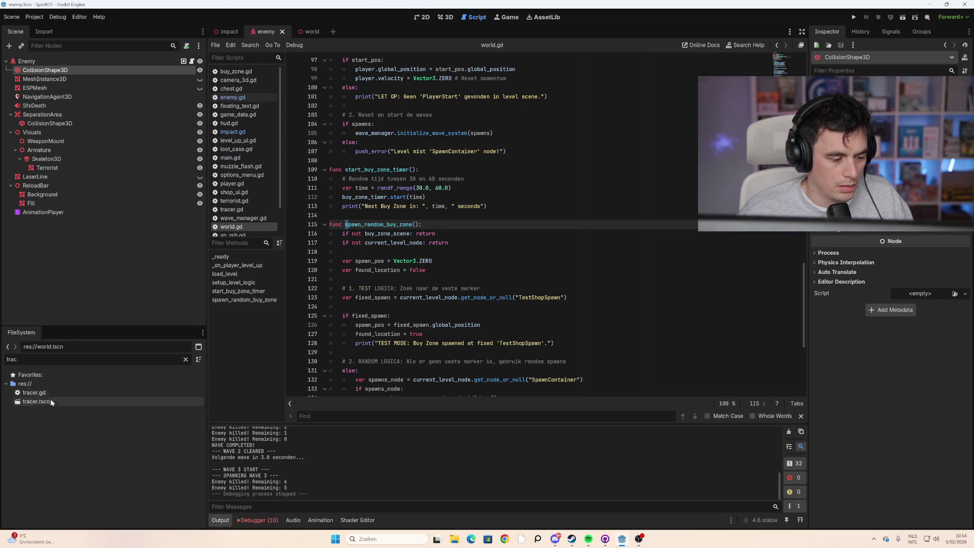
pyautogui.rightClick(50, 400)
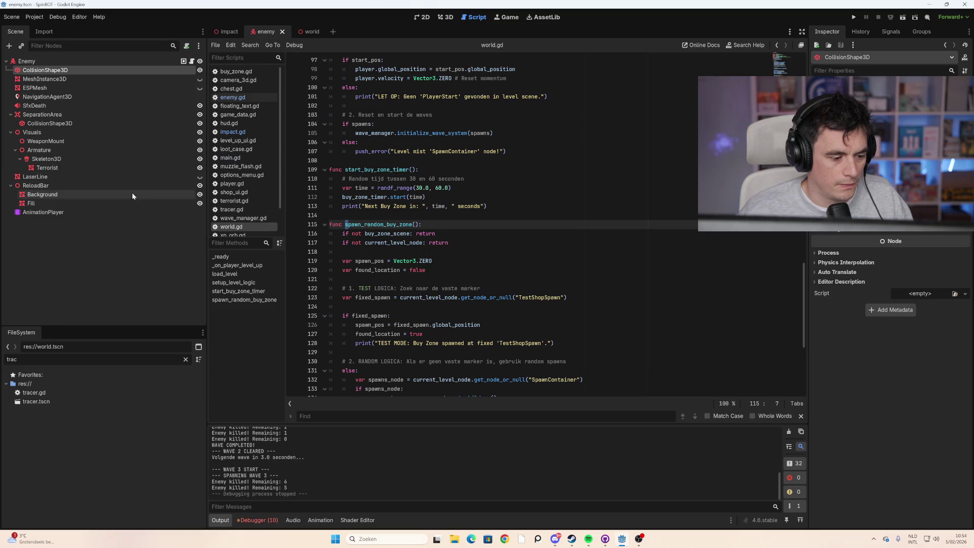
pyautogui.doubleClick(12, 359)
pyautogui.write('fire')
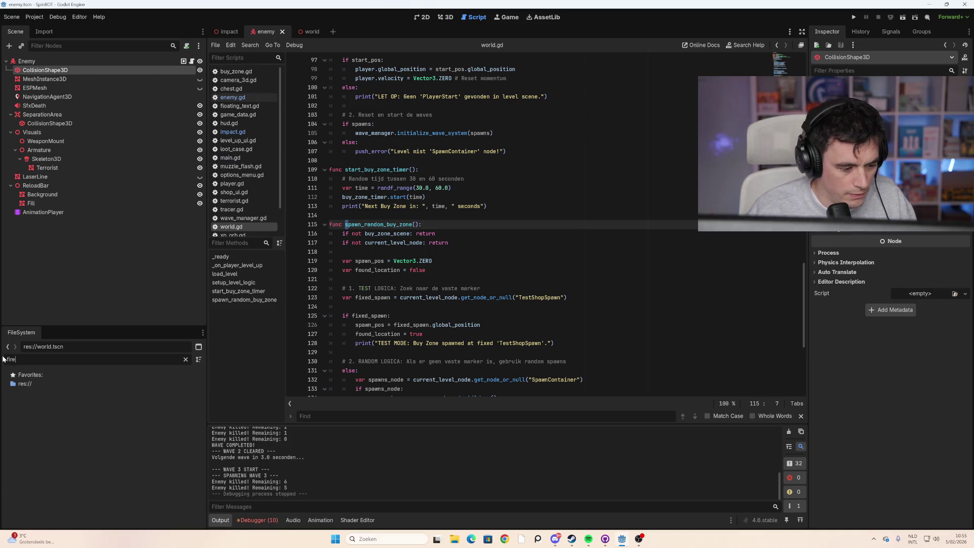
pyautogui.press('BackSpace')
pyautogui.press('BackSpace')
pyautogui.press('BackSpace')
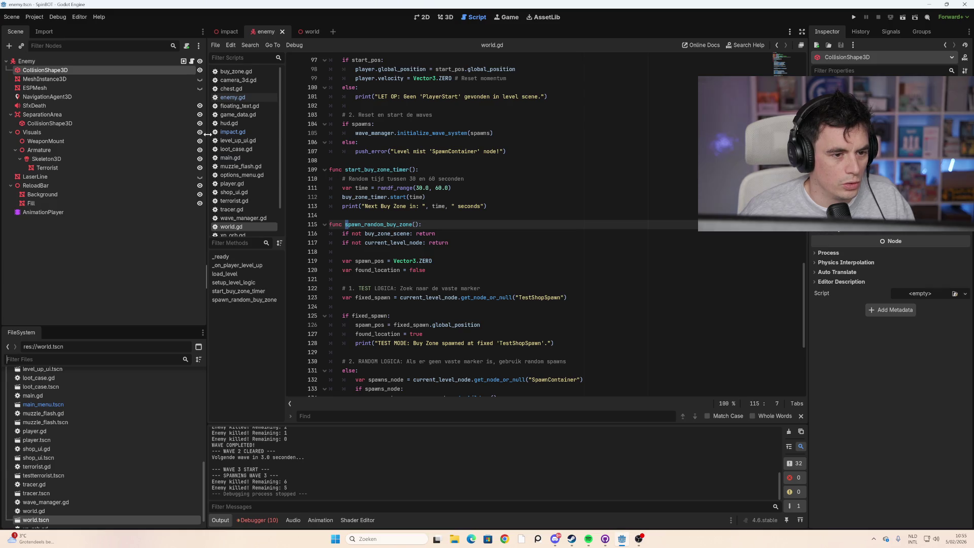
# Step: Search the Enemy script for 'impact' and review the spawn_impact call on line 389
pyautogui.click(190, 62)
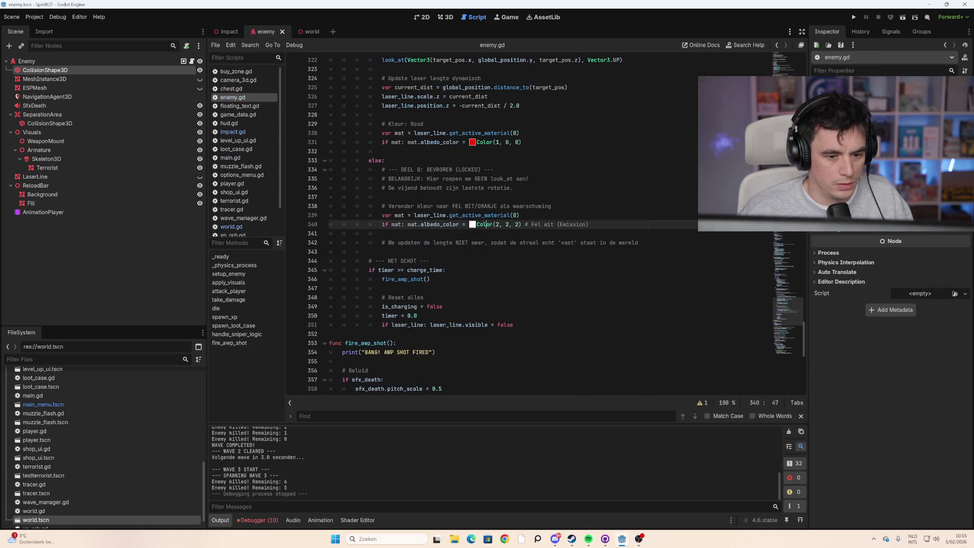
pyautogui.write('impact')
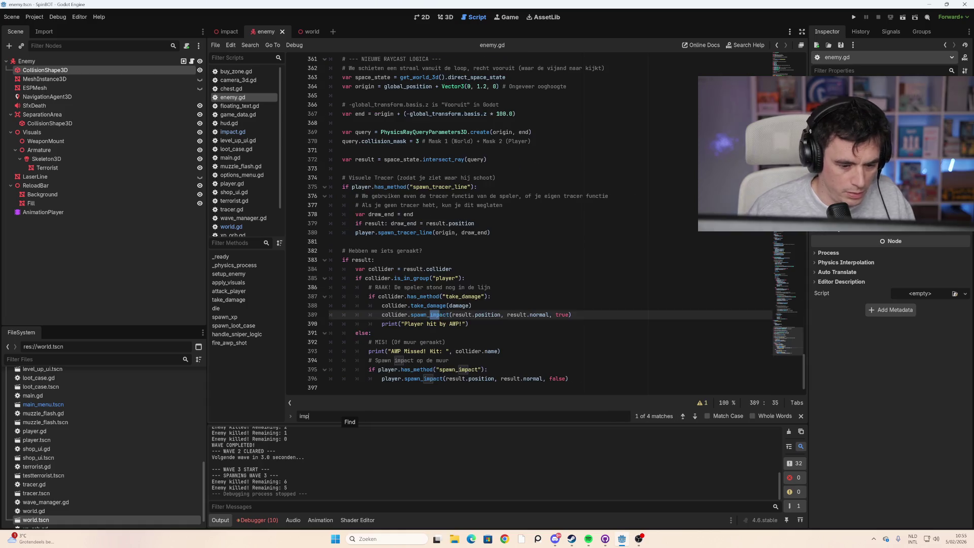
pyautogui.click(435, 315)
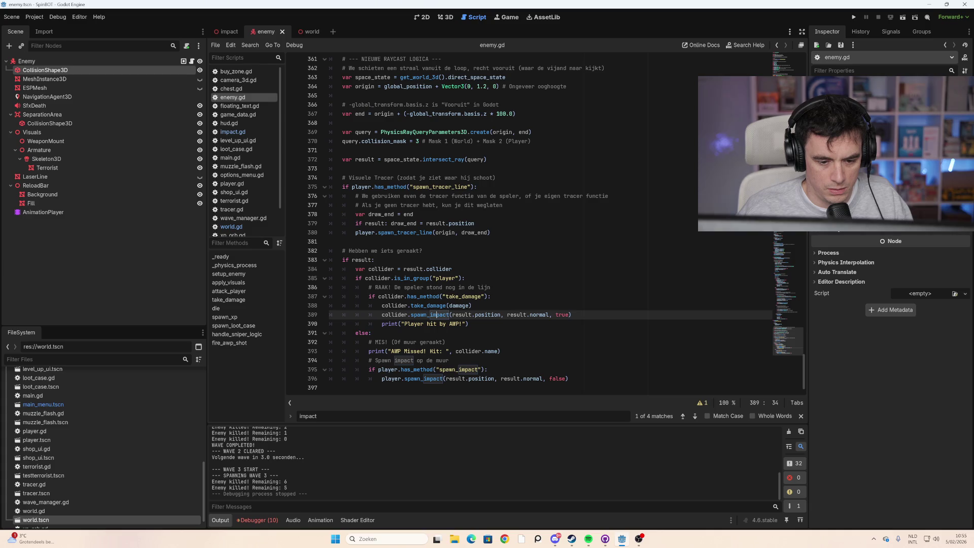
pyautogui.doubleClick(435, 315)
pyautogui.click(506, 314)
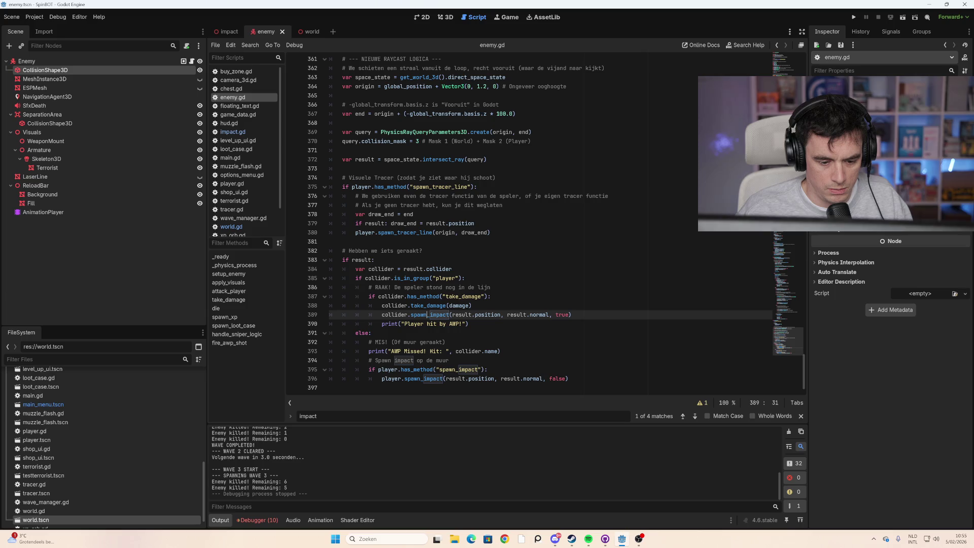
pyautogui.click(695, 416)
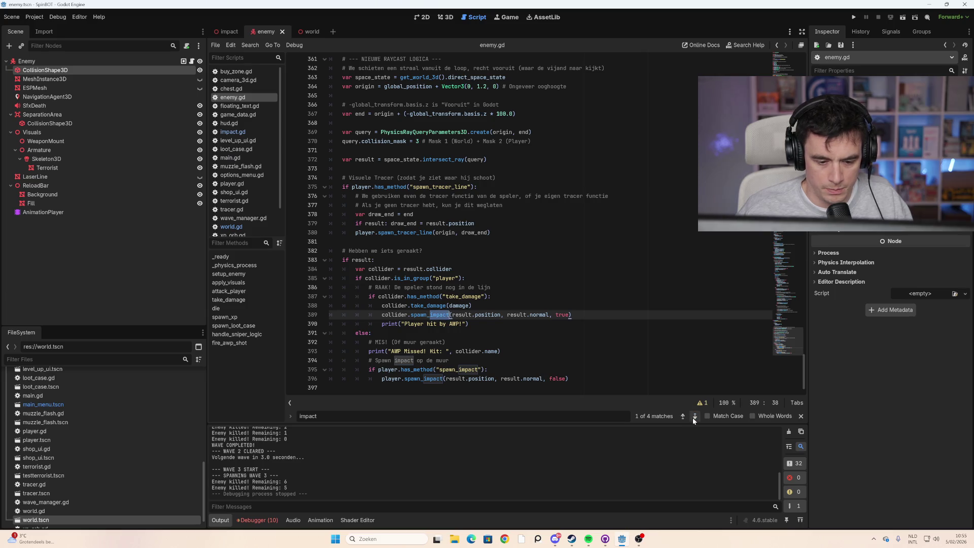
pyautogui.click(694, 416)
pyautogui.click(694, 416)
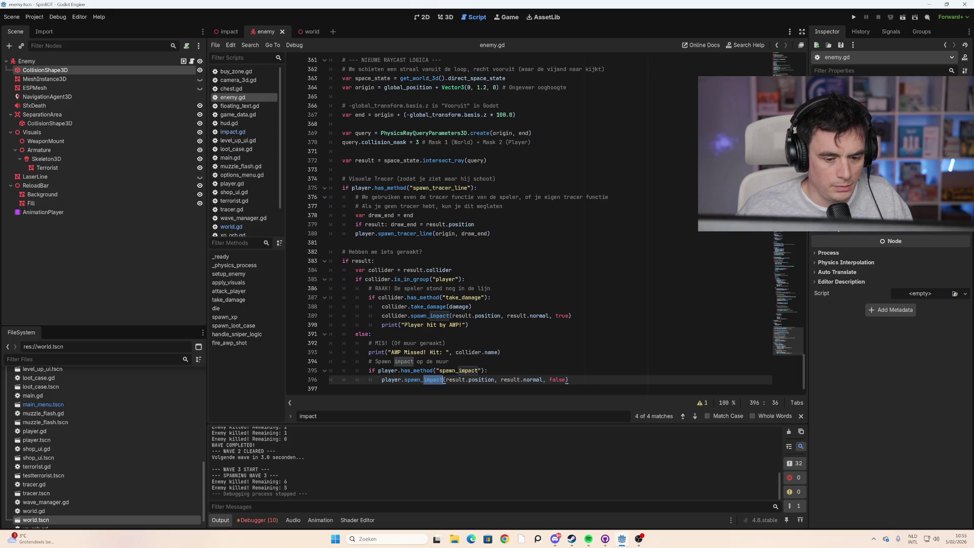
pyautogui.click(427, 315)
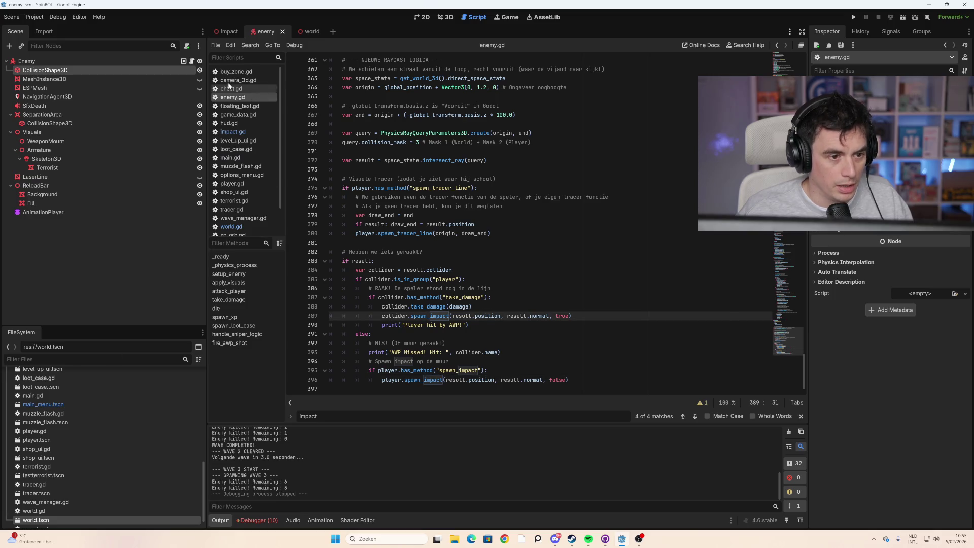
pyautogui.click(91, 360)
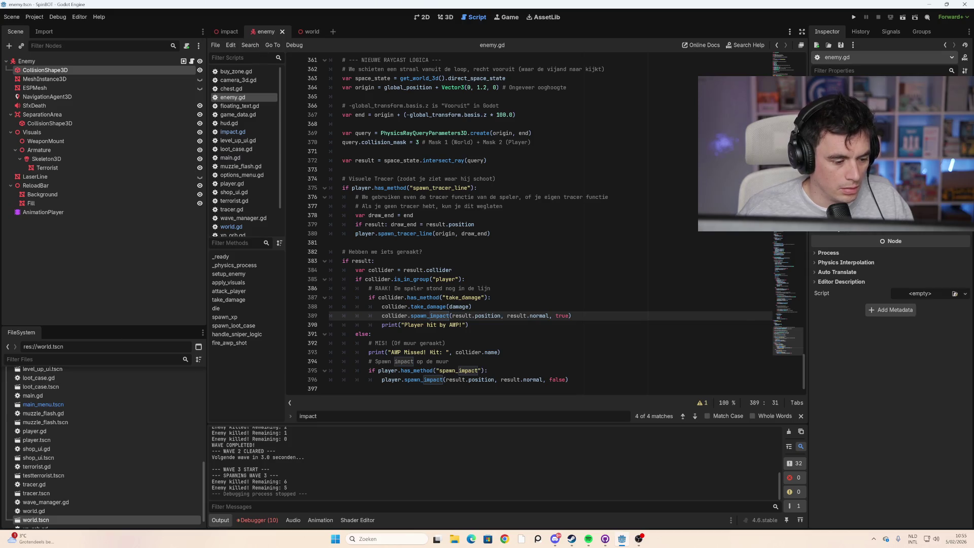
# Step: Open player.gd and step through its 'impact' matches to spawn_impact at line 480
pyautogui.write('player')
pyautogui.doubleClick(75, 395)
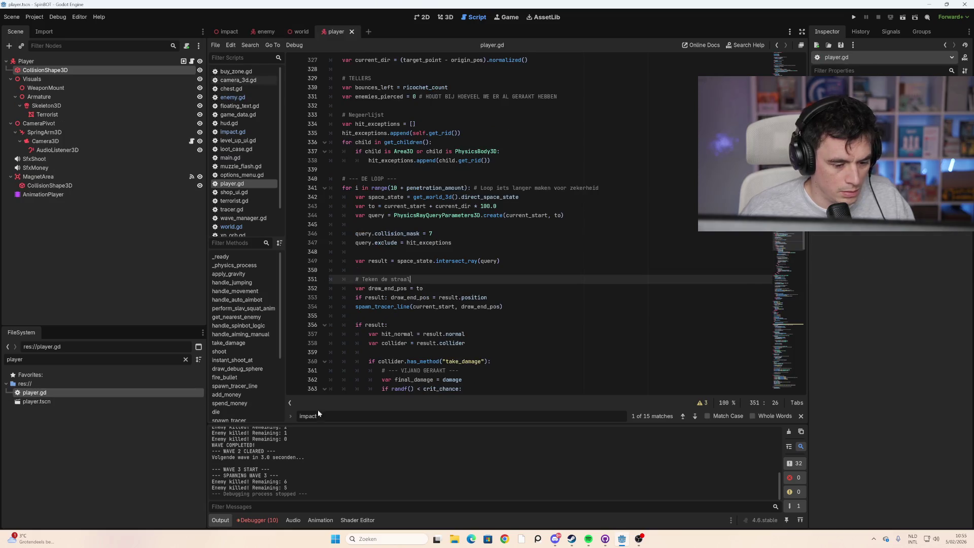
pyautogui.click(695, 416)
pyautogui.click(695, 417)
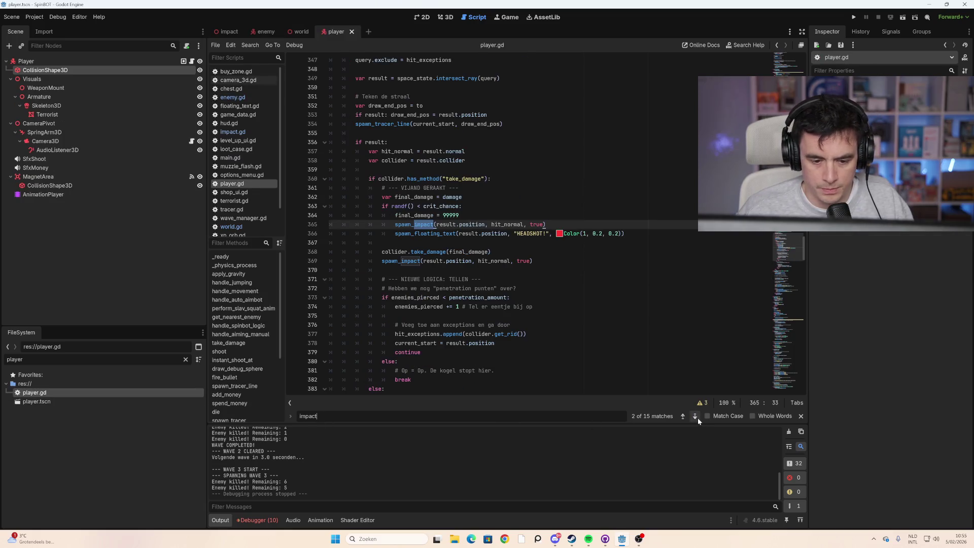
pyautogui.click(695, 416)
pyautogui.click(695, 416)
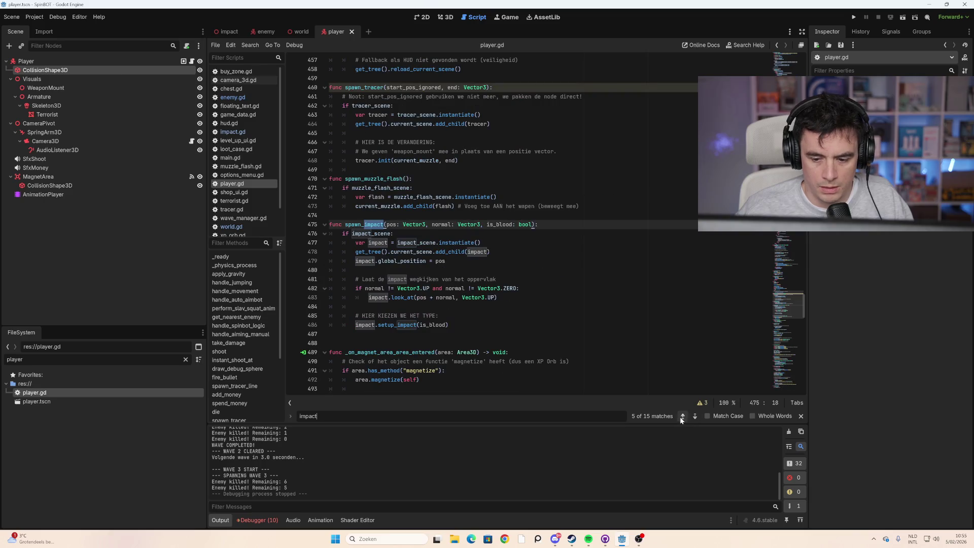
pyautogui.click(682, 416)
pyautogui.click(696, 417)
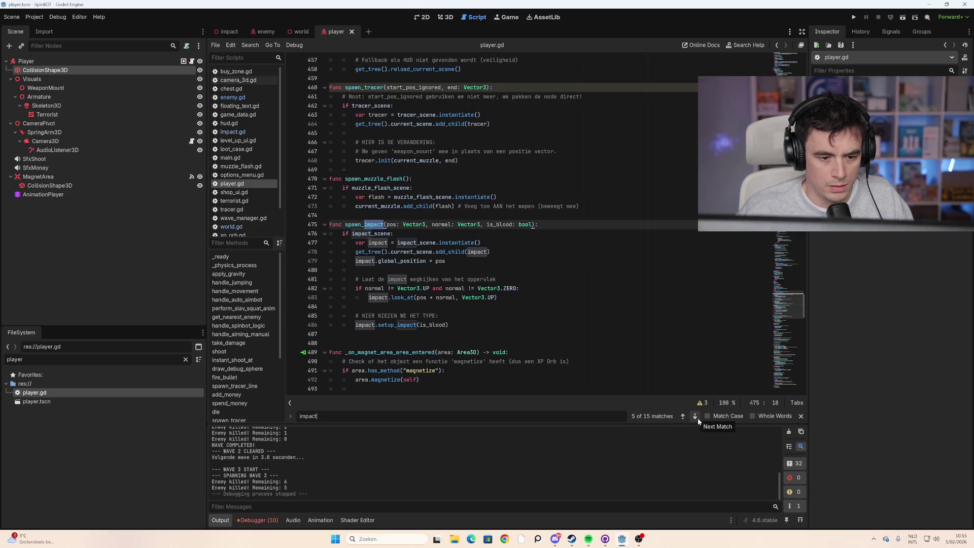
pyautogui.click(355, 270)
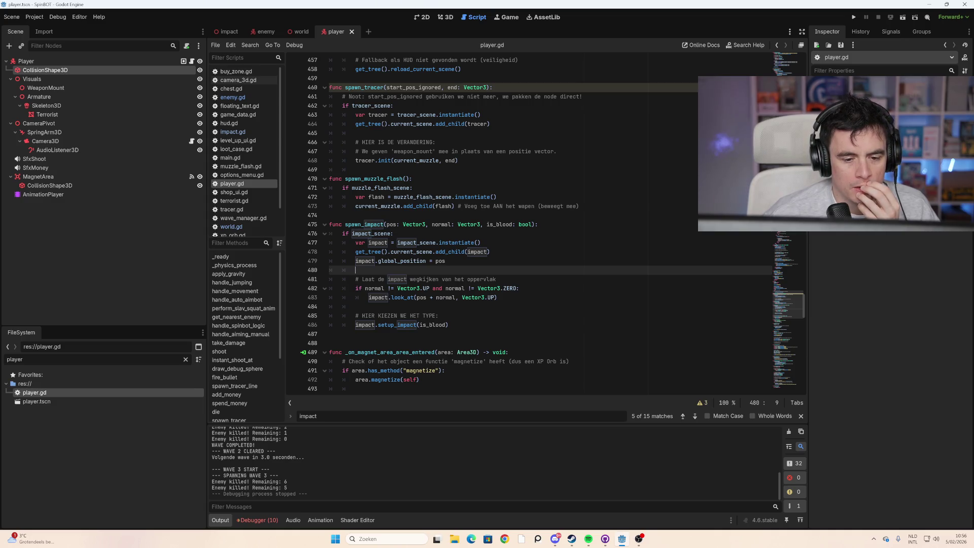
pyautogui.moveTo(435, 325)
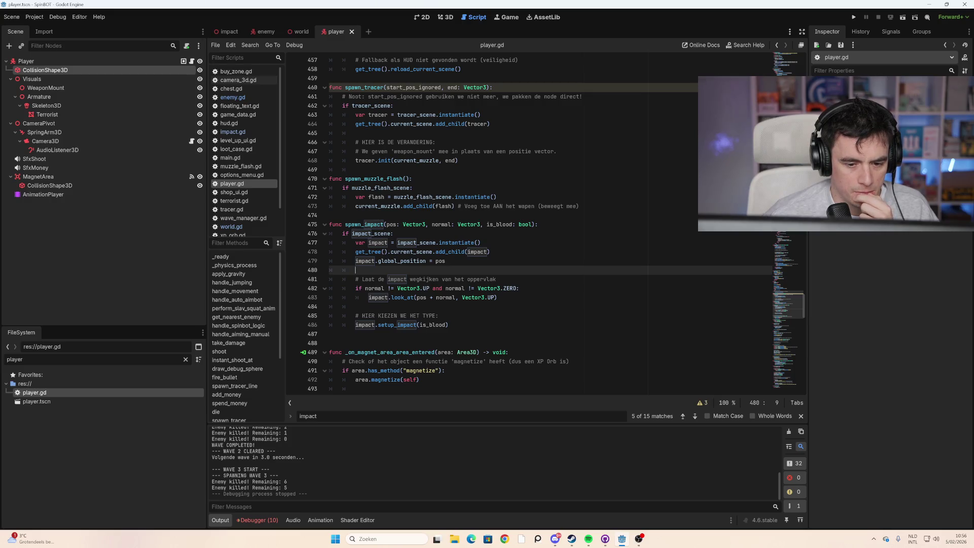
pyautogui.moveTo(450, 251)
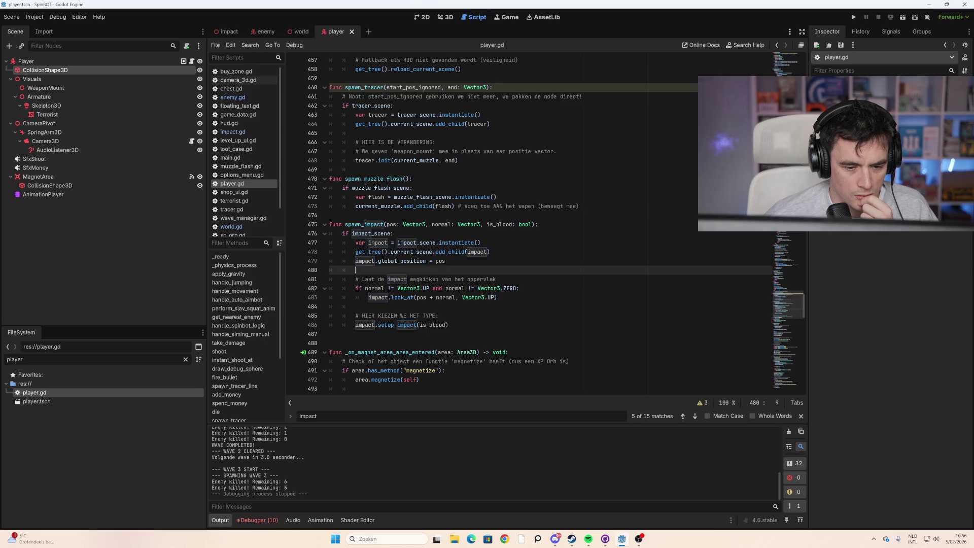
pyautogui.scroll(-1, 557, 222)
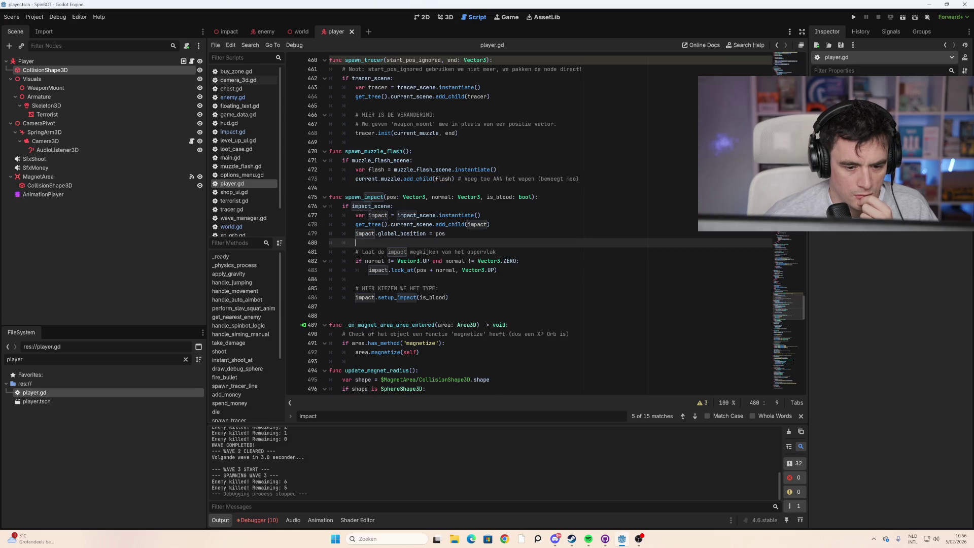
pyautogui.scroll(-2, 556, 223)
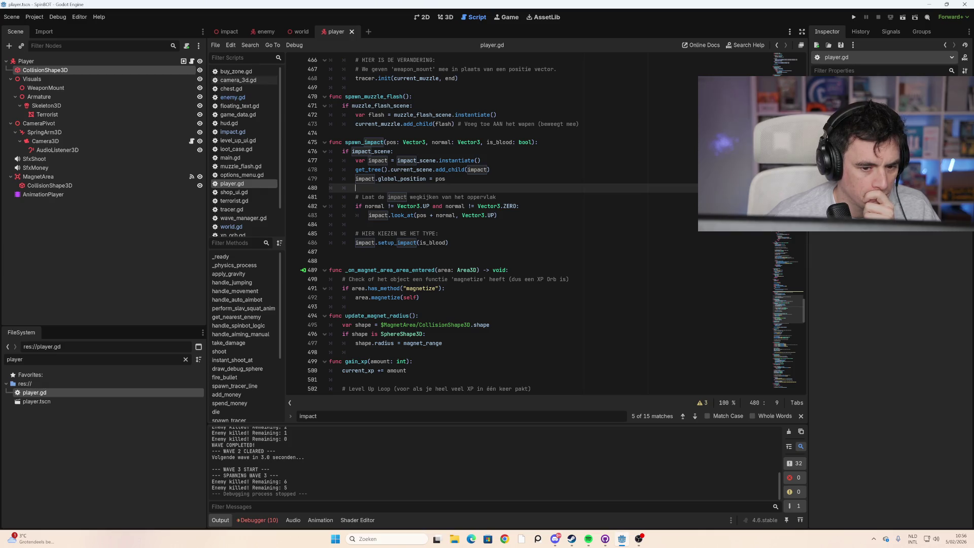
# Step: Clear the FileSystem filter, browse all project files, and show the Player scene in 3D
pyautogui.click(15, 360)
pyautogui.press('BackSpace')
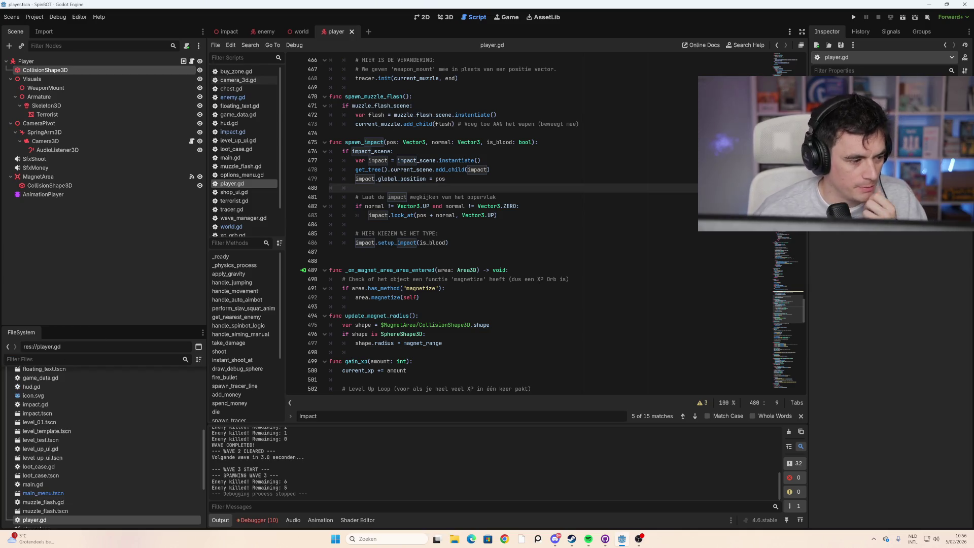
pyautogui.scroll(-3, 137, 421)
pyautogui.scroll(-2, 130, 434)
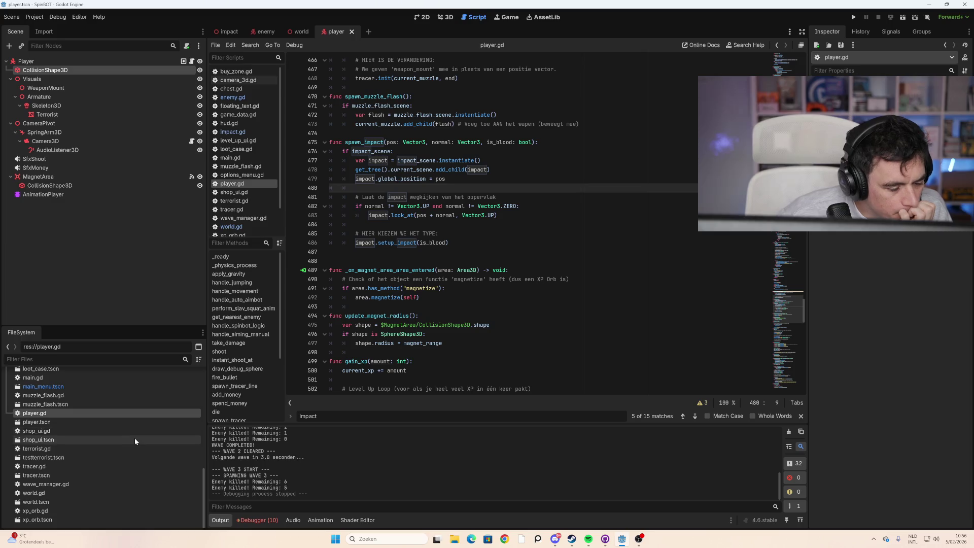
pyautogui.scroll(3, 79, 437)
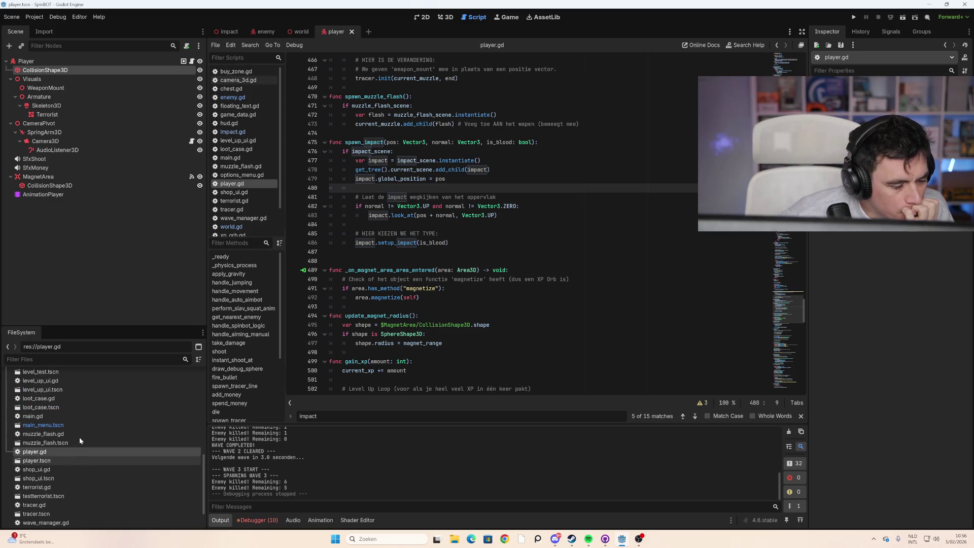
pyautogui.scroll(1, 79, 437)
pyautogui.scroll(5, 79, 440)
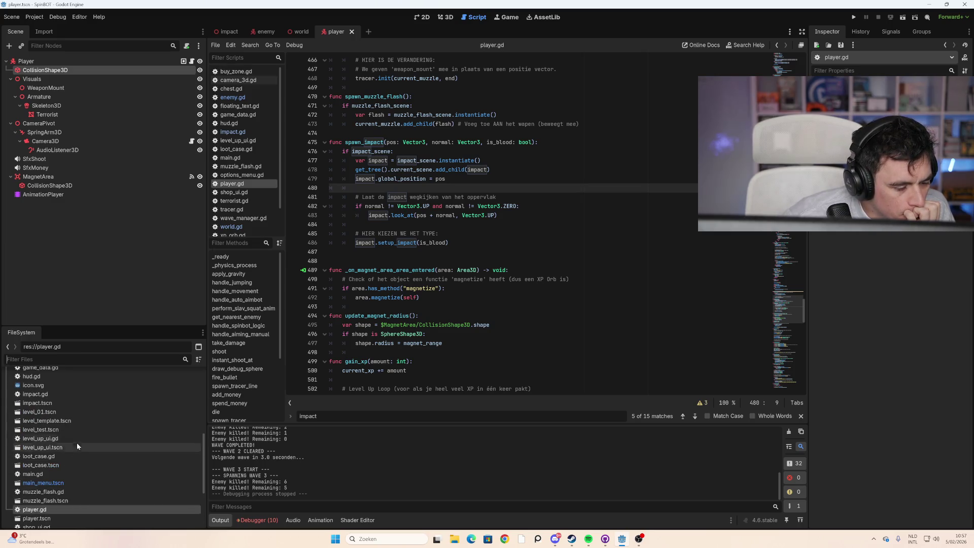
pyautogui.scroll(4, 72, 453)
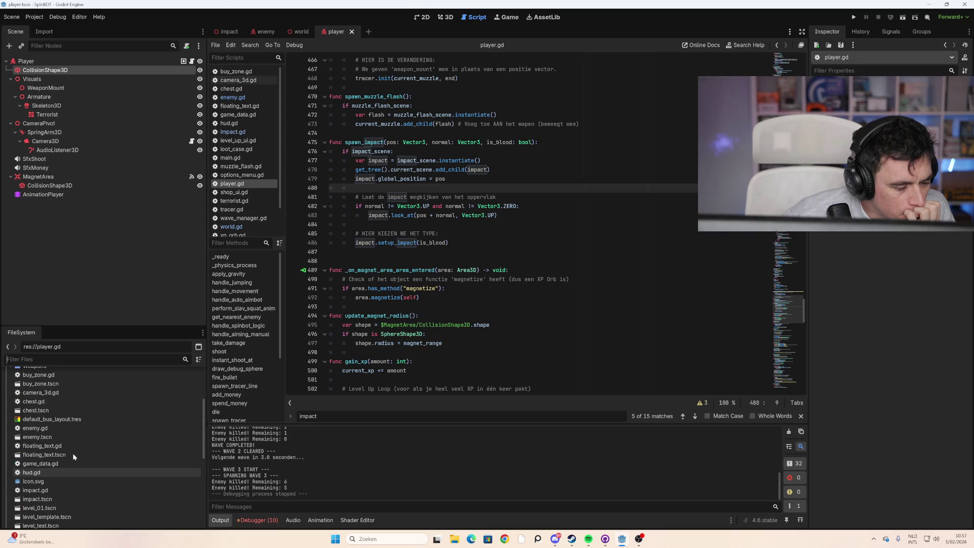
pyautogui.click(446, 17)
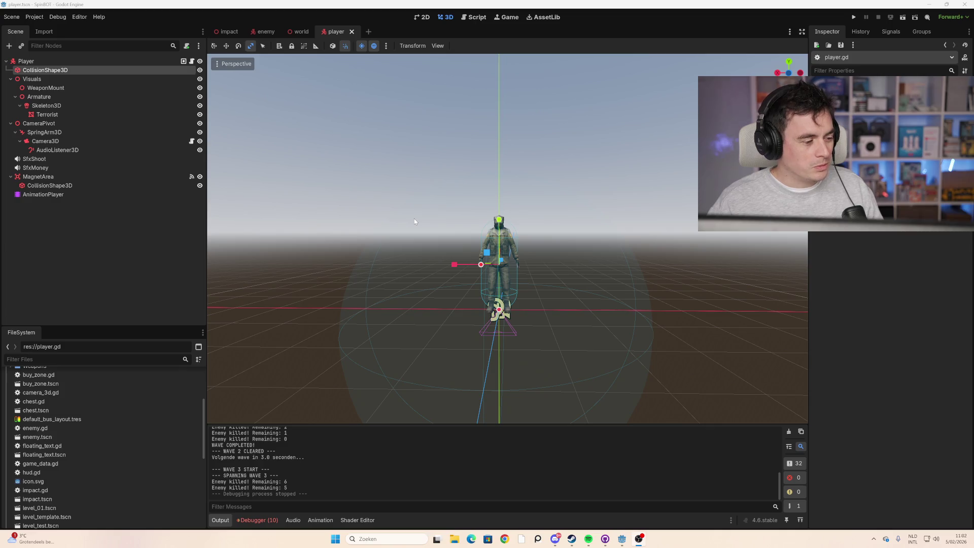
# Step: Zoom the viewport to inspect the Terrorist model, then run the project
pyautogui.scroll(-3, 431, 223)
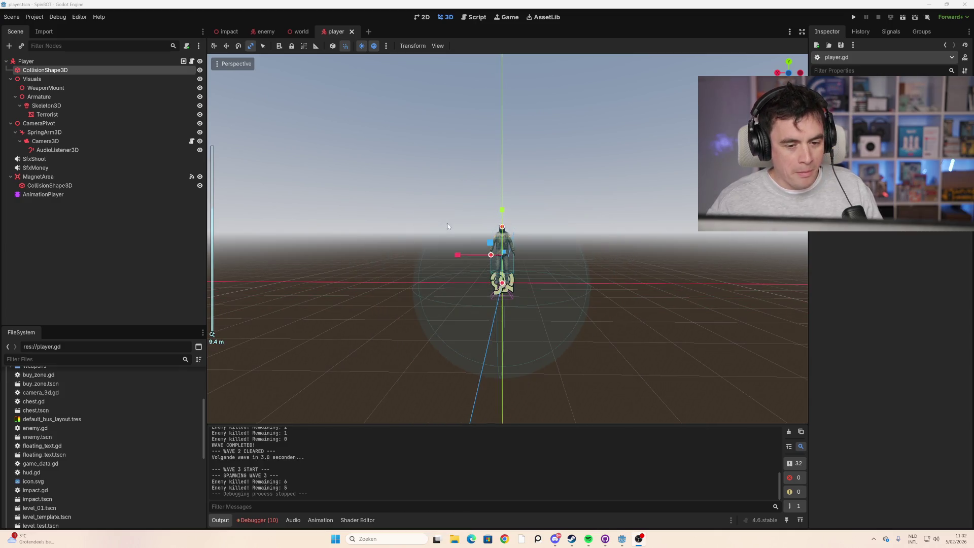
pyautogui.scroll(4, 472, 245)
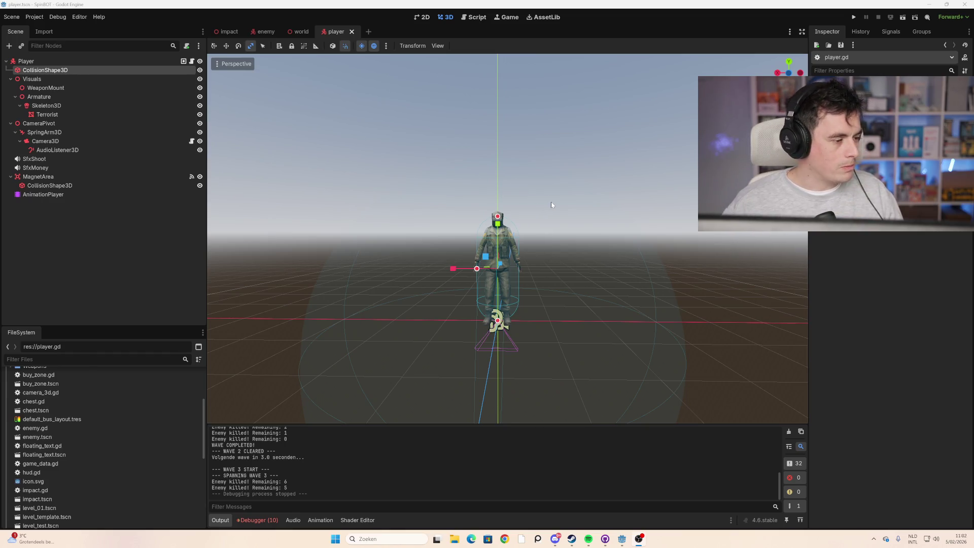
pyautogui.scroll(-4, 548, 206)
pyautogui.scroll(4, 547, 209)
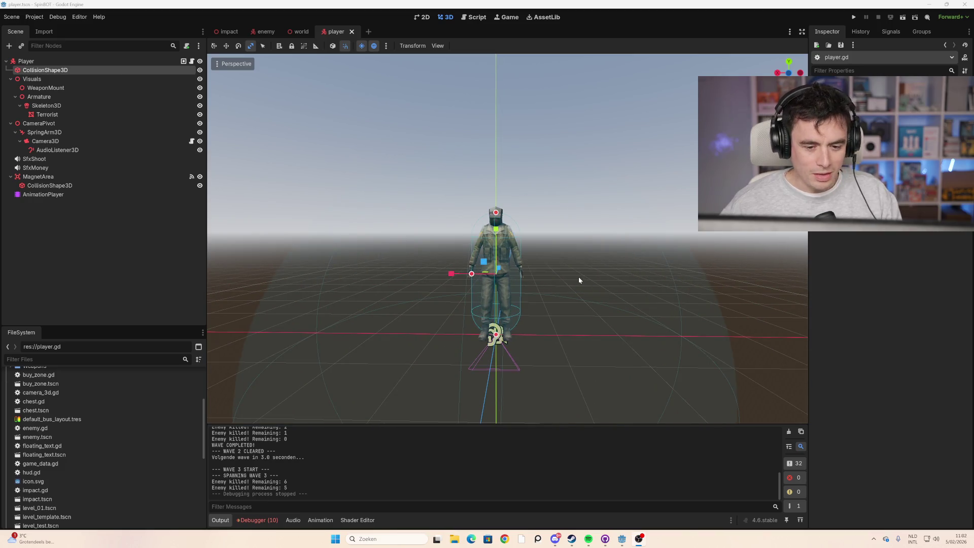
pyautogui.press('F5')
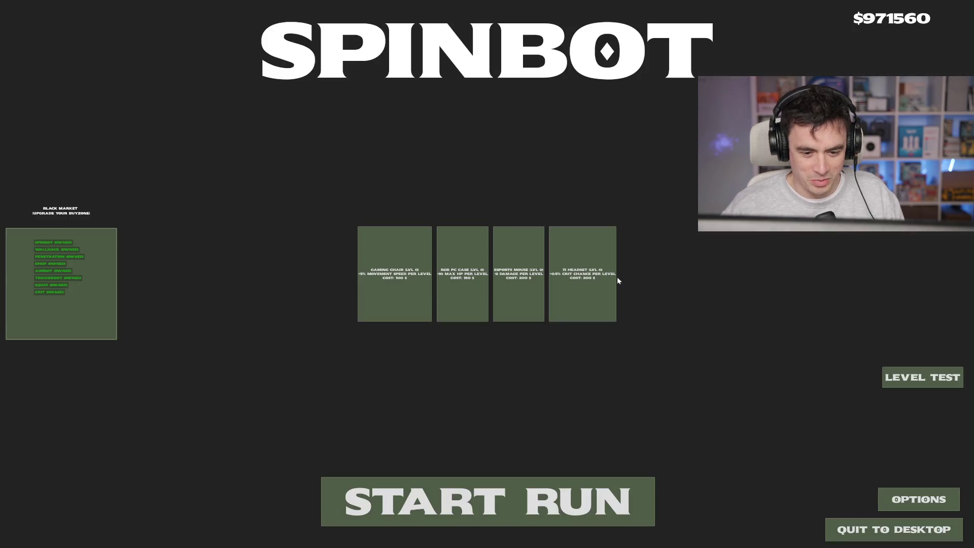
# Step: Start a run, clear wave 1 with the terrorist model, then stop the game with F8
pyautogui.click(487, 487)
pyautogui.press('w')
pyautogui.press('a')
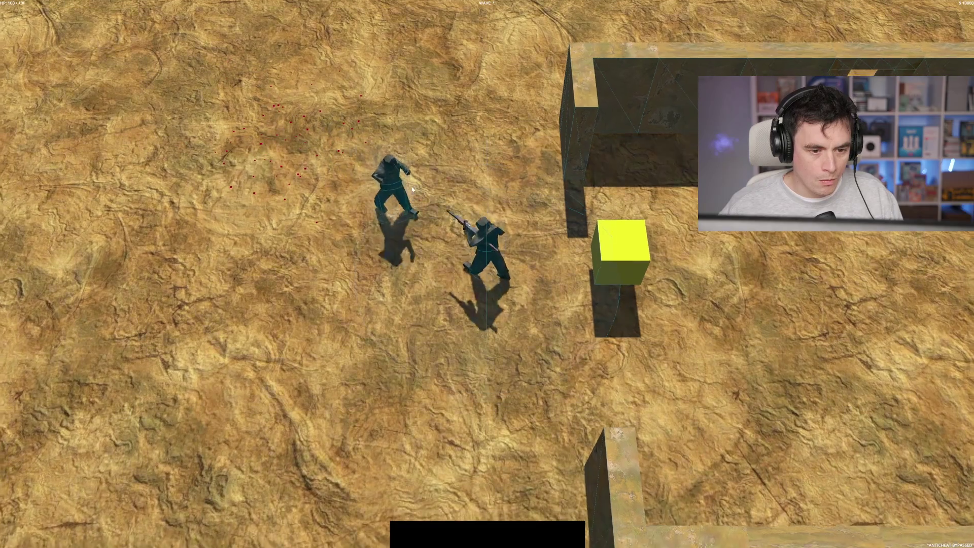
pyautogui.press('s')
pyautogui.click(465, 173)
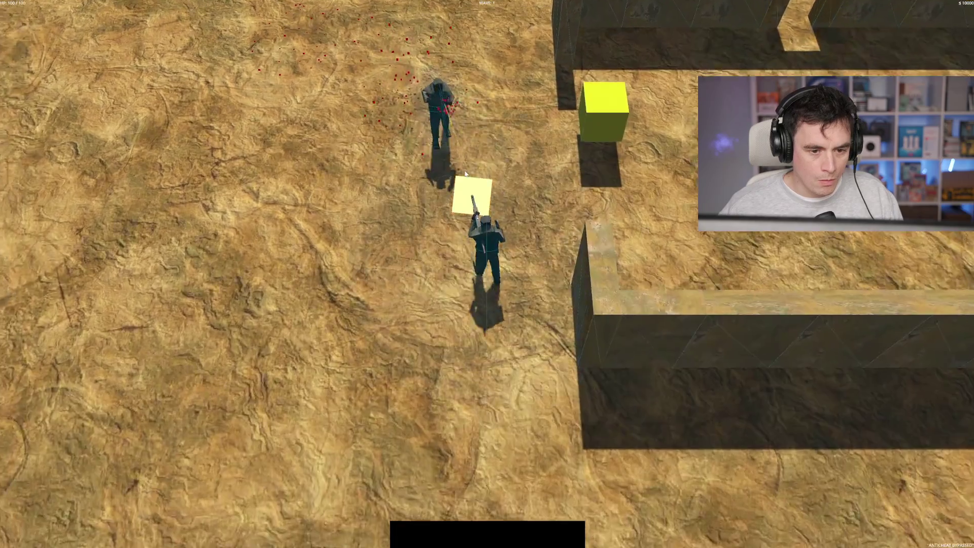
pyautogui.press('a')
pyautogui.press('w')
pyautogui.click(473, 160)
pyautogui.press('a')
pyautogui.click(561, 140)
pyautogui.press('s')
pyautogui.press('w')
pyautogui.click(729, 238)
pyautogui.press('d')
pyautogui.press('w')
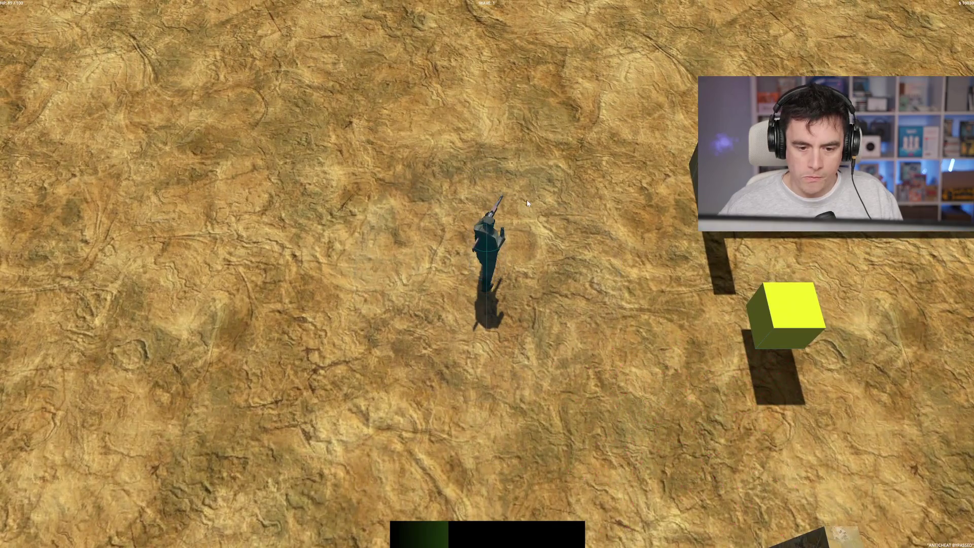
pyautogui.press('F8')
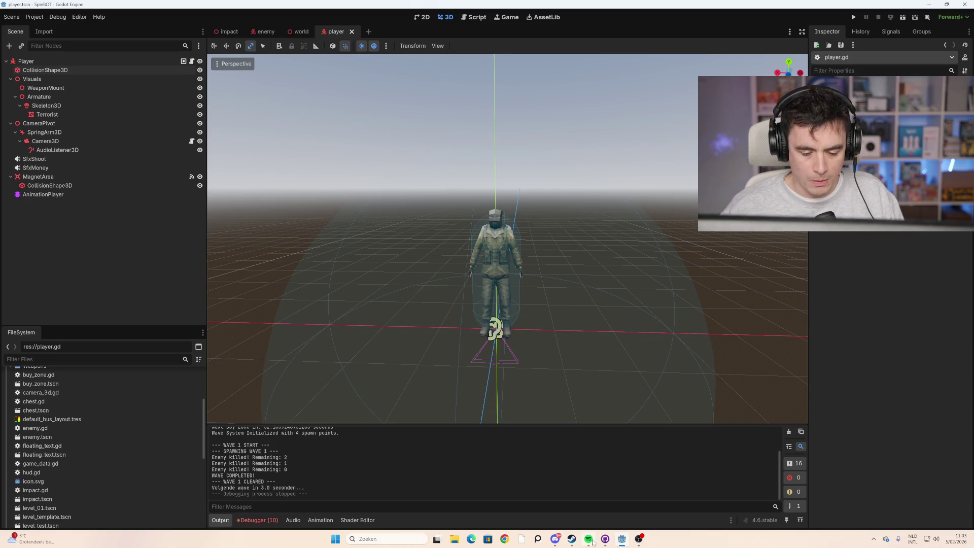
# Step: Bring up Spotify, lower the music volume slightly, and minimize it
pyautogui.moveTo(593, 541)
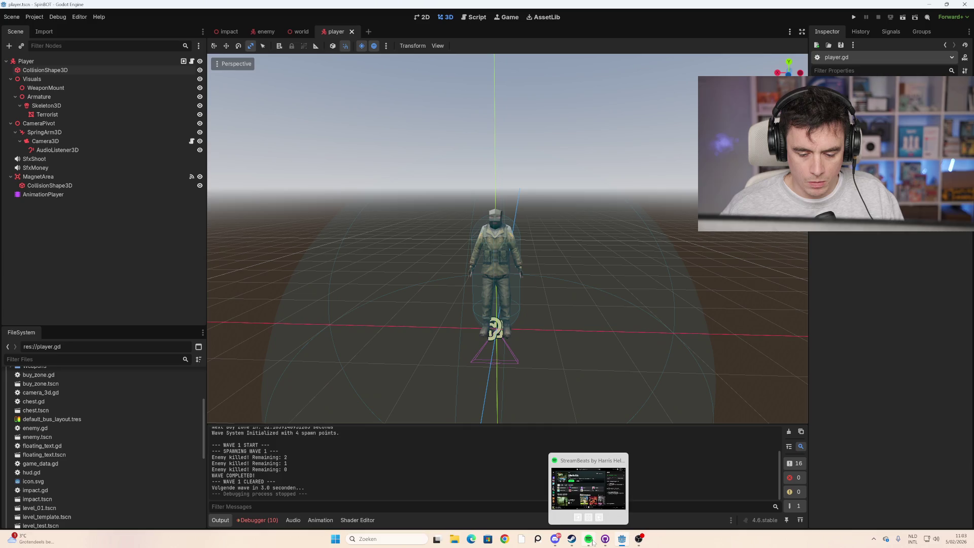
pyautogui.click(593, 542)
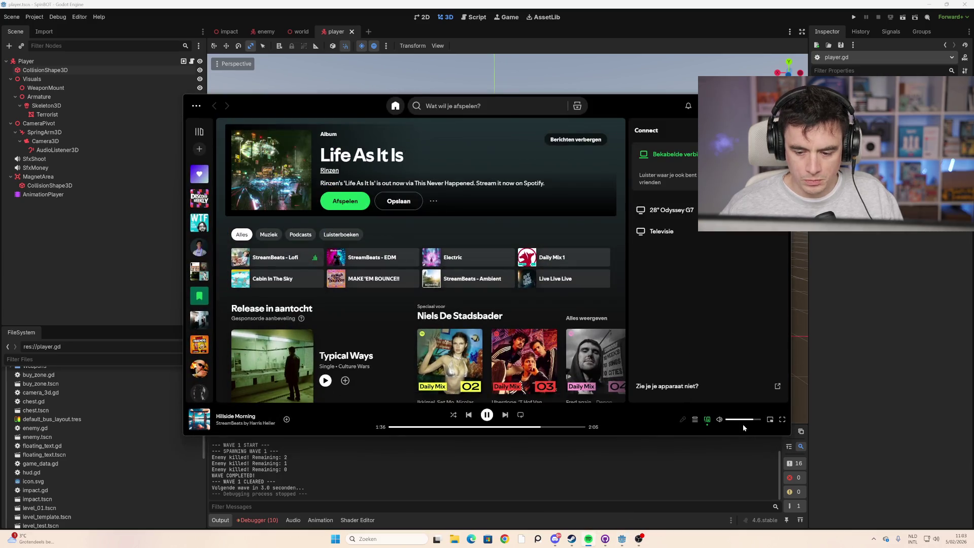
pyautogui.click(748, 420)
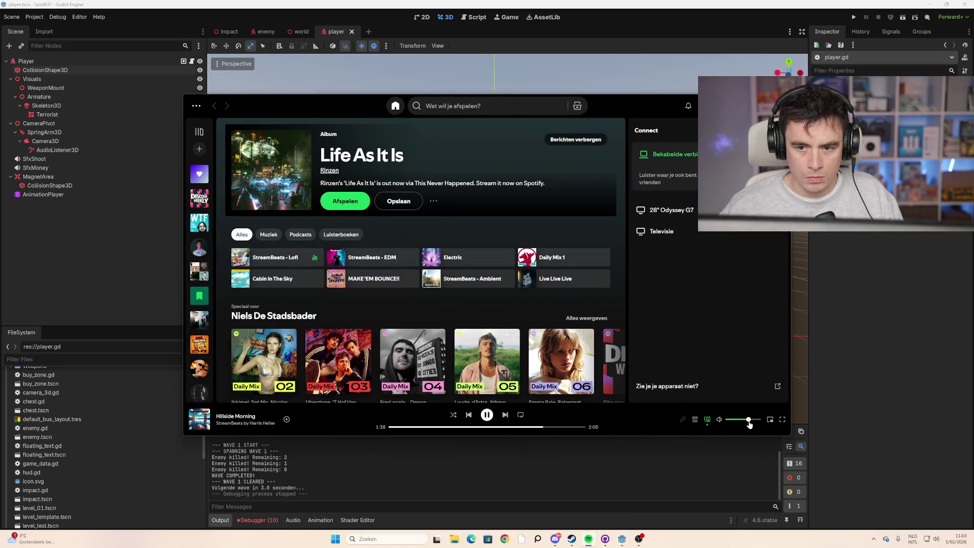
pyautogui.click(589, 539)
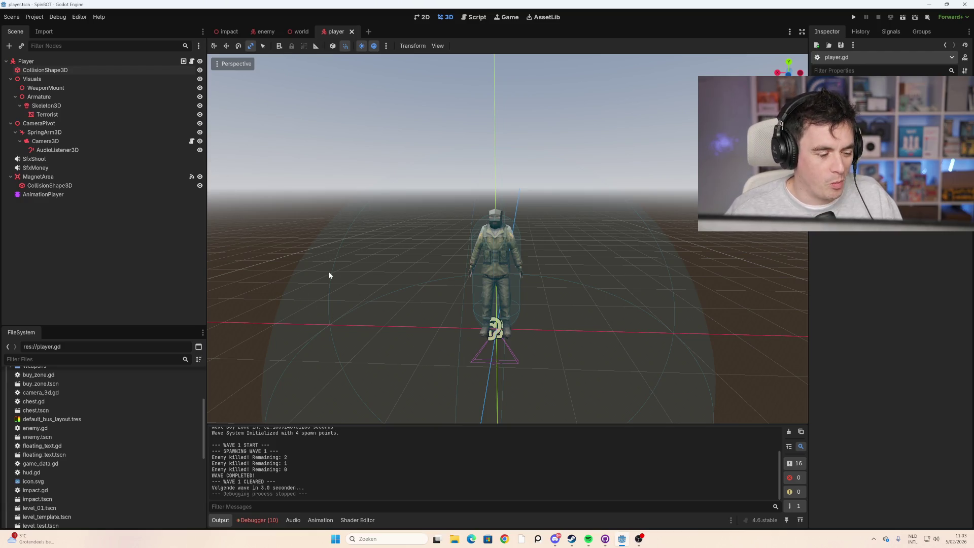
# Step: Browse the FileSystem panel, briefly expanding and collapsing the ToDo folder
pyautogui.scroll(2, 140, 444)
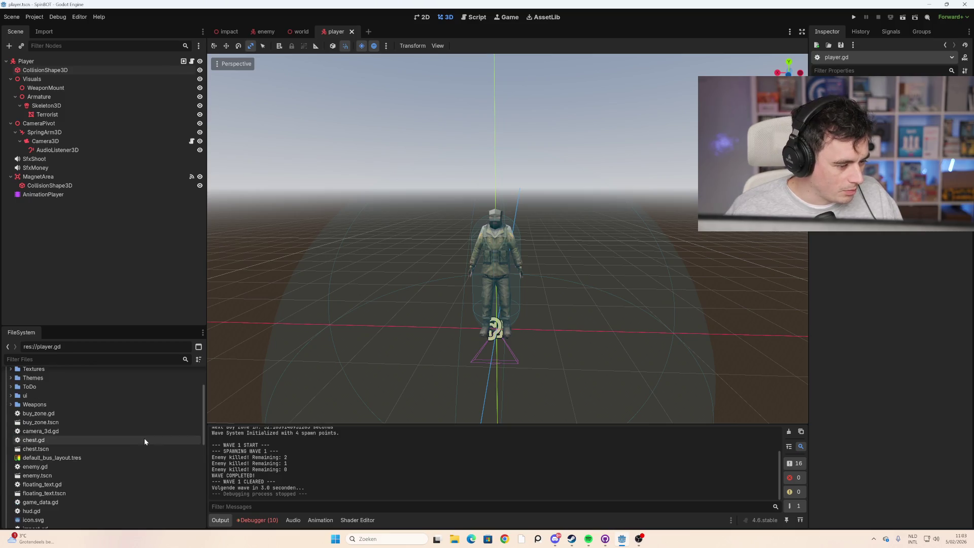
pyautogui.scroll(2, 144, 437)
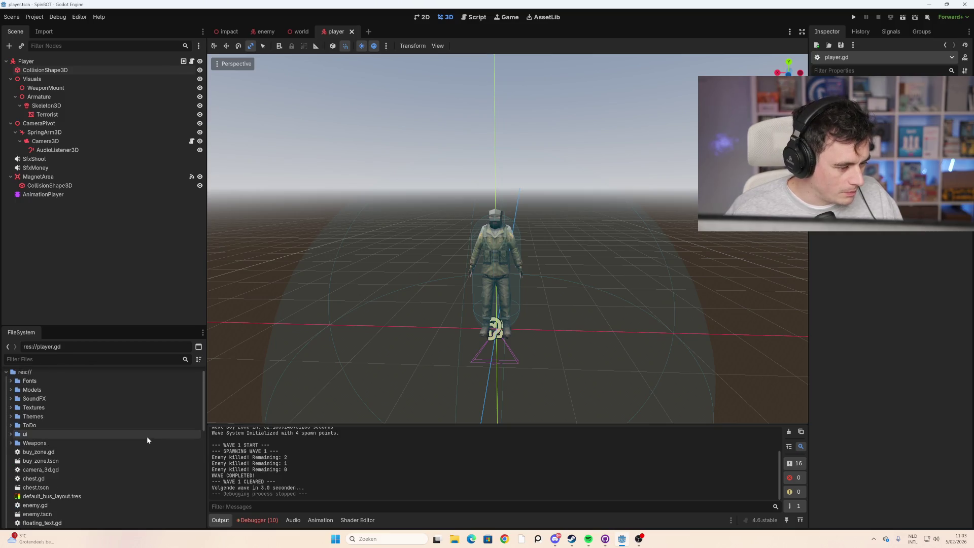
pyautogui.click(11, 426)
pyautogui.click(12, 426)
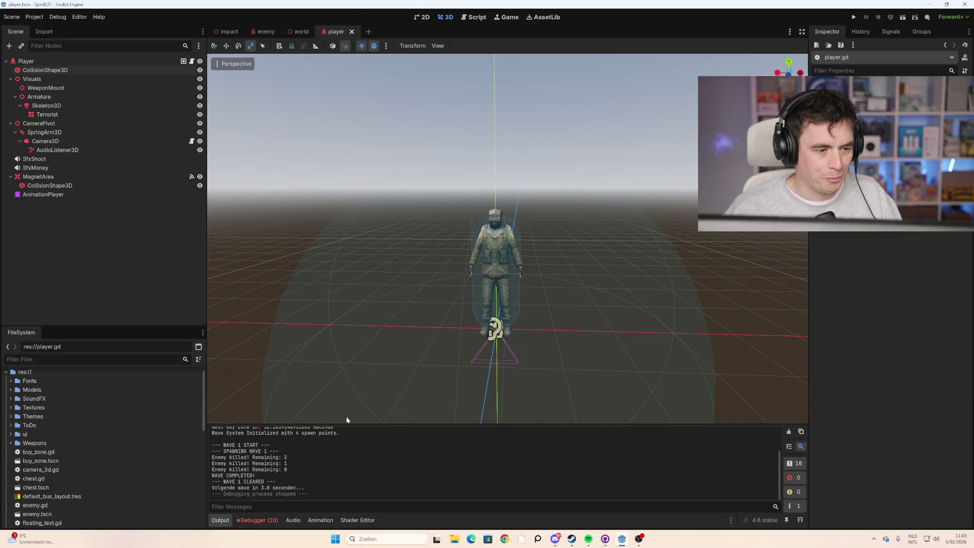
pyautogui.scroll(-5, 511, 334)
pyautogui.scroll(3, 512, 333)
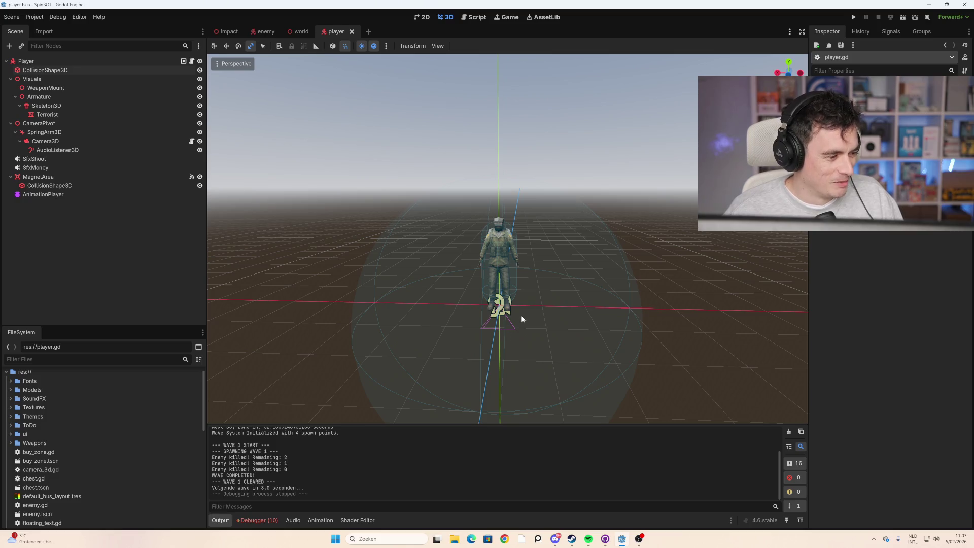
pyautogui.scroll(-5, 445, 259)
pyautogui.scroll(6, 447, 259)
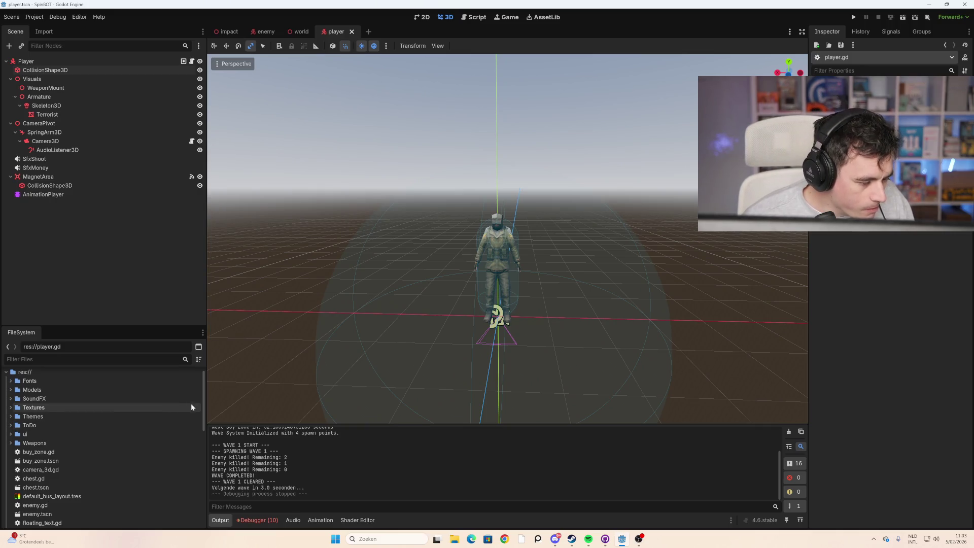
# Step: Expand the Themes folder and select the player's AnimationPlayer to view its Idle clip
pyautogui.click(11, 417)
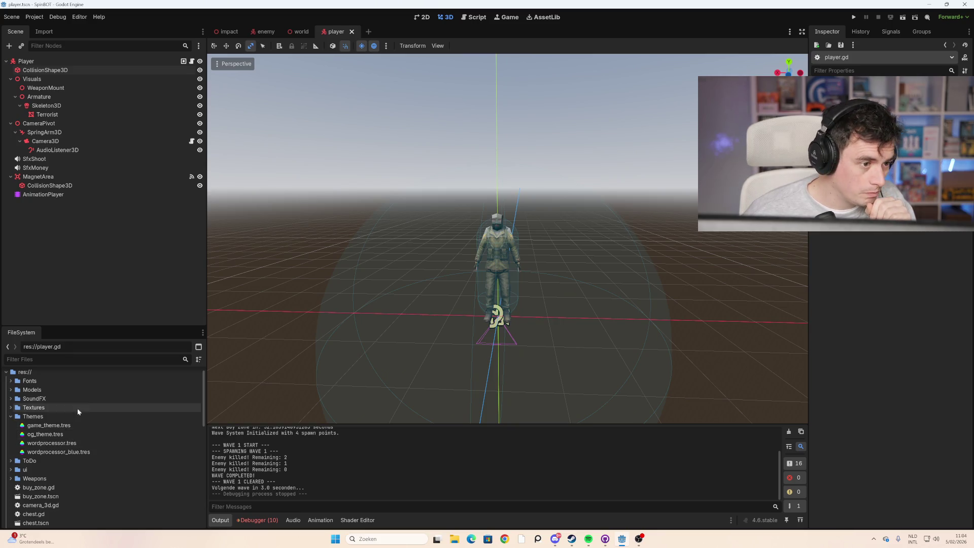
pyautogui.click(47, 196)
pyautogui.scroll(-5, 340, 480)
# Step: Filter the FileSystem by 'terro' and open terrorist.blend's Advanced Import Settings
pyautogui.scroll(-3, 347, 465)
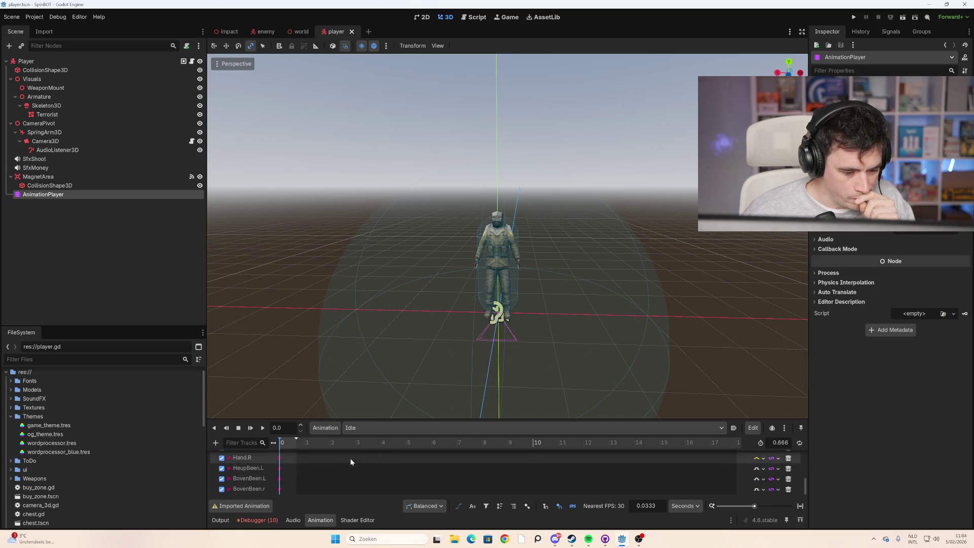
pyautogui.scroll(8, 365, 469)
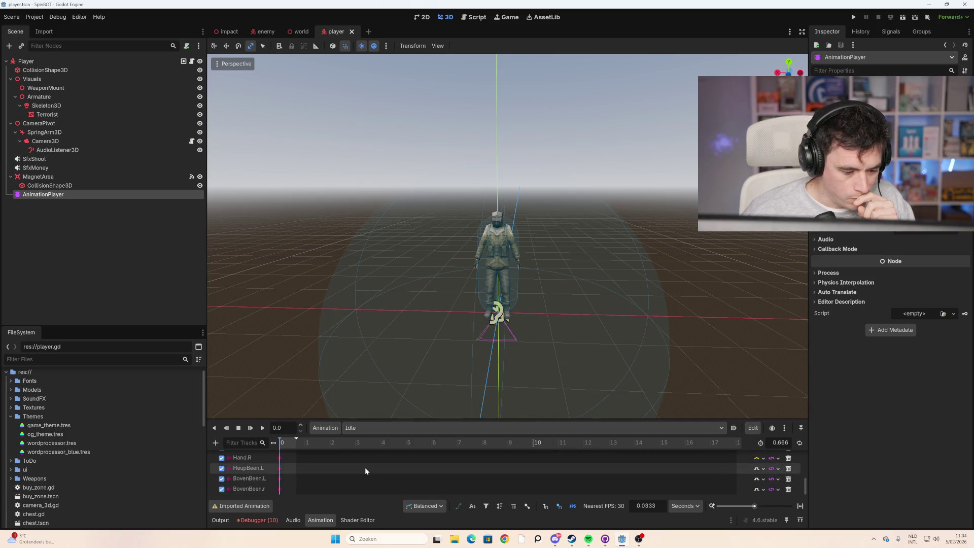
pyautogui.scroll(2, 366, 470)
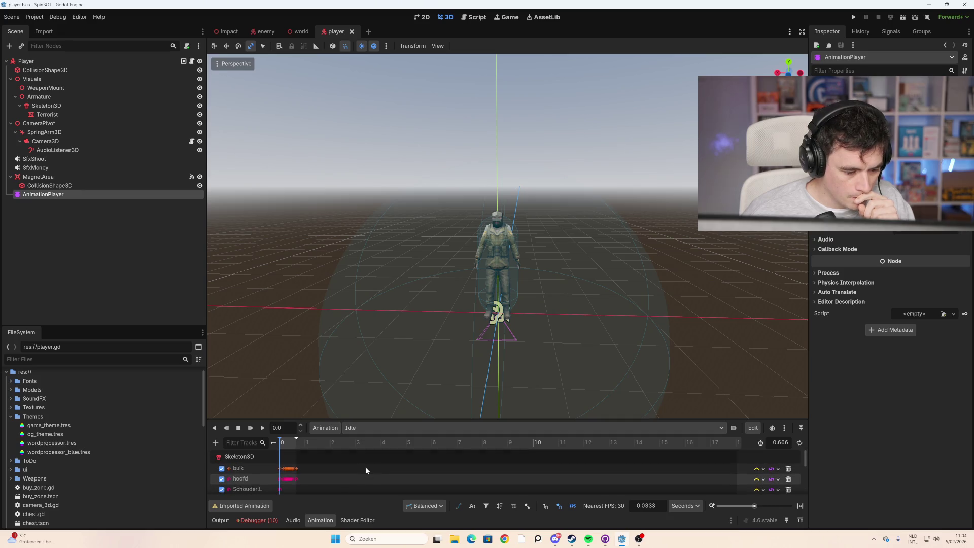
pyautogui.scroll(2, 366, 467)
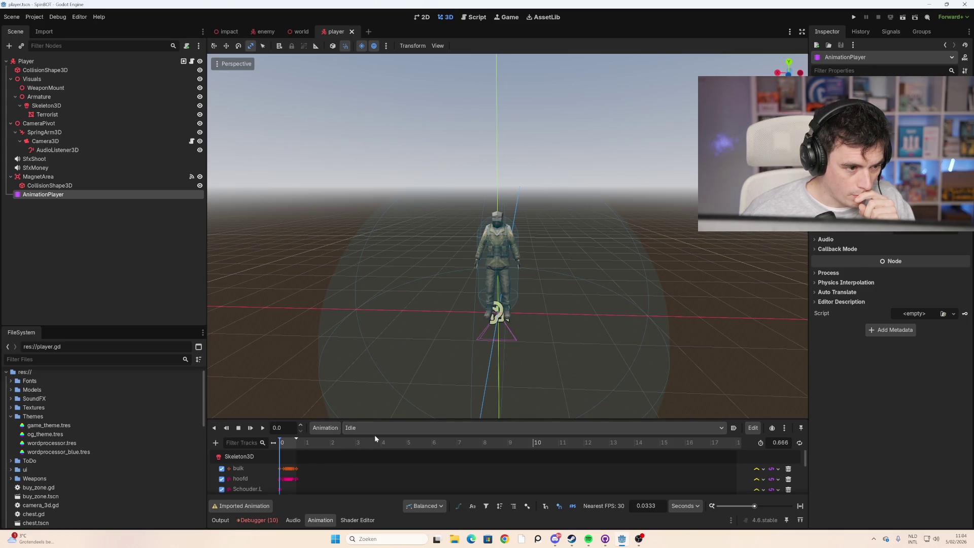
pyautogui.scroll(-10, 169, 405)
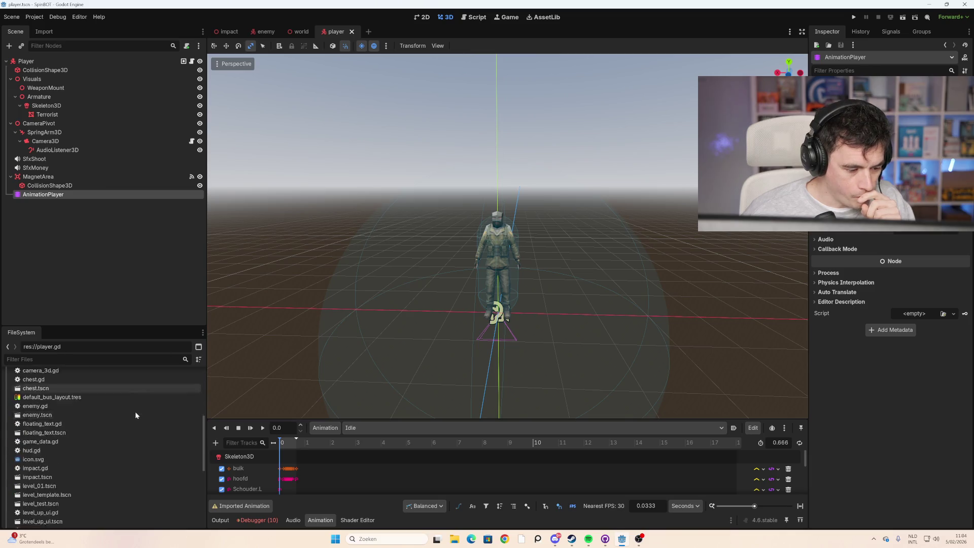
pyautogui.click(84, 359)
pyautogui.write('pl')
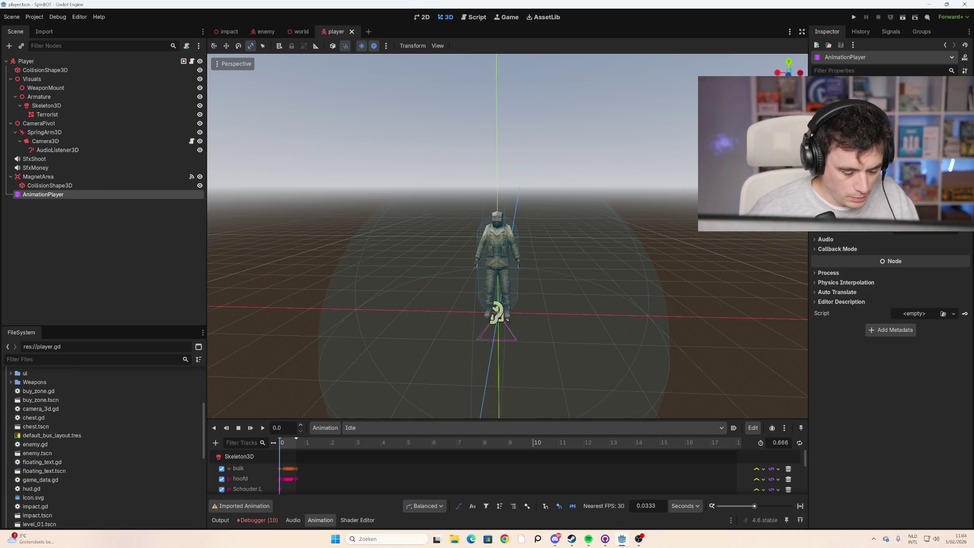
pyautogui.press('BackSpace')
pyautogui.press('BackSpace')
pyautogui.write('ty')
pyautogui.write('terro')
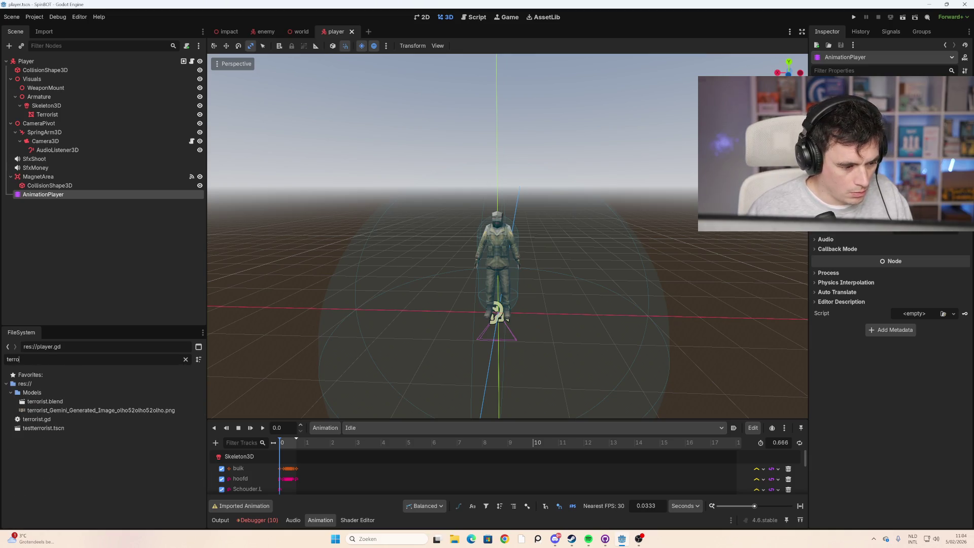
pyautogui.doubleClick(60, 406)
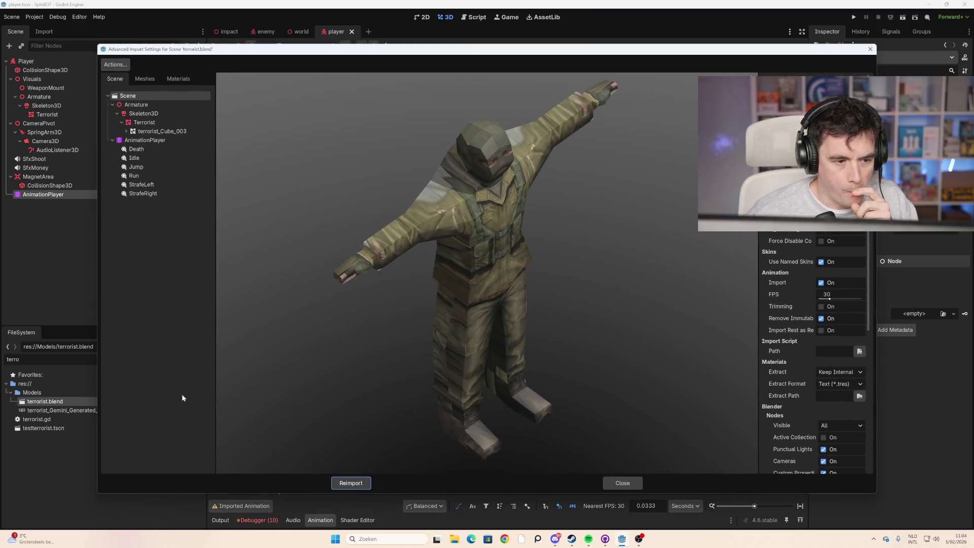
# Step: Check the AnimationPlayer's Death, Idle, Jump, Run and Strafe animations, then close the import settings
pyautogui.click(177, 142)
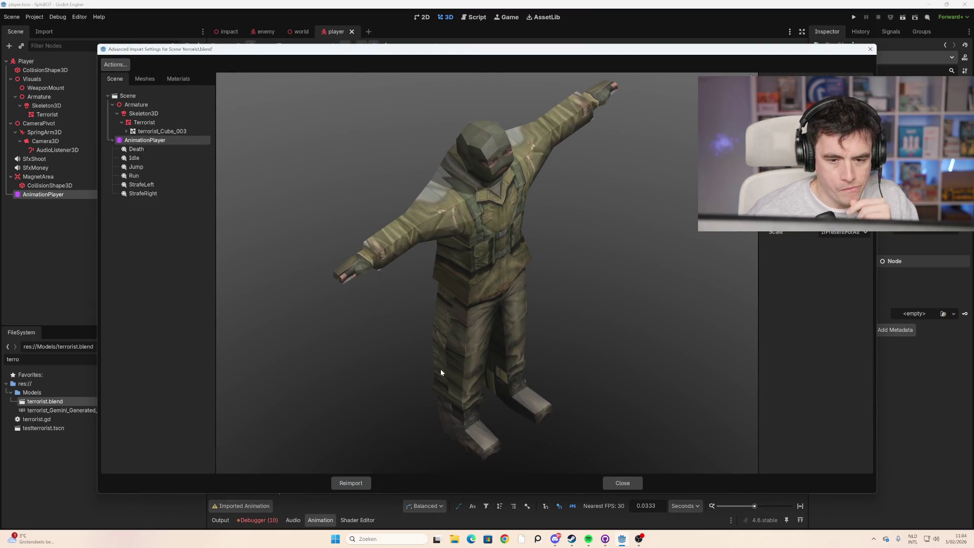
pyautogui.click(618, 483)
# Step: Open testterrorist.tscn and view its AnimationPlayer's animations
pyautogui.doubleClick(83, 429)
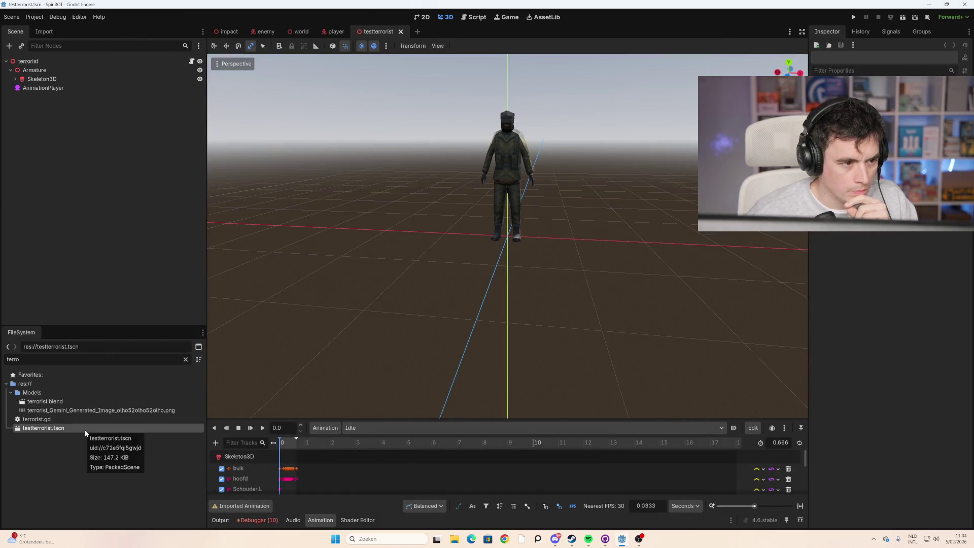
pyautogui.click(79, 89)
pyautogui.scroll(-3, 290, 477)
pyautogui.scroll(-5, 289, 477)
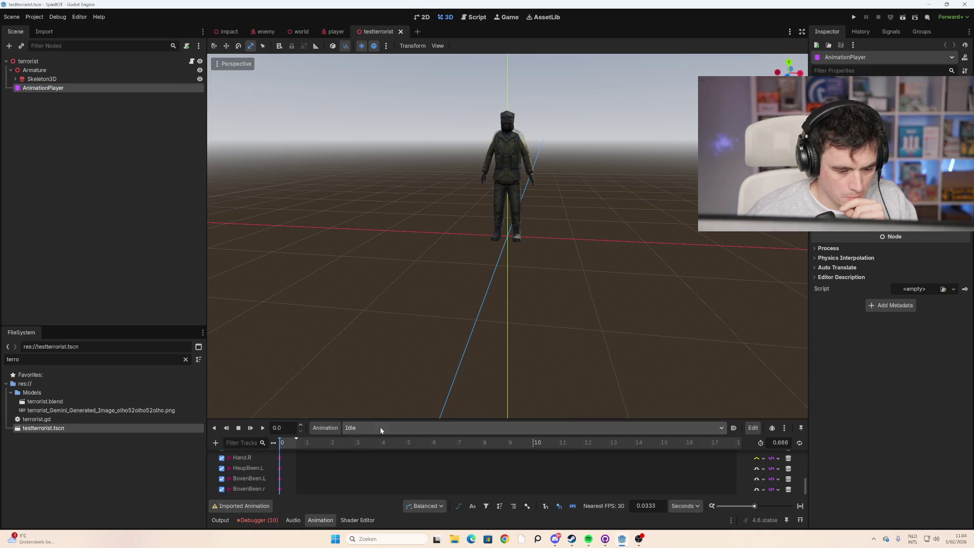
# Step: Reimport terrorist.blend from its import settings
pyautogui.doubleClick(69, 403)
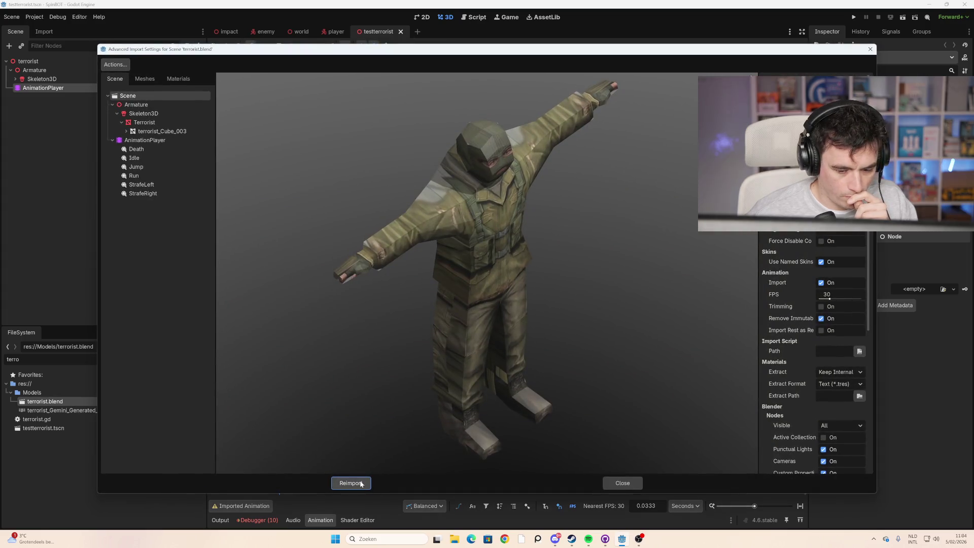
pyautogui.click(360, 483)
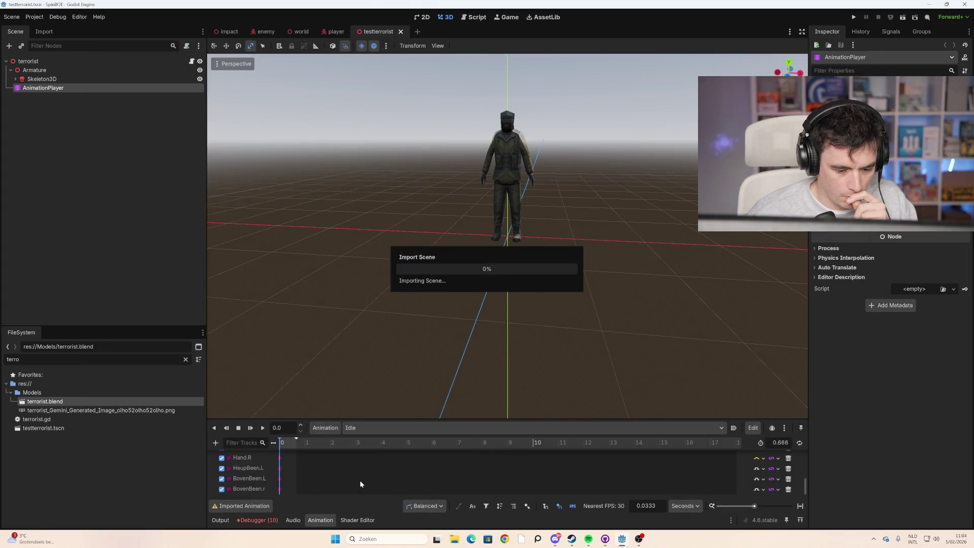
pyautogui.rightClick(53, 400)
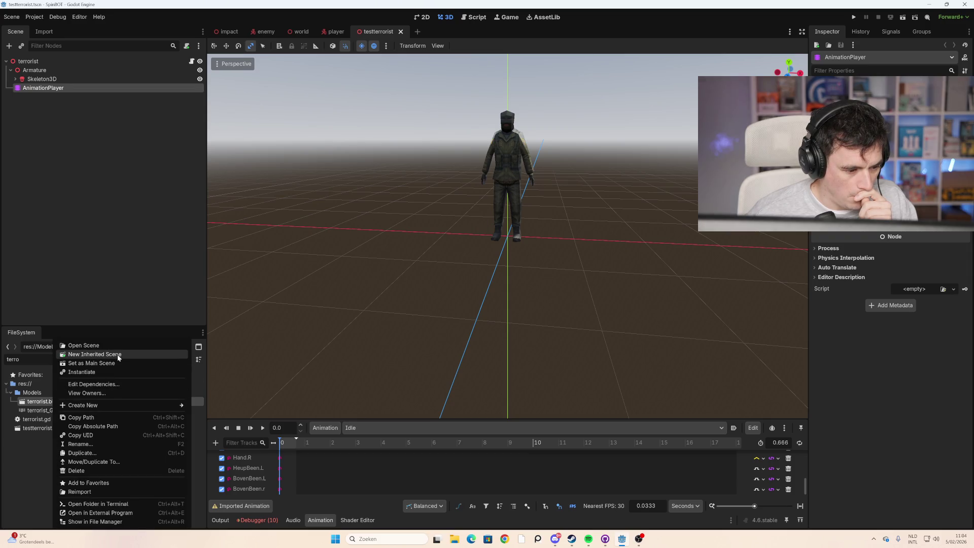
# Step: Make an inherited terrorist scene, copy its AnimationPlayer, and delete the player's old AnimationPlayer
pyautogui.click(116, 354)
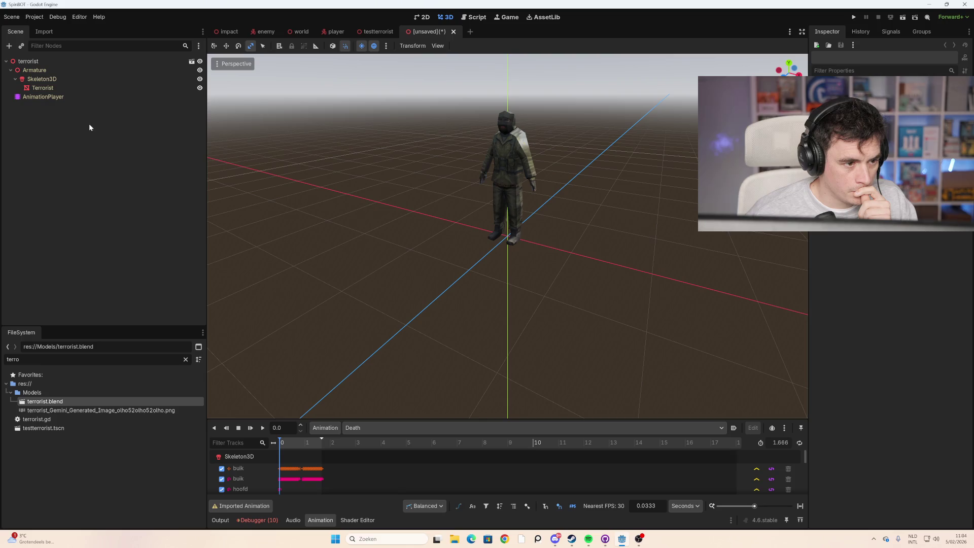
pyautogui.click(62, 99)
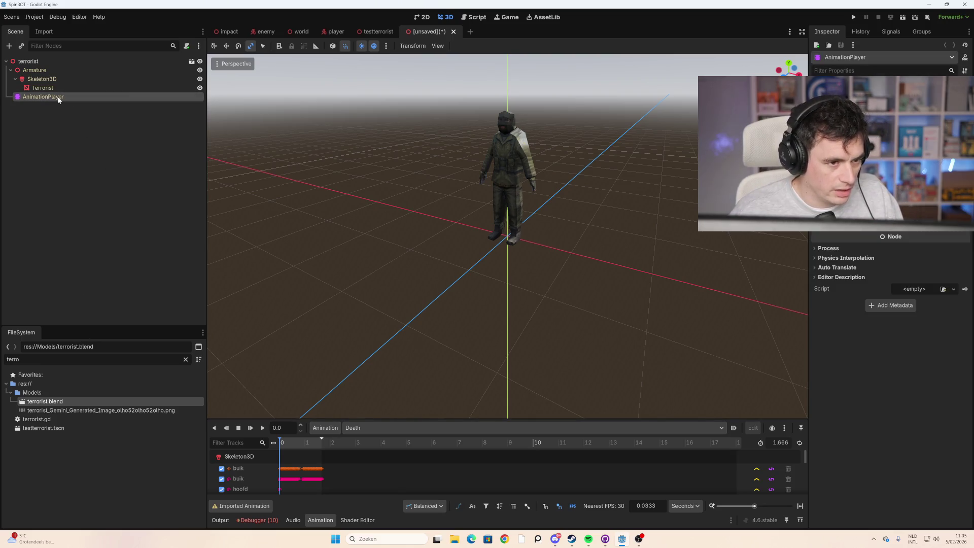
pyautogui.click(333, 32)
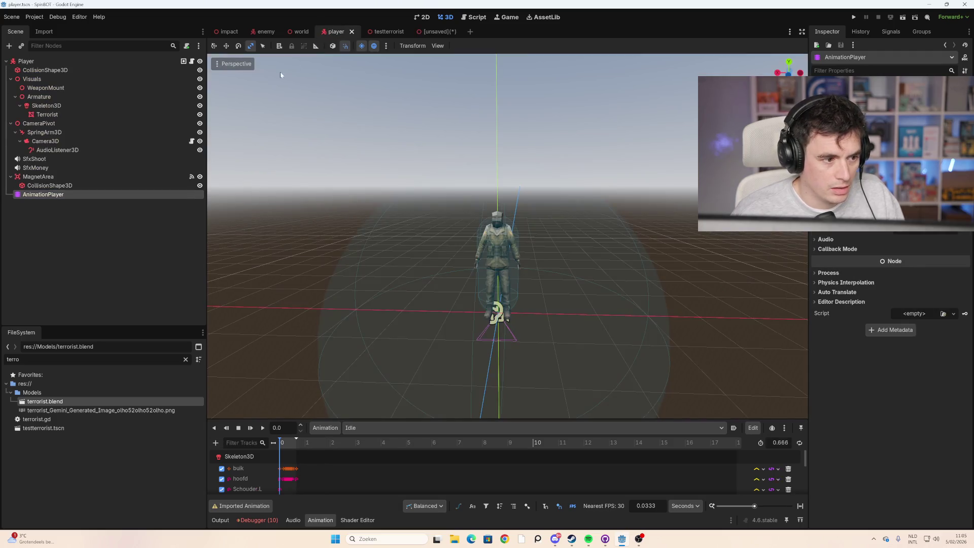
pyautogui.click(72, 178)
pyautogui.click(68, 193)
pyautogui.press('Delete')
pyautogui.click(460, 282)
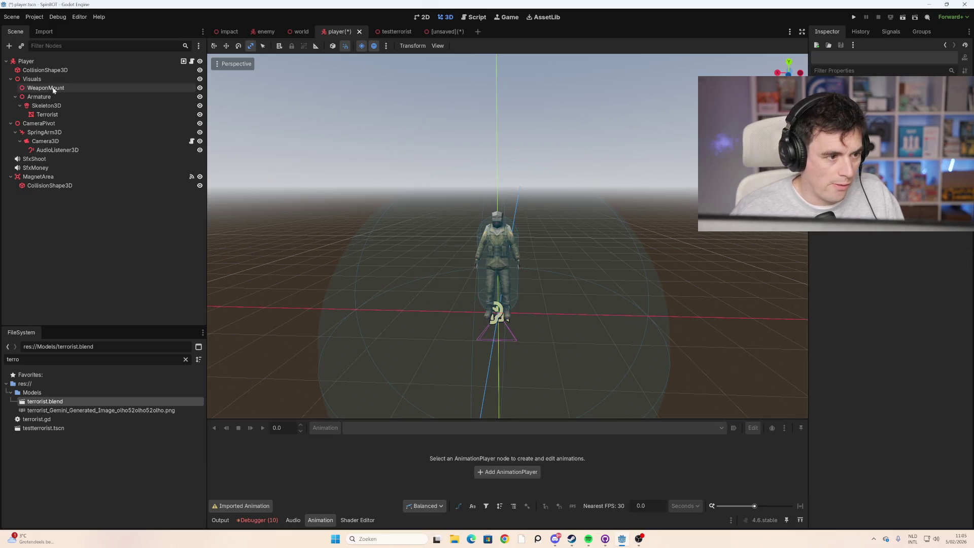
# Step: Paste the terrorist AnimationPlayer into the player scene, check its animations, then save and run
pyautogui.hotkey('ctrl', 'z')
pyautogui.scroll(-5, 273, 464)
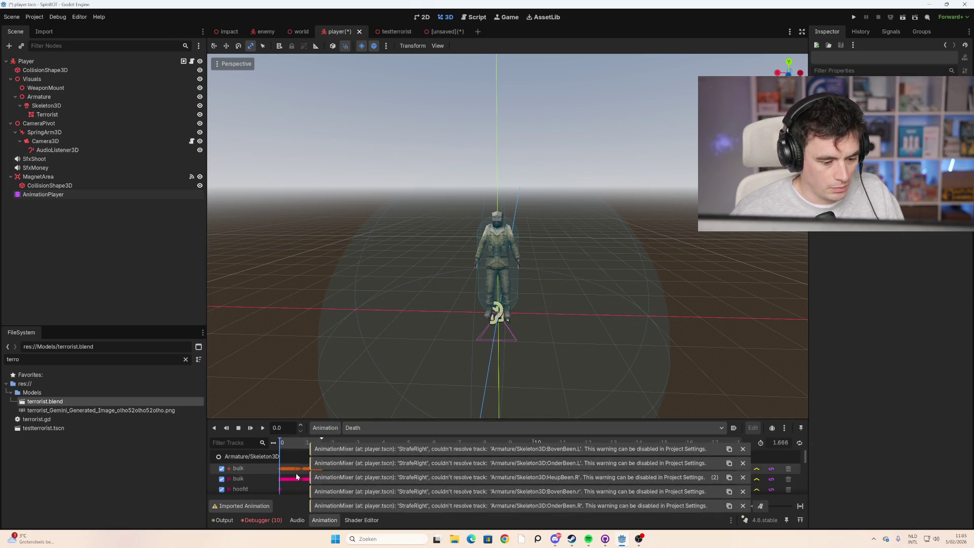
pyautogui.click(396, 428)
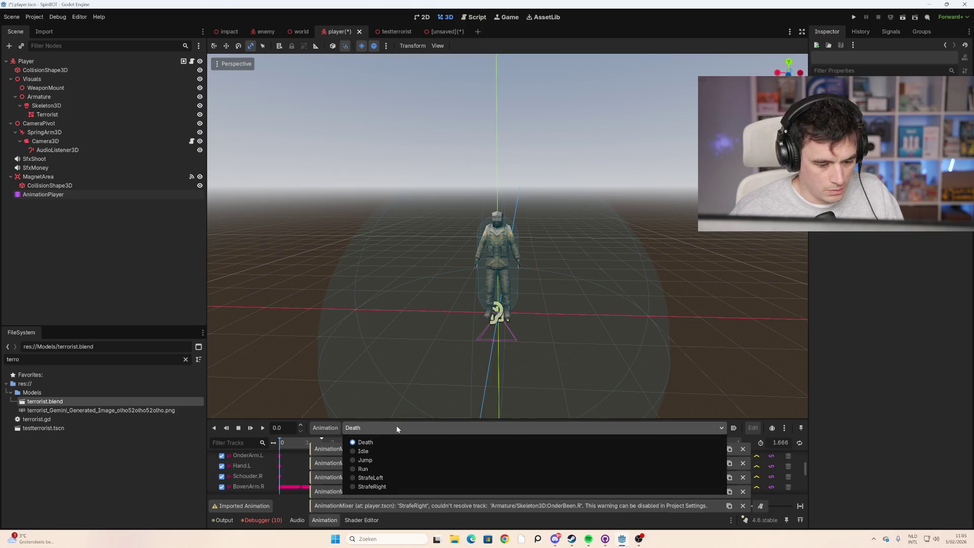
pyautogui.click(90, 470)
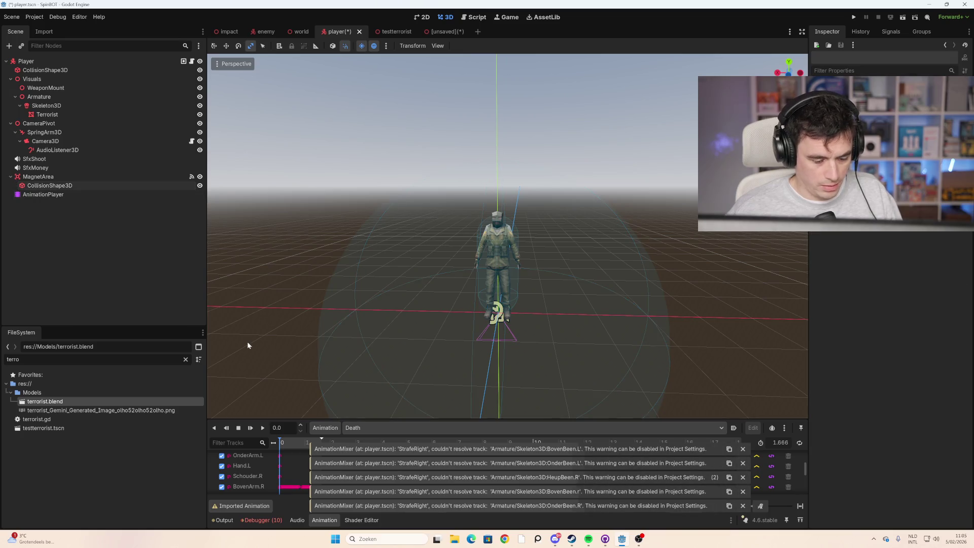
pyautogui.hotkey('ctrl', 'shift', 'alt', 's')
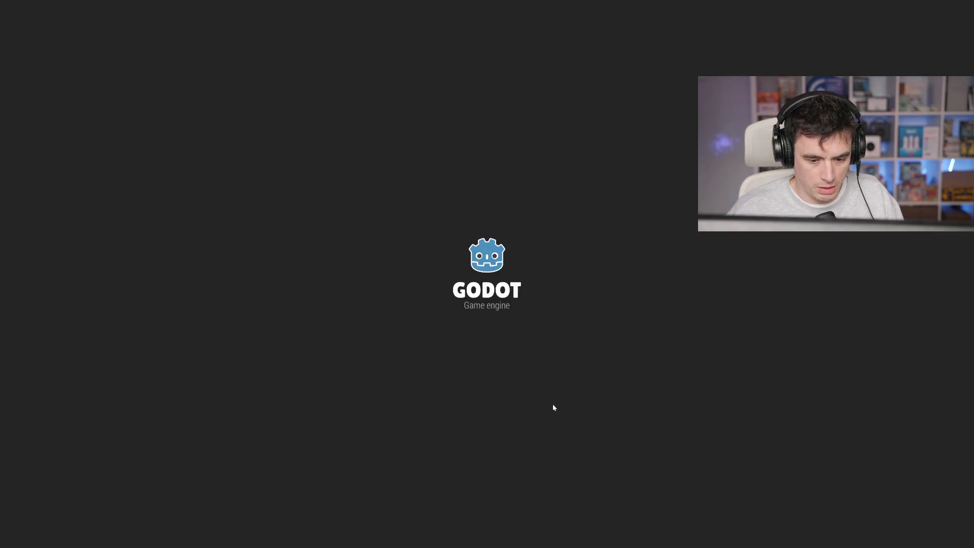
# Step: Start a run from the main menu and move the character with W and A
pyautogui.click(506, 501)
pyautogui.press('w')
pyautogui.press('a')
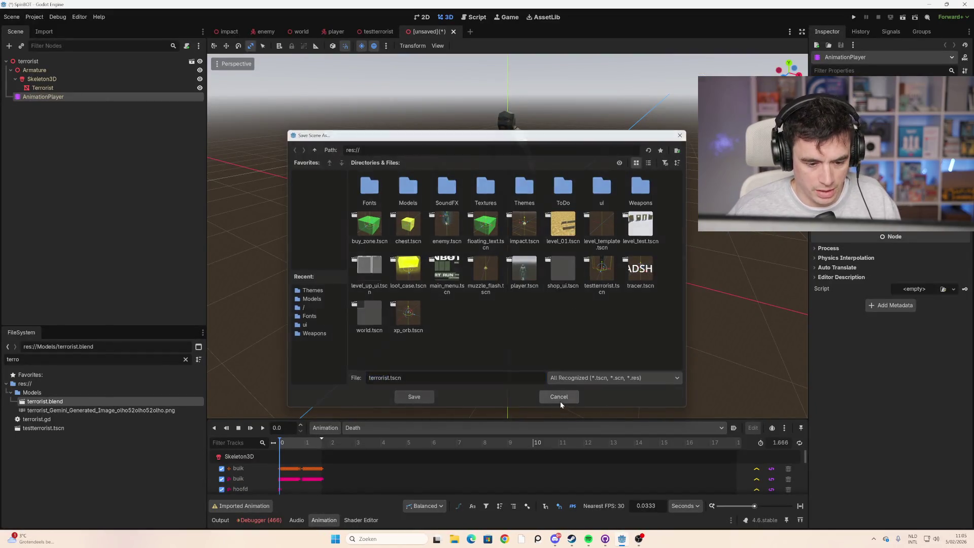
# Step: Discard the unsaved inherited terrorist scene and return to the player scene
pyautogui.click(560, 400)
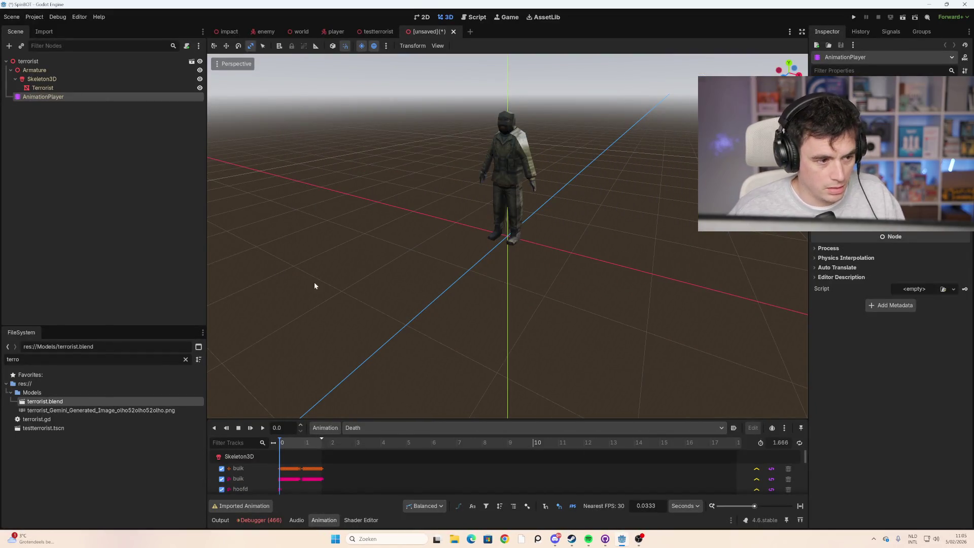
pyautogui.click(77, 139)
pyautogui.click(454, 32)
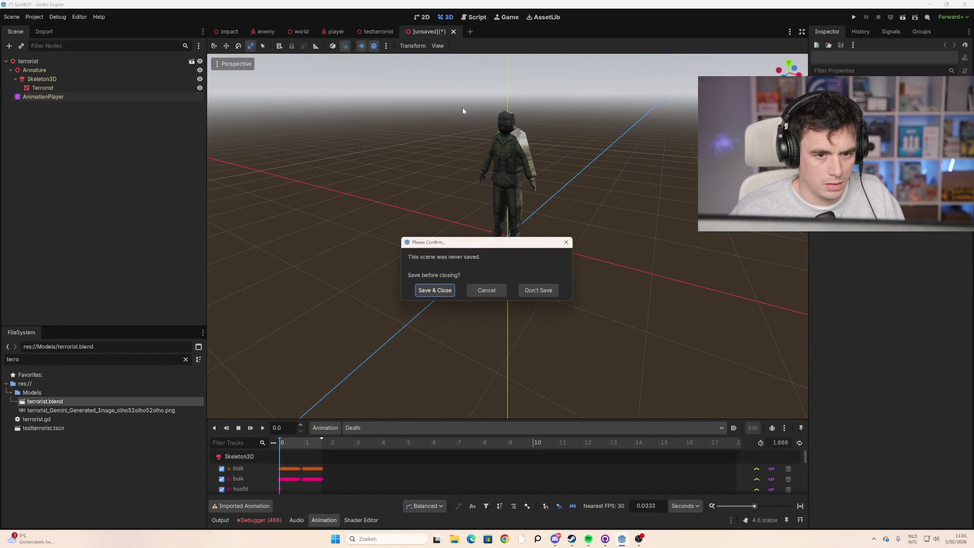
pyautogui.click(546, 290)
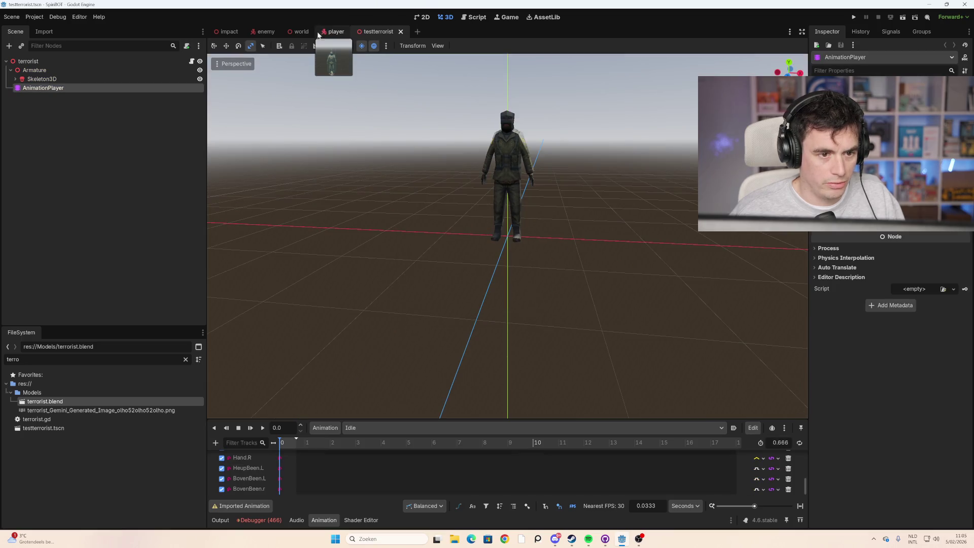
pyautogui.click(328, 32)
# Step: Paste a second AnimationPlayer under Player and delete the original one
pyautogui.hotkey('ctrl', 'v')
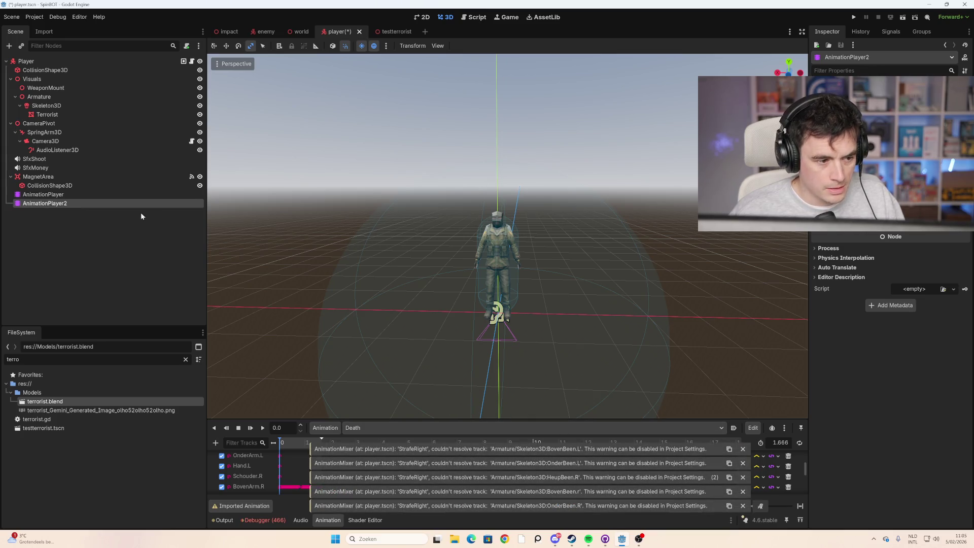
pyautogui.click(81, 195)
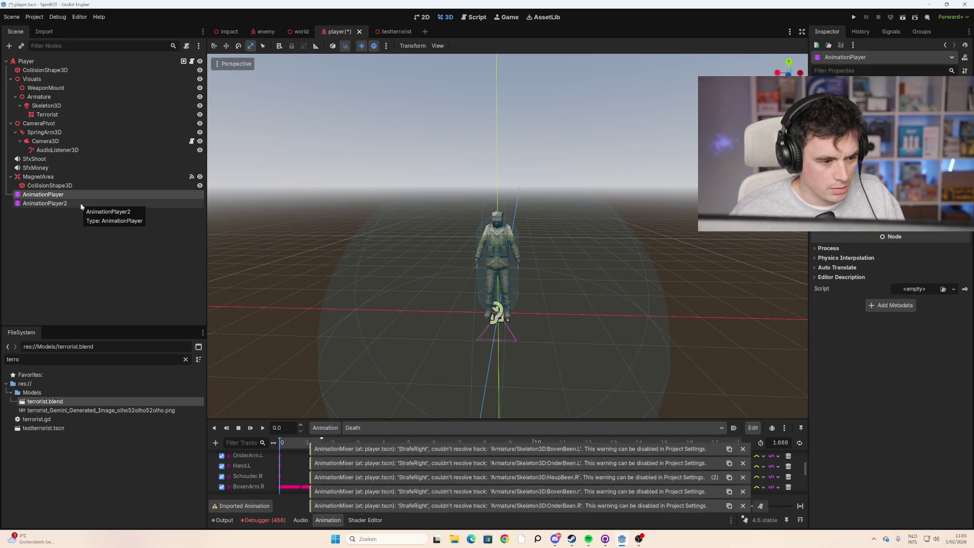
pyautogui.click(80, 203)
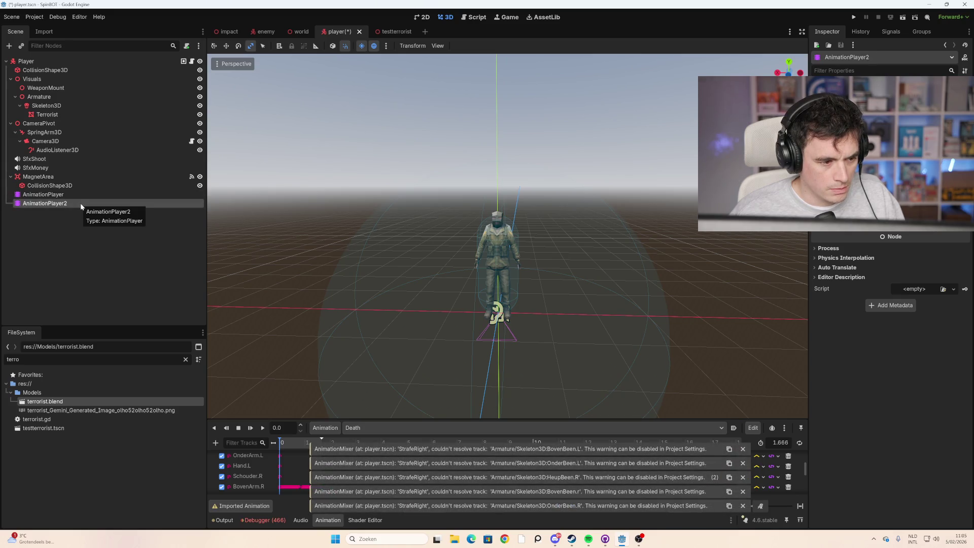
pyautogui.click(77, 197)
pyautogui.press('Delete')
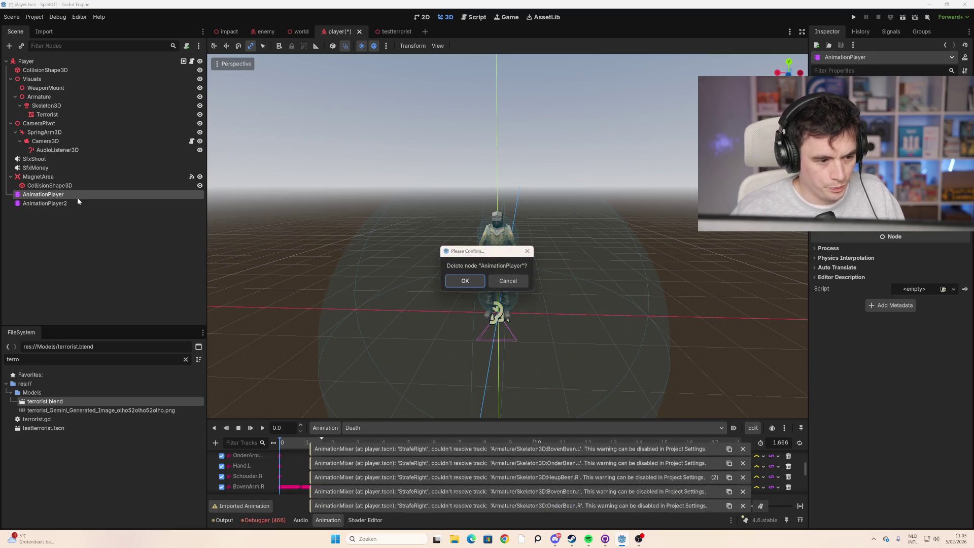
pyautogui.click(480, 284)
# Step: Rename AnimationPlayer2 to AnimationPlayer and save the player scene
pyautogui.click(74, 194)
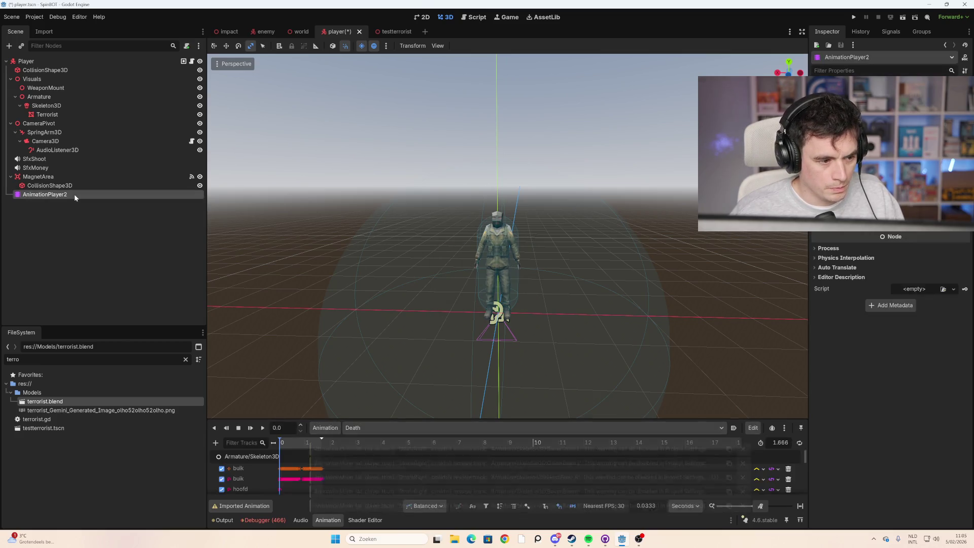
pyautogui.press('F2')
pyautogui.press('BackSpace')
pyautogui.press('Return')
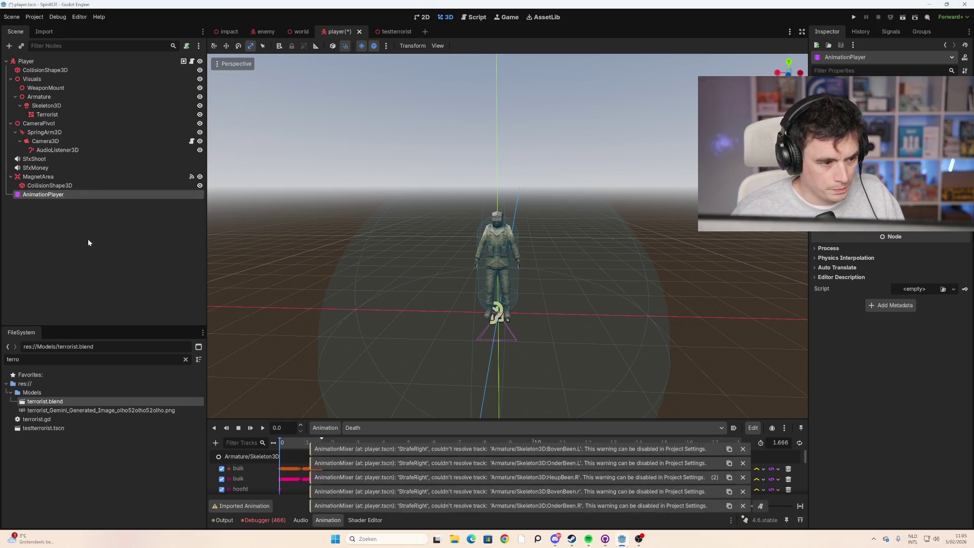
pyautogui.click(92, 231)
pyautogui.hotkey('ctrl', 's')
pyautogui.click(96, 196)
# Step: Test-run the game from the main menu, then stop it with F8
pyautogui.press('F5')
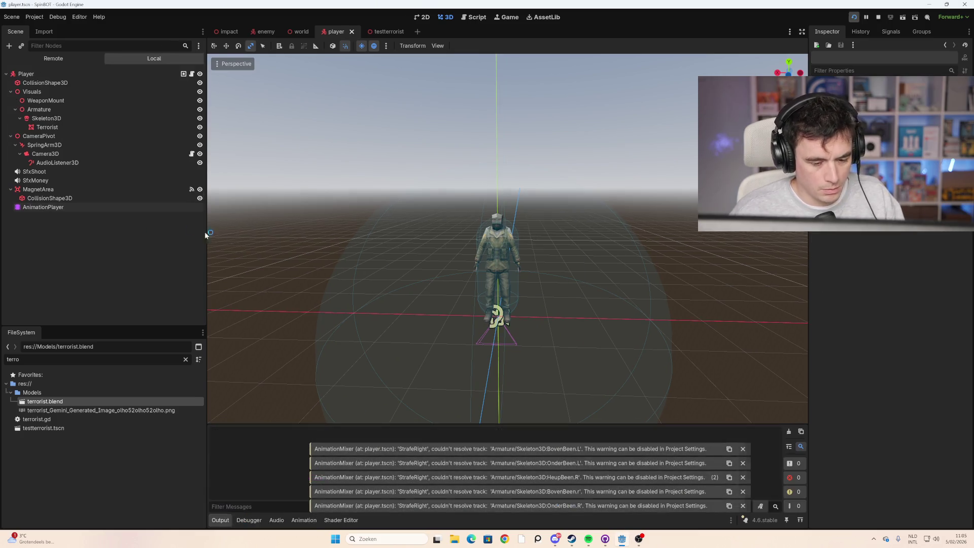
pyautogui.click(471, 484)
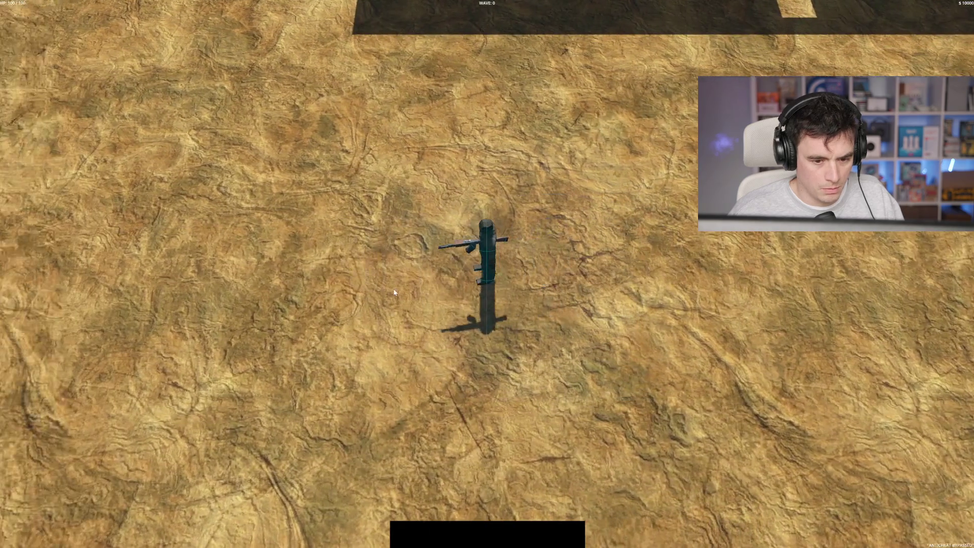
pyautogui.press('F8')
pyautogui.click(67, 194)
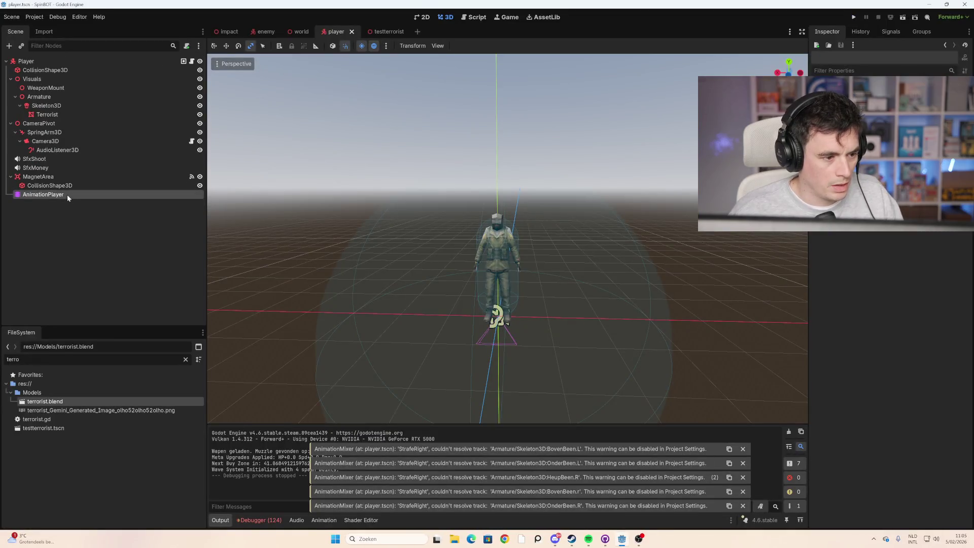
# Step: Check the entries in the player's animation dropdown
pyautogui.click(367, 428)
pyautogui.click(386, 431)
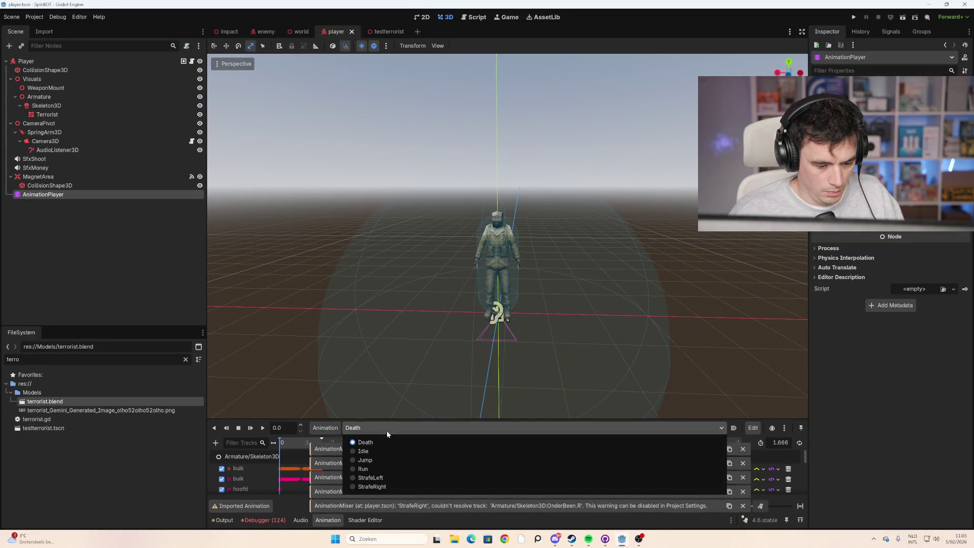
pyautogui.click(129, 464)
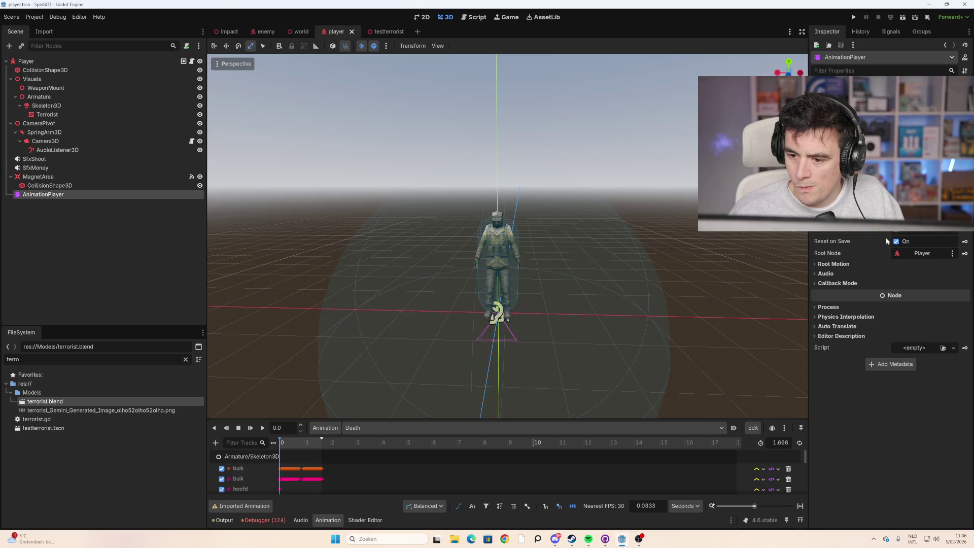
# Step: Inspect the Root Motion Track Assign dialog and close it without changes
pyautogui.click(860, 265)
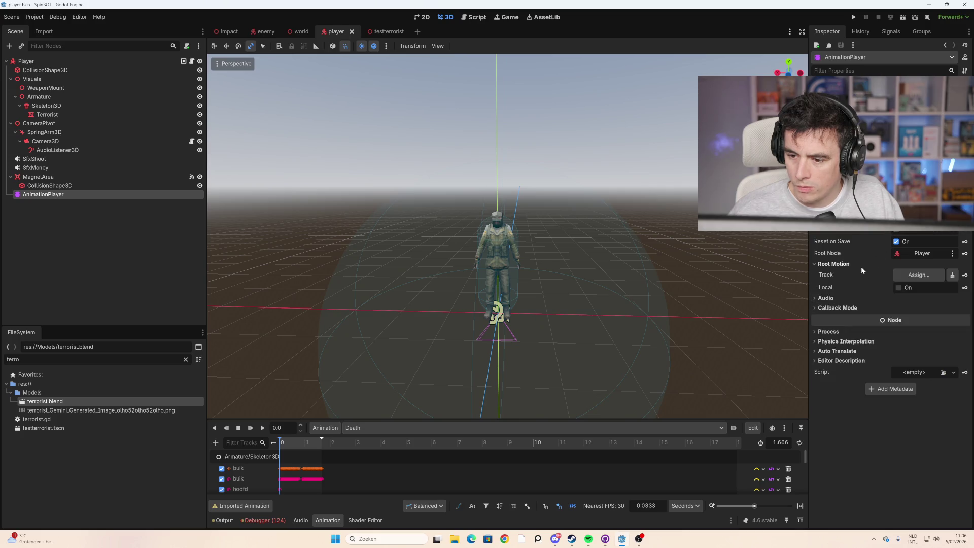
pyautogui.click(925, 276)
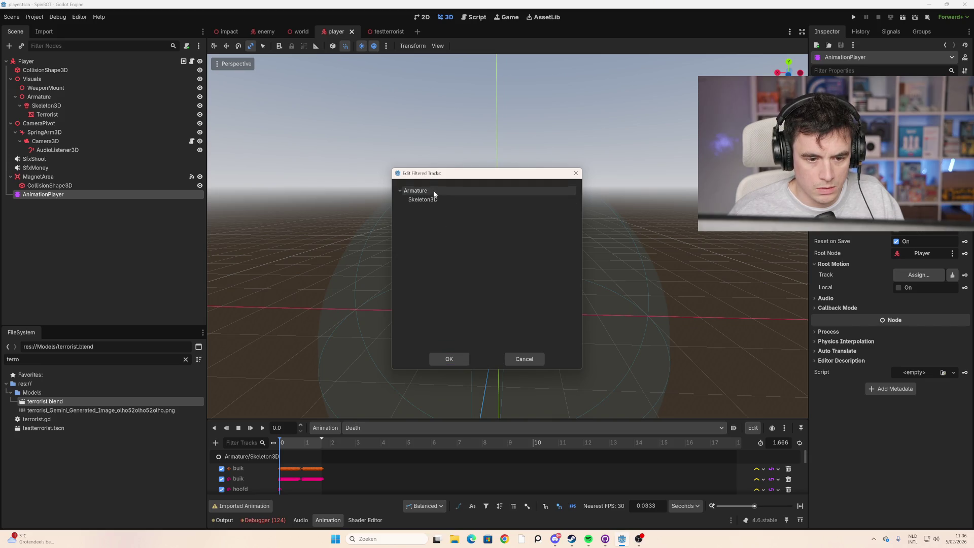
pyautogui.click(463, 359)
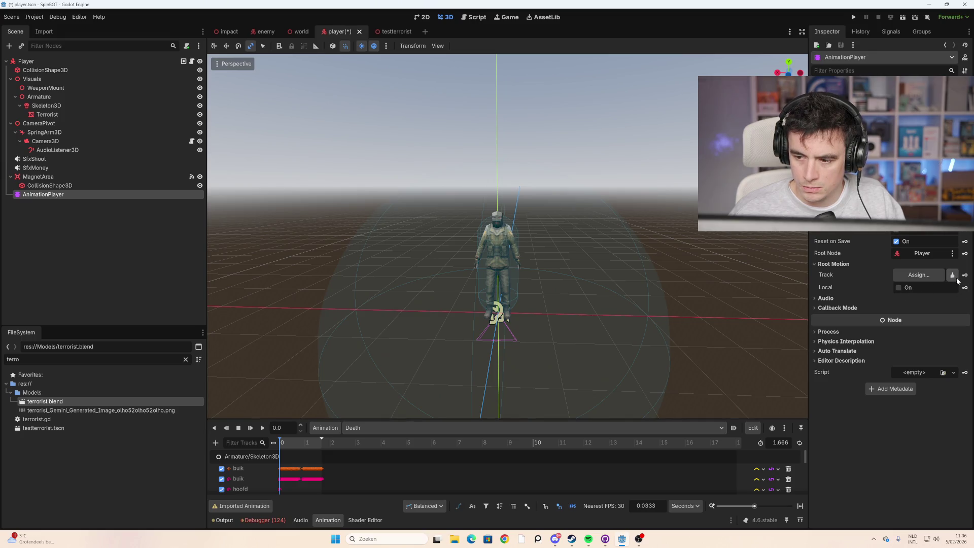
pyautogui.click(918, 274)
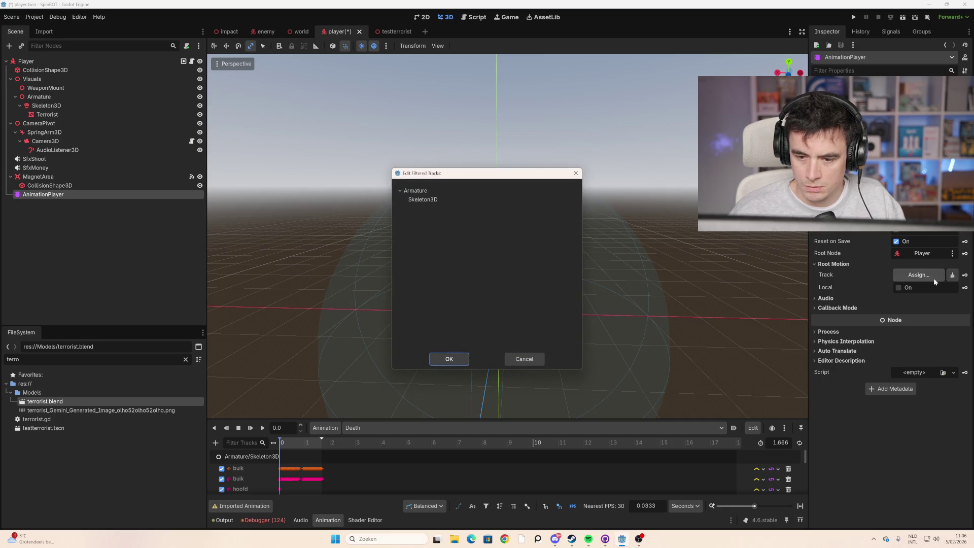
pyautogui.click(449, 359)
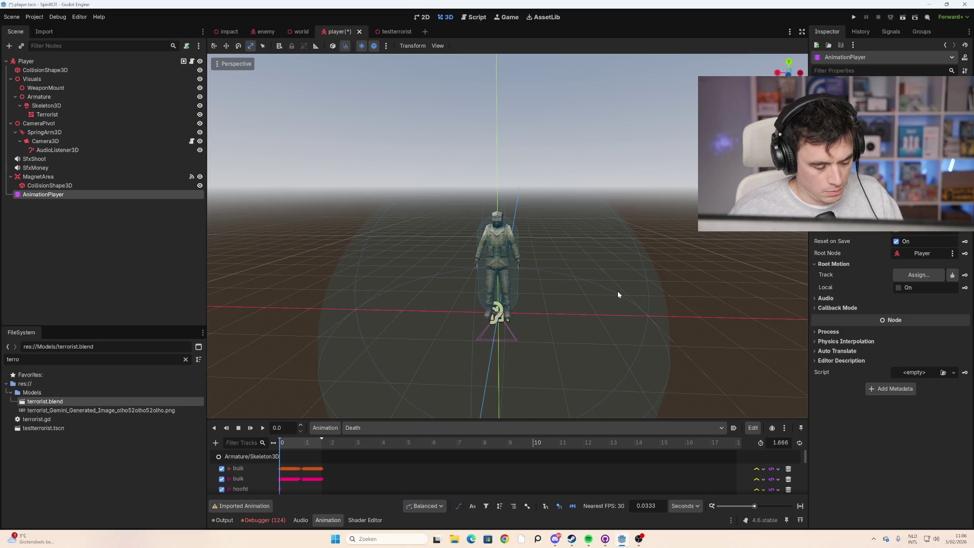
# Step: Run the game twice, starting a run from the main menu each time
pyautogui.press('F5')
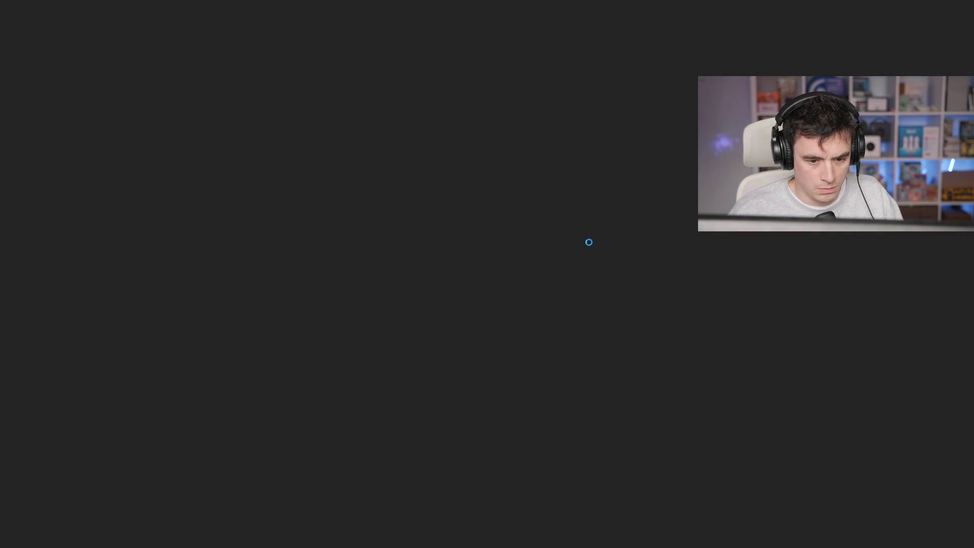
pyautogui.click(492, 492)
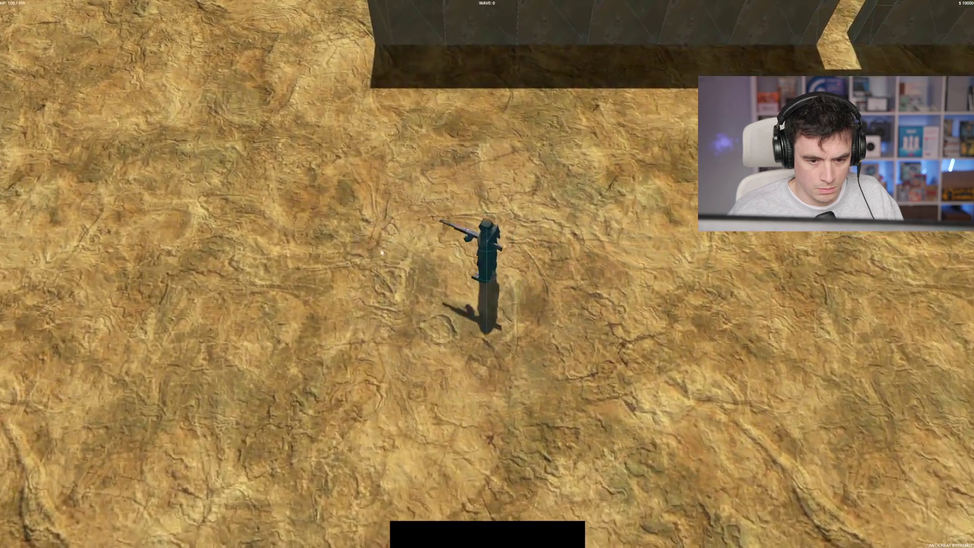
pyautogui.press('F5')
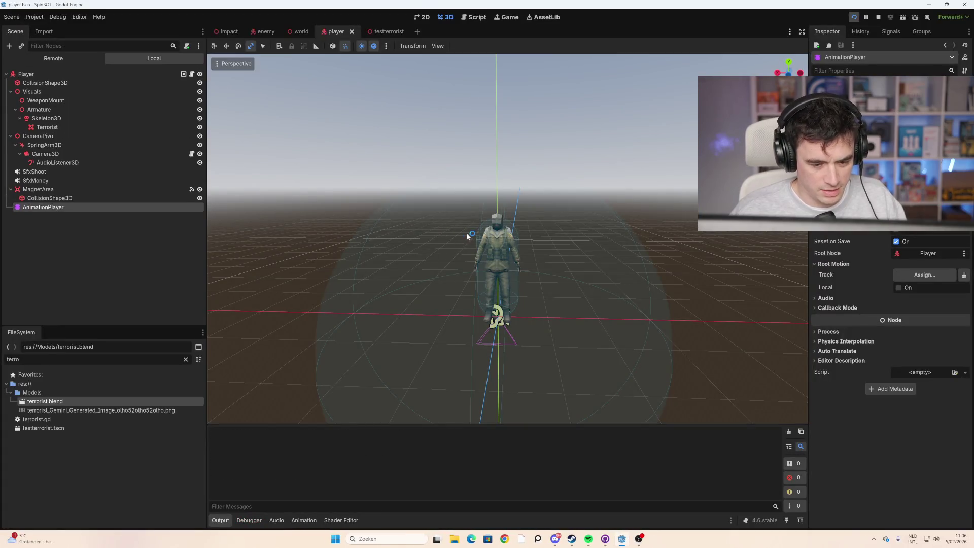
pyautogui.click(488, 500)
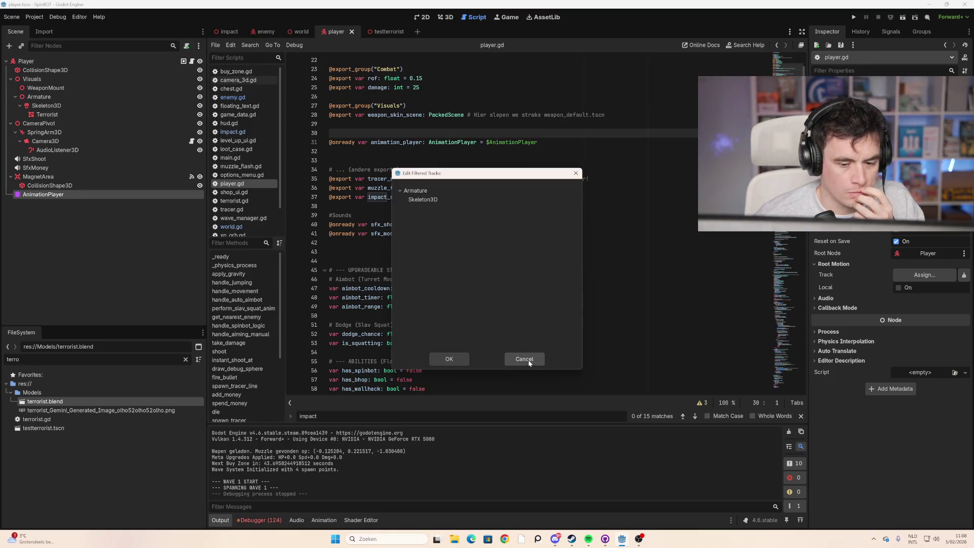
# Step: Dismiss the filtered tracks dialog and leave the AnimationPlayer name unchanged
pyautogui.click(523, 358)
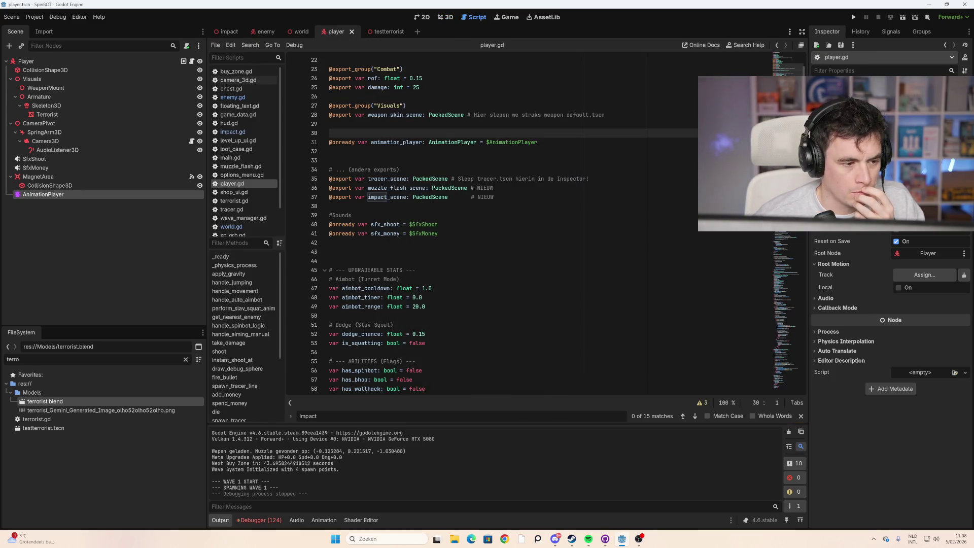
pyautogui.doubleClick(81, 195)
pyautogui.press('Escape')
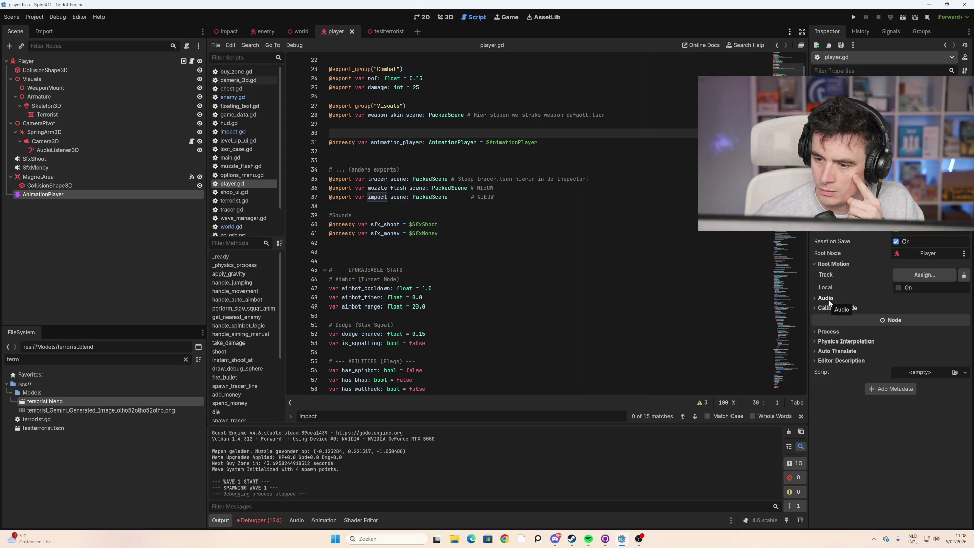
# Step: Set the AnimationPlayer's Root Node to Player, then test-run via START RUN and close the game
pyautogui.click(922, 256)
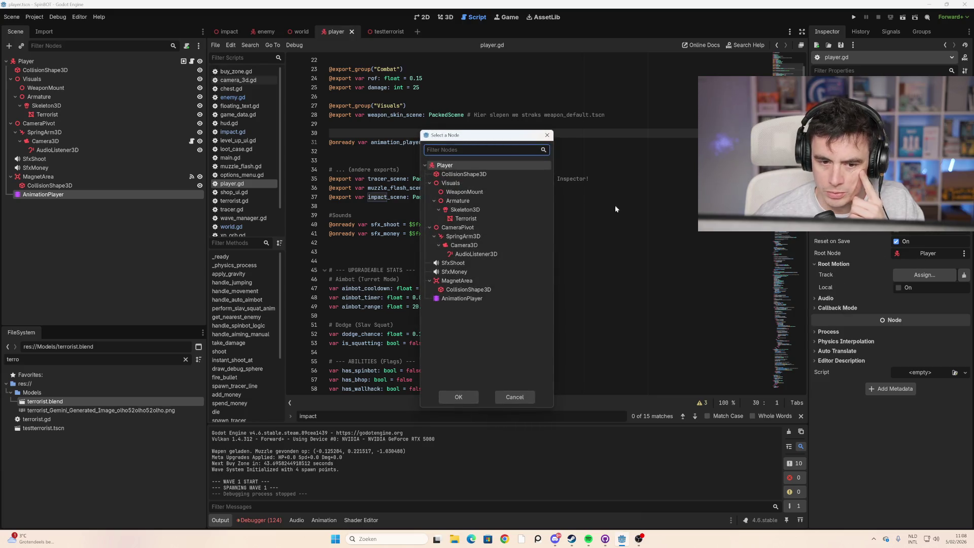
pyautogui.doubleClick(449, 167)
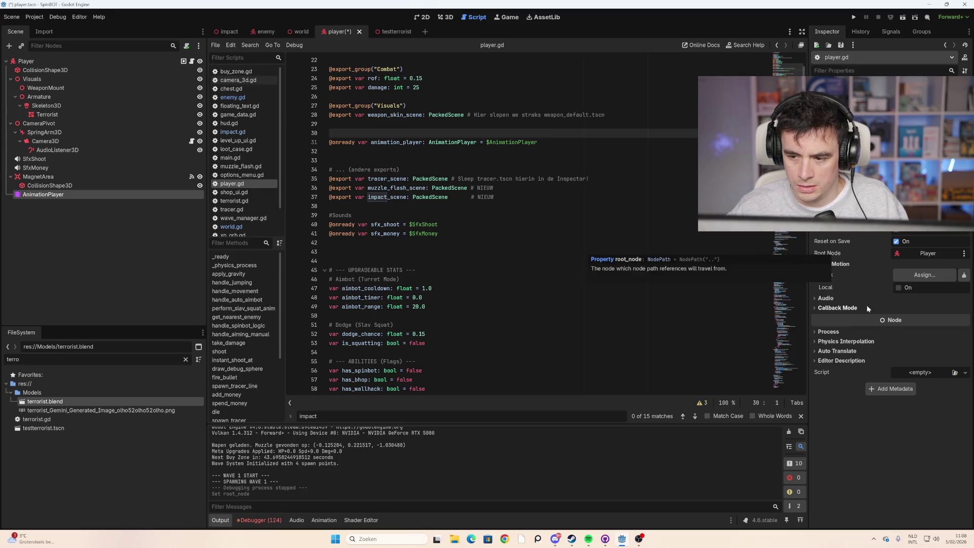
pyautogui.press('F5')
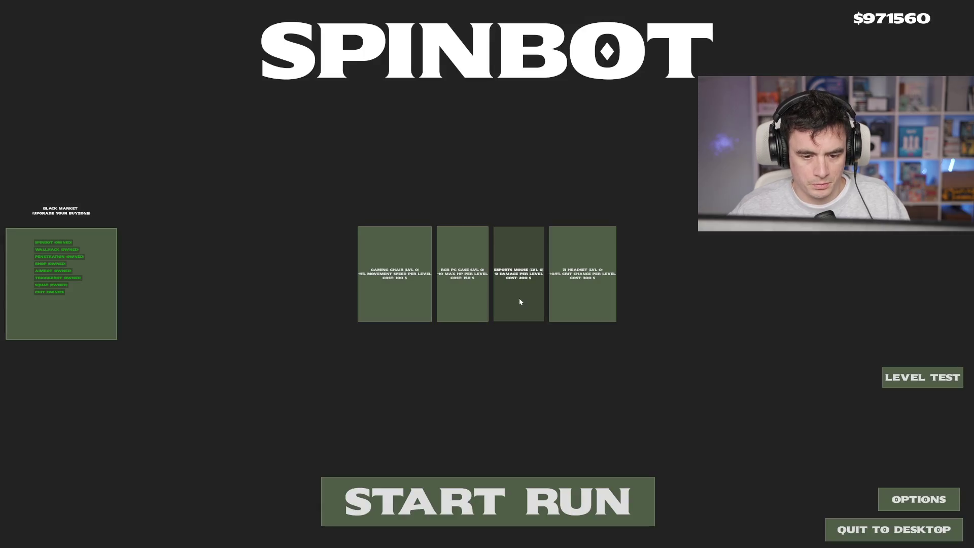
pyautogui.click(504, 488)
pyautogui.hotkey('alt', 'F4')
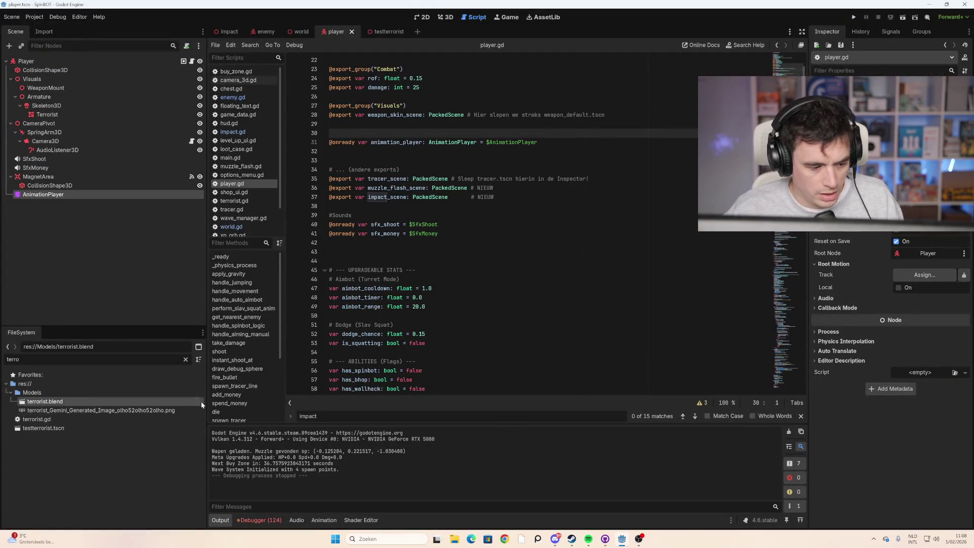
# Step: Set the AnimationPlayer's root node to Armature and confirm it
pyautogui.click(95, 197)
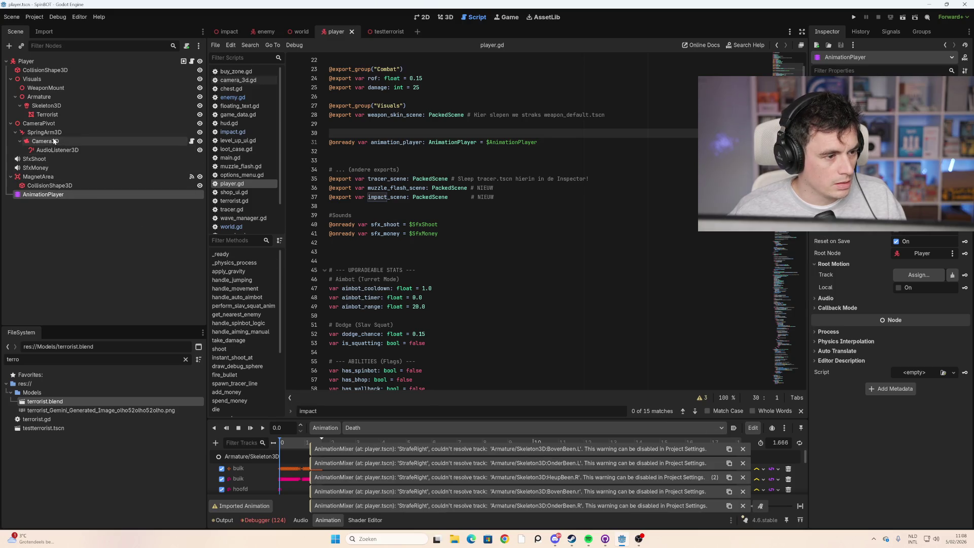
pyautogui.click(52, 98)
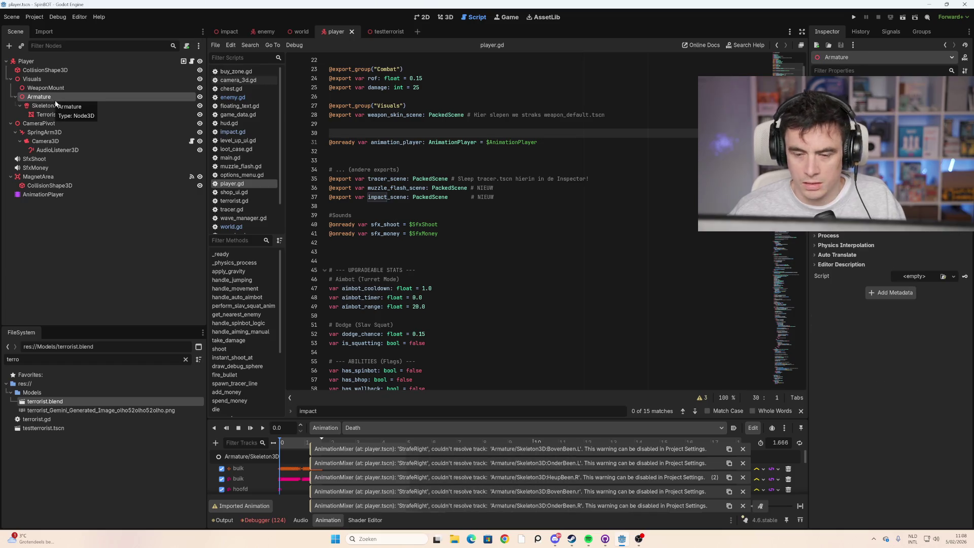
pyautogui.click(43, 194)
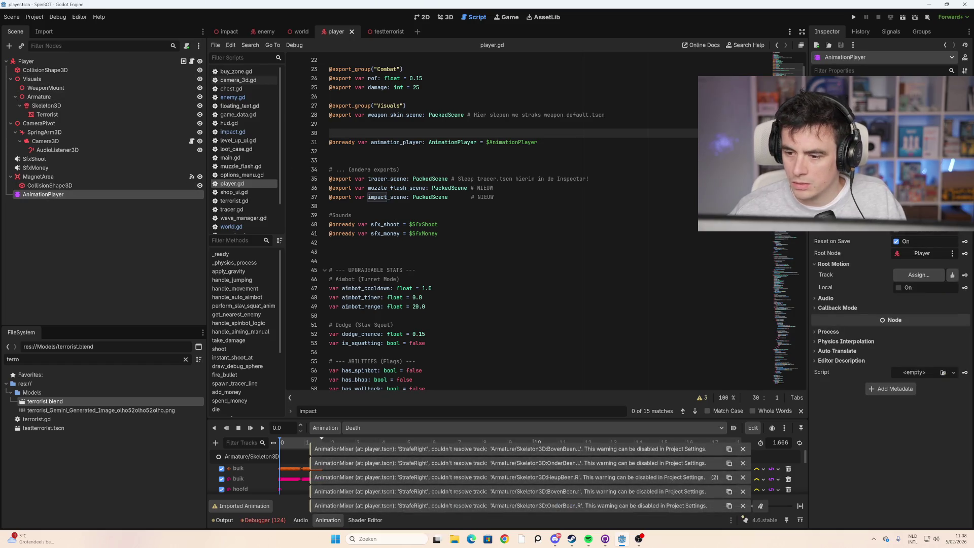
pyautogui.click(924, 278)
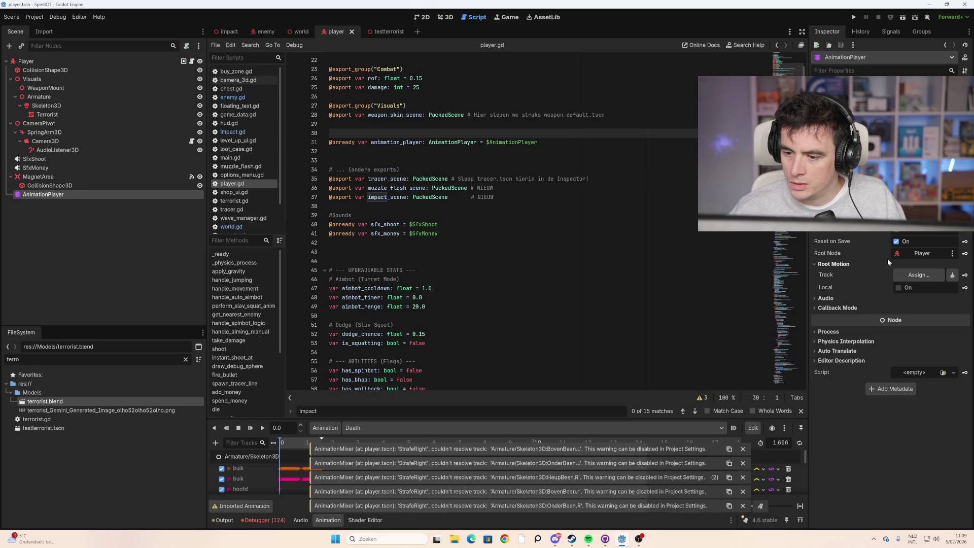
pyautogui.click(458, 201)
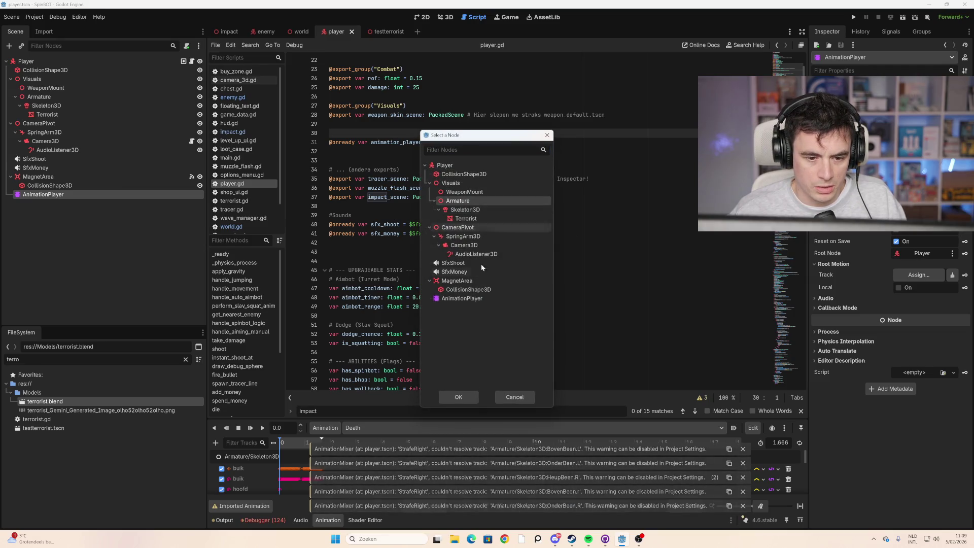
pyautogui.click(461, 397)
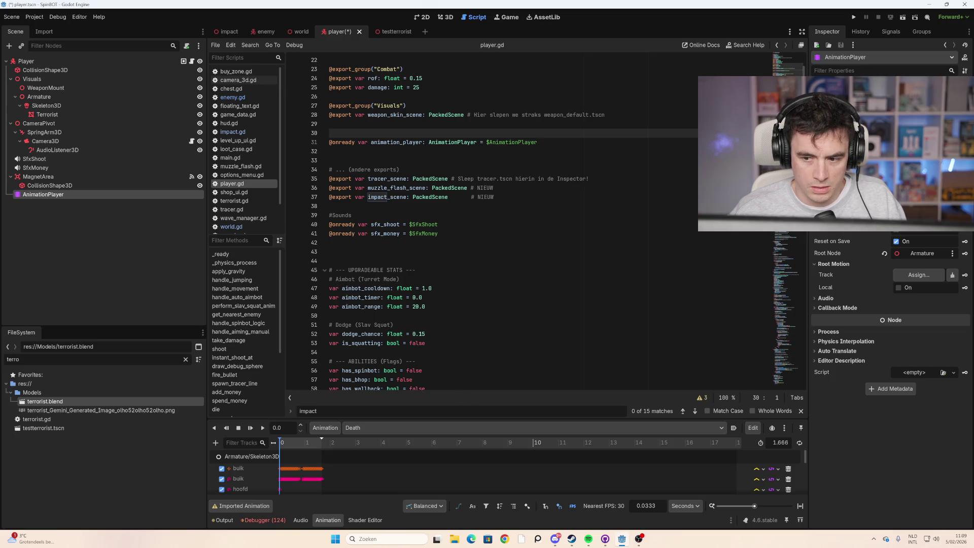
# Step: Play the game, start a run, stop it with F8, and reselect the AnimationPlayer
pyautogui.click(854, 17)
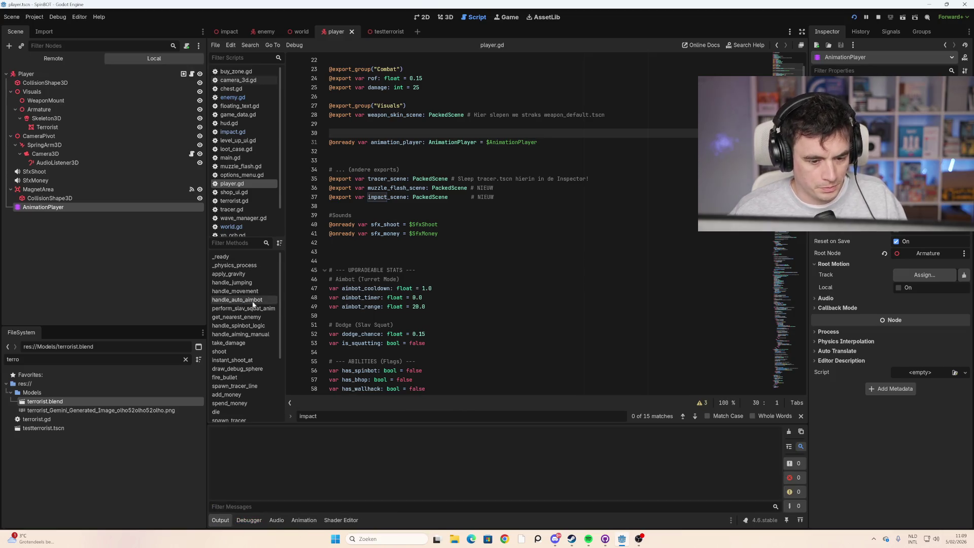
pyautogui.click(481, 482)
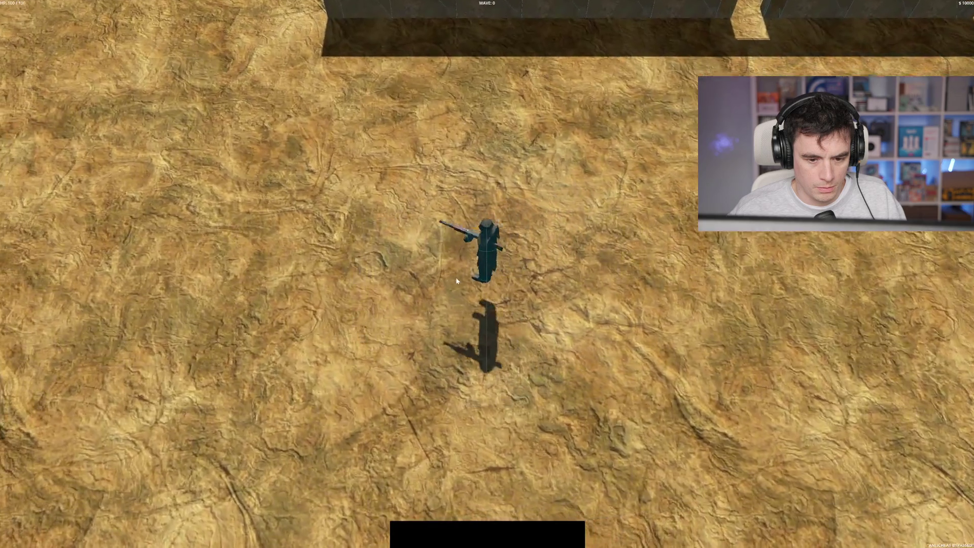
pyautogui.press('F8')
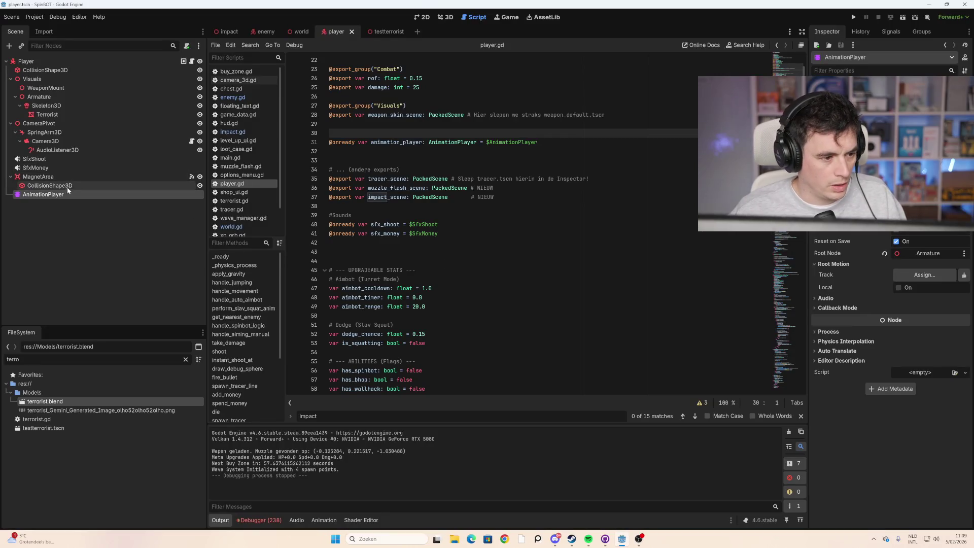
pyautogui.click(68, 196)
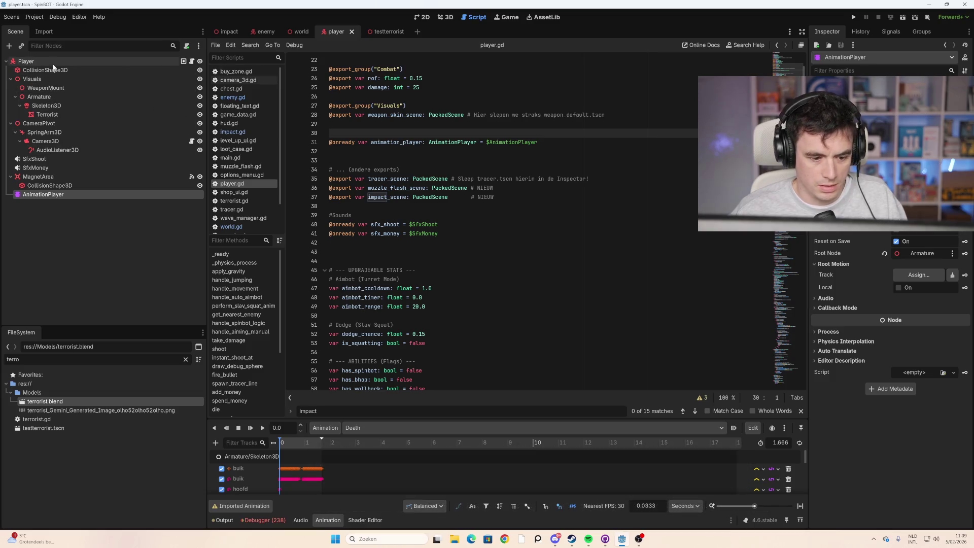
# Step: Switch the root node back to Player and check the Root Motion Track dialog
pyautogui.click(933, 253)
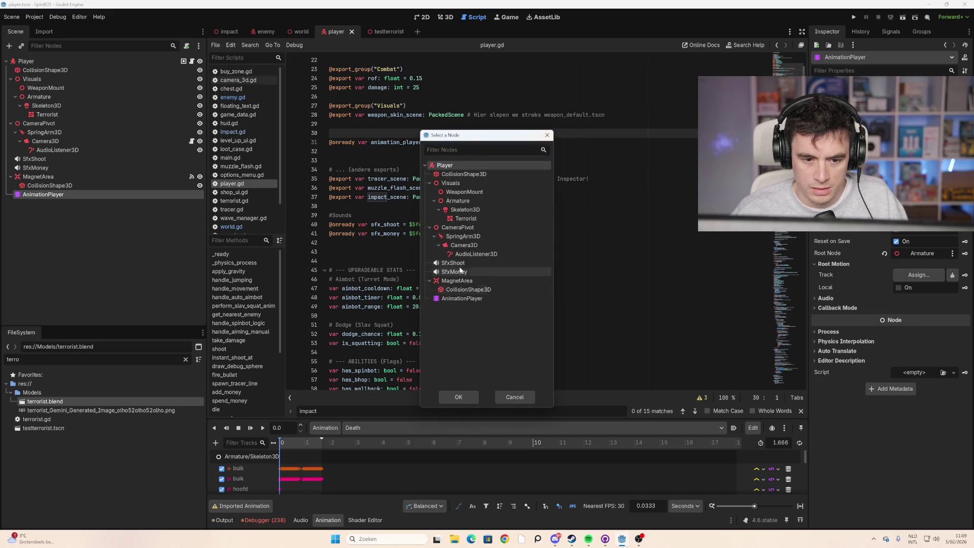
pyautogui.click(472, 398)
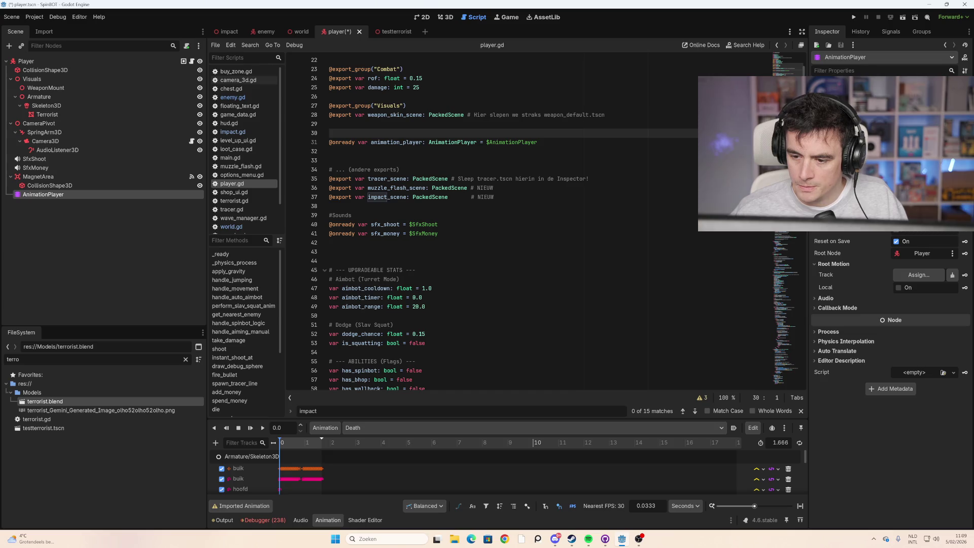
pyautogui.click(927, 278)
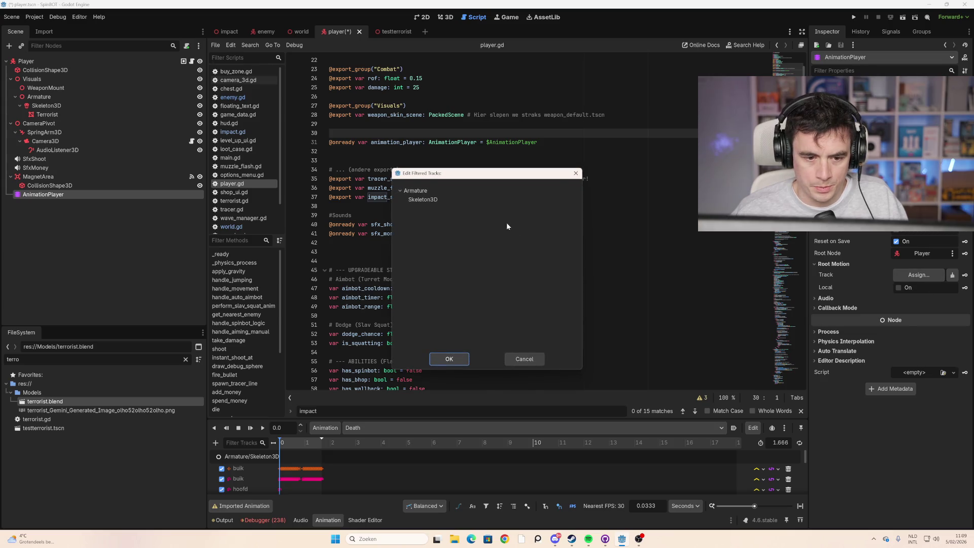
pyautogui.click(467, 360)
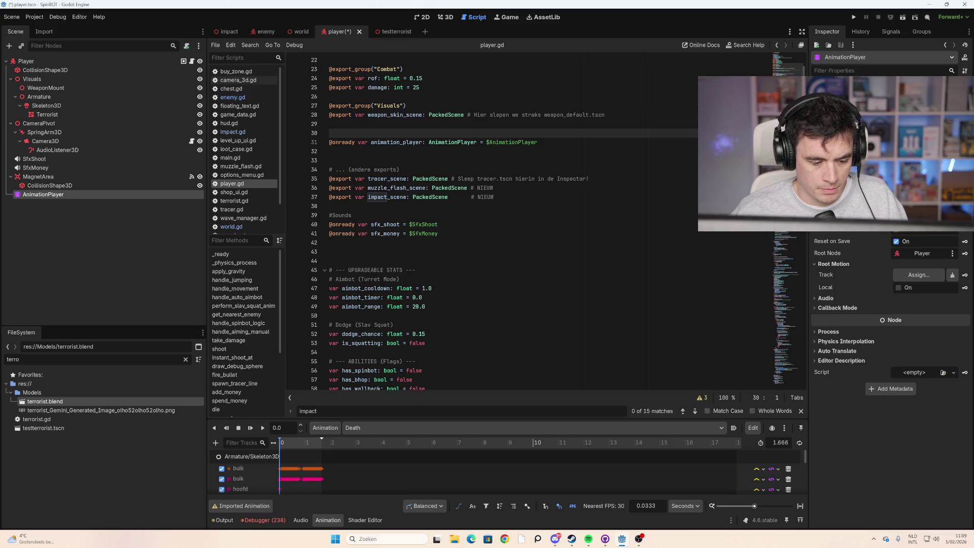
# Step: Save and run the game, start a run, then stop it with F8
pyautogui.press('F5')
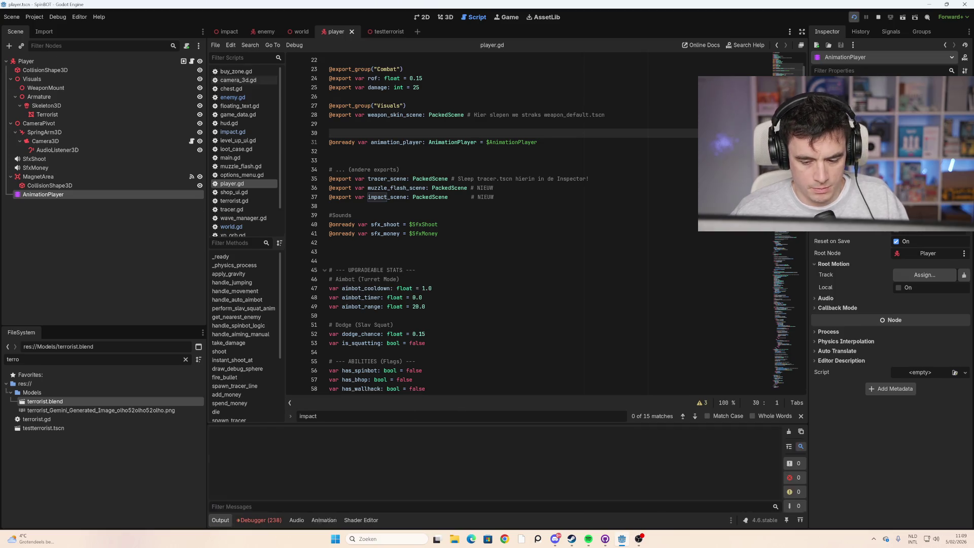
pyautogui.click(453, 488)
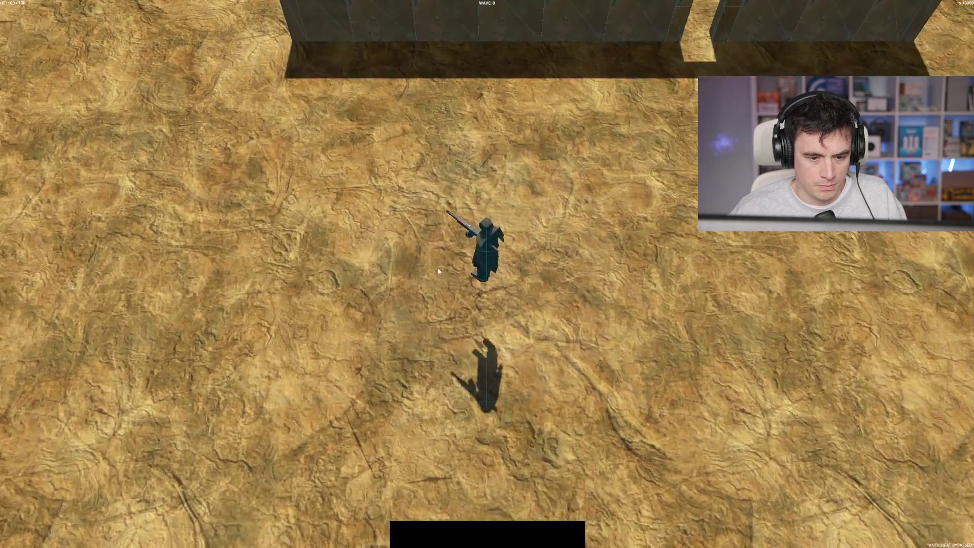
pyautogui.press('F8')
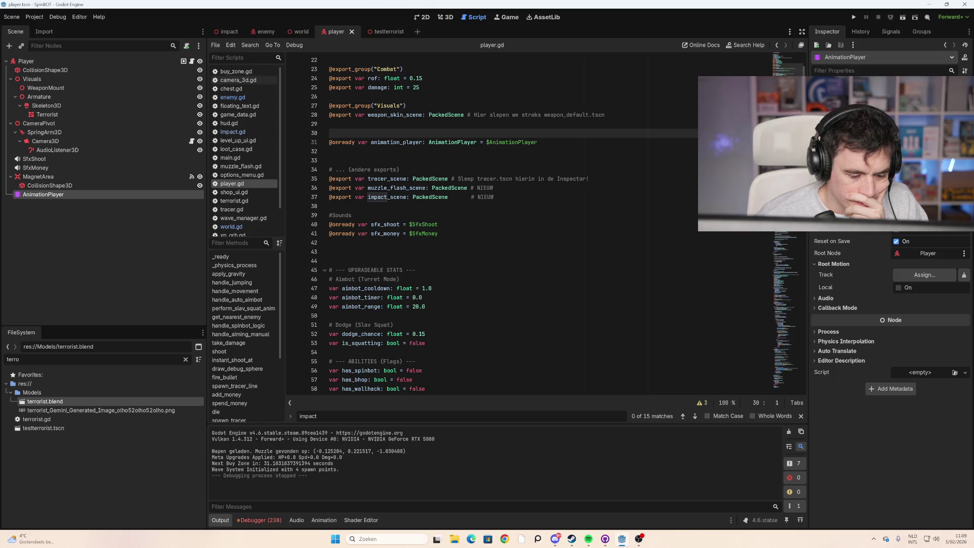
# Step: Scroll down through the player.gd script
pyautogui.scroll(-2, 528, 223)
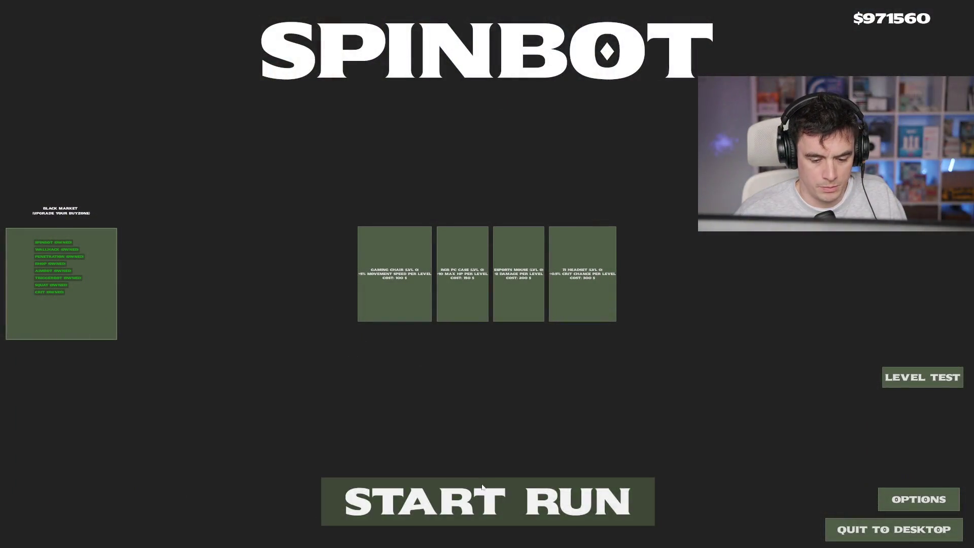
# Step: Test-run the game briefly, strafing the character with A, then stop it with F8
pyautogui.click(479, 500)
pyautogui.press('a')
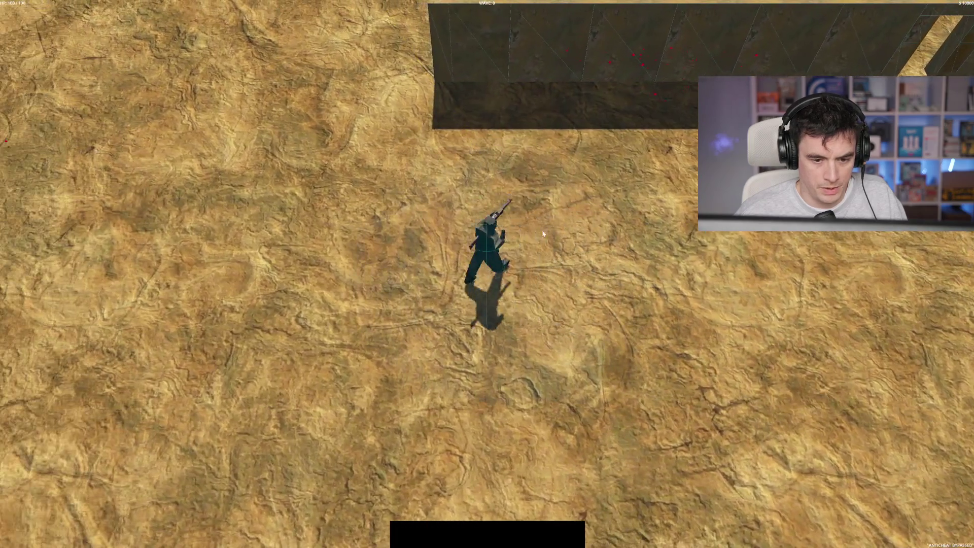
pyautogui.press('F8')
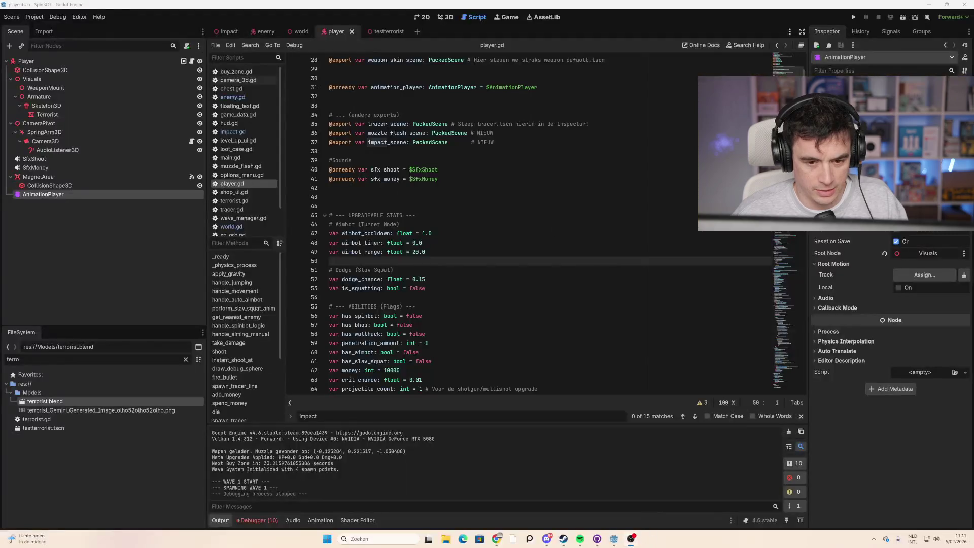
# Step: Clear the FileSystem filter to show all files and bring up the Animation editor
pyautogui.click(429, 288)
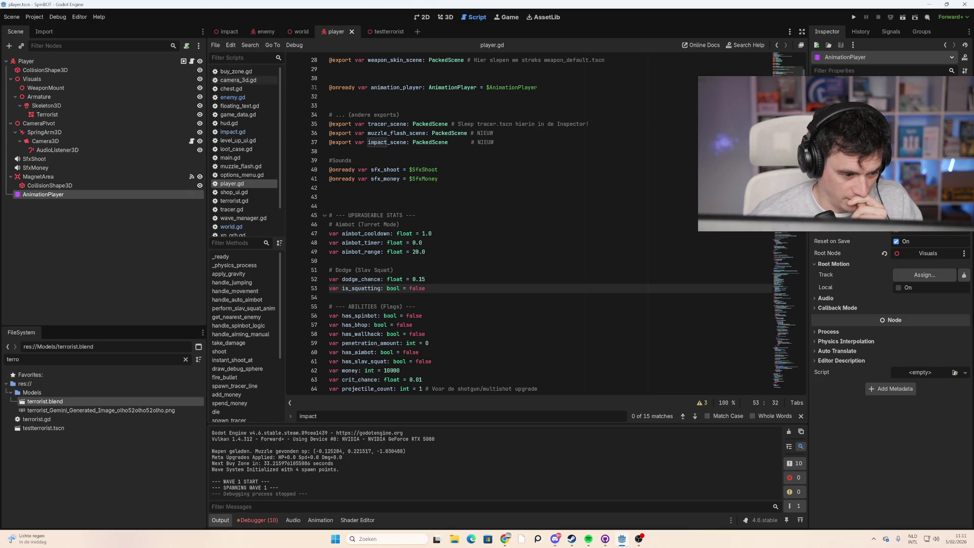
pyautogui.press('BackSpace')
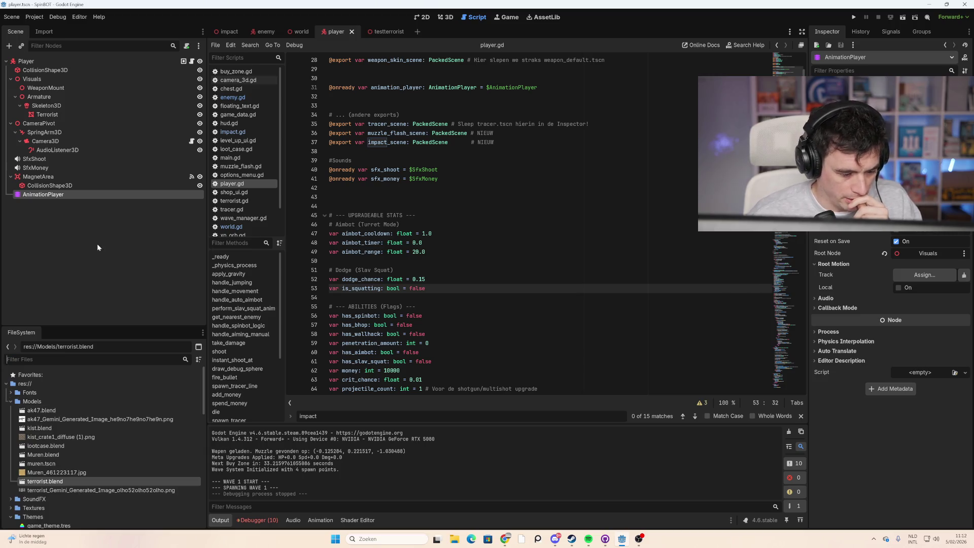
pyautogui.click(320, 520)
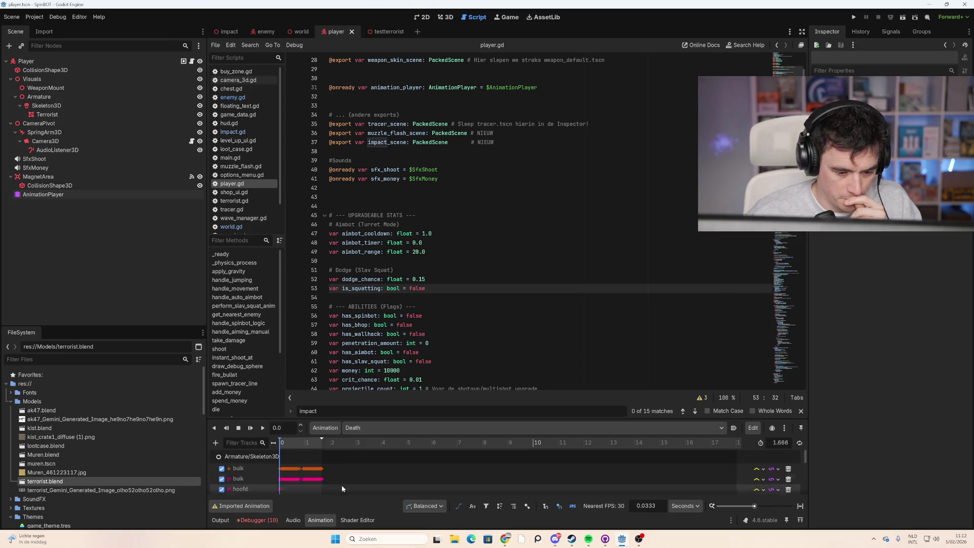
# Step: Enlarge the Animation panel and select the model's StrafeLeft animation
pyautogui.moveTo(356, 422); pyautogui.dragTo(342, 294)
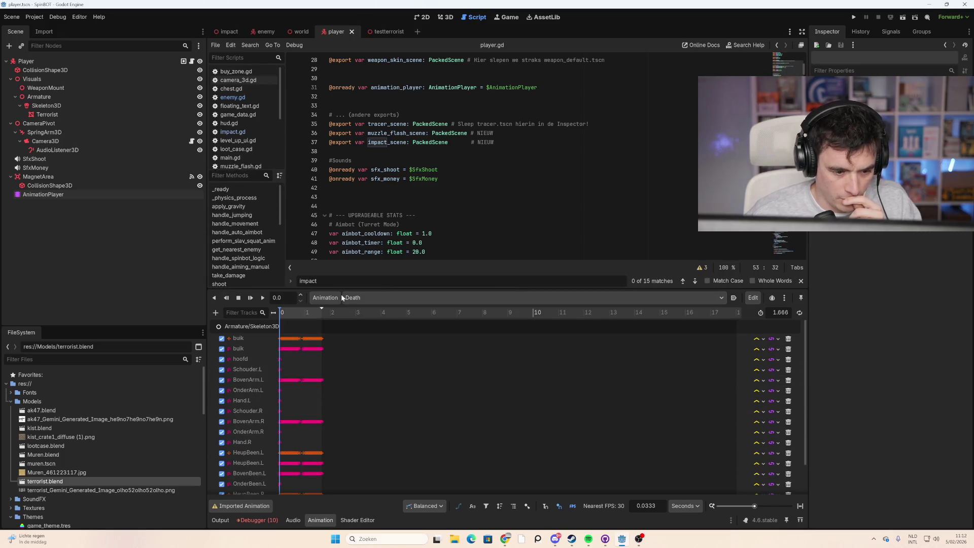
pyautogui.click(363, 298)
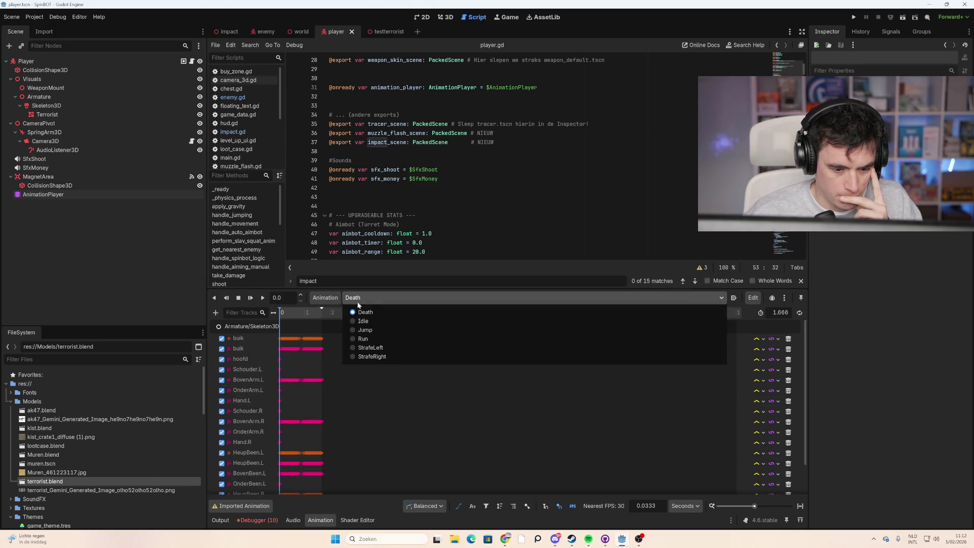
pyautogui.click(386, 348)
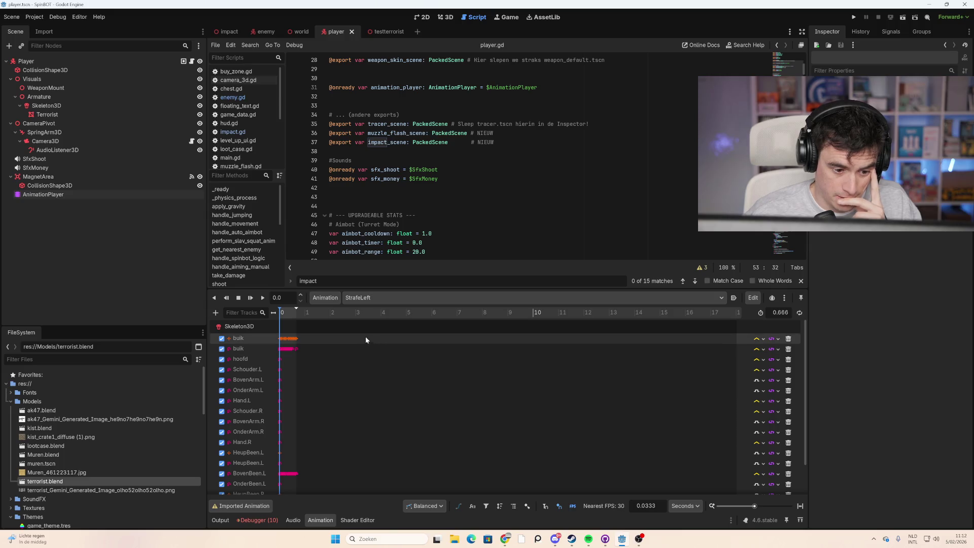
# Step: Play the 0.666 s StrafeLeft clip twice on the player in the 3D view
pyautogui.click(447, 18)
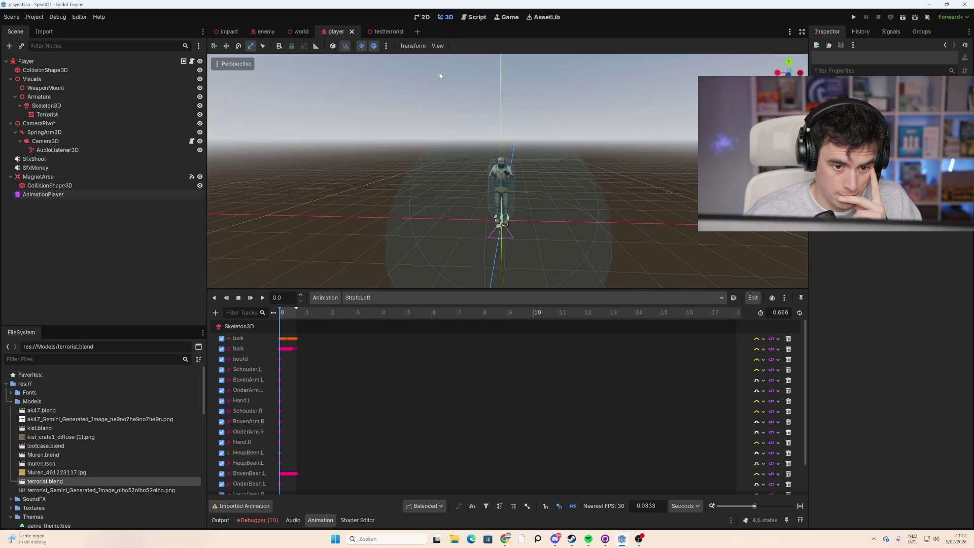
pyautogui.click(262, 298)
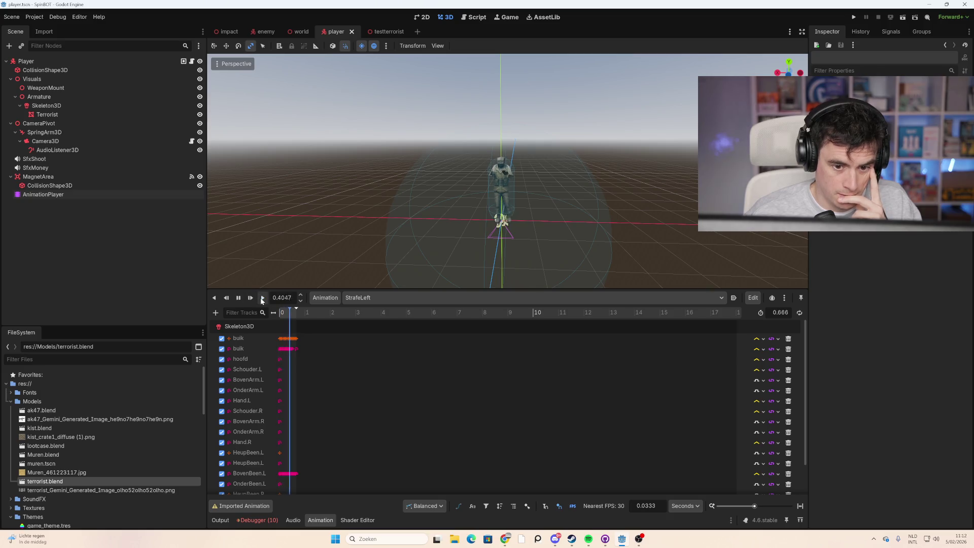
pyautogui.click(262, 298)
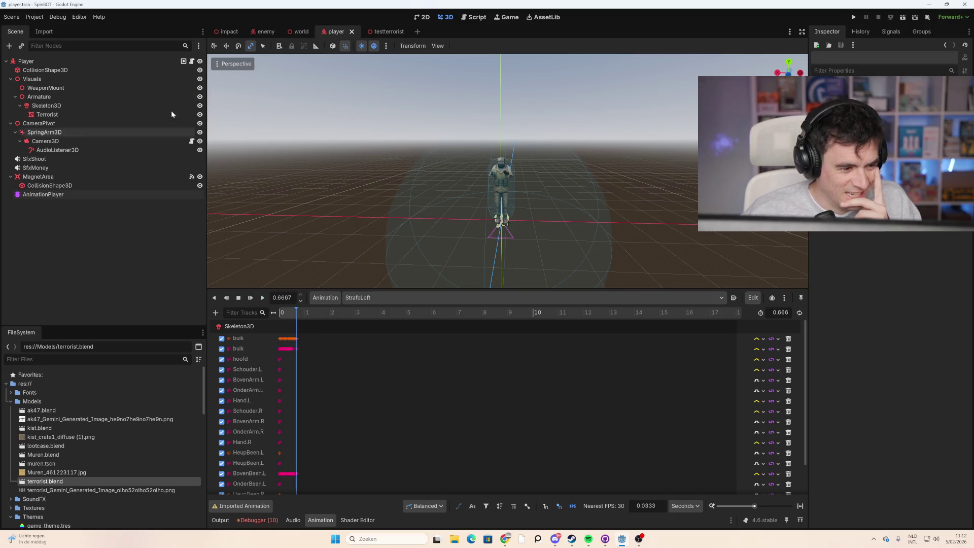